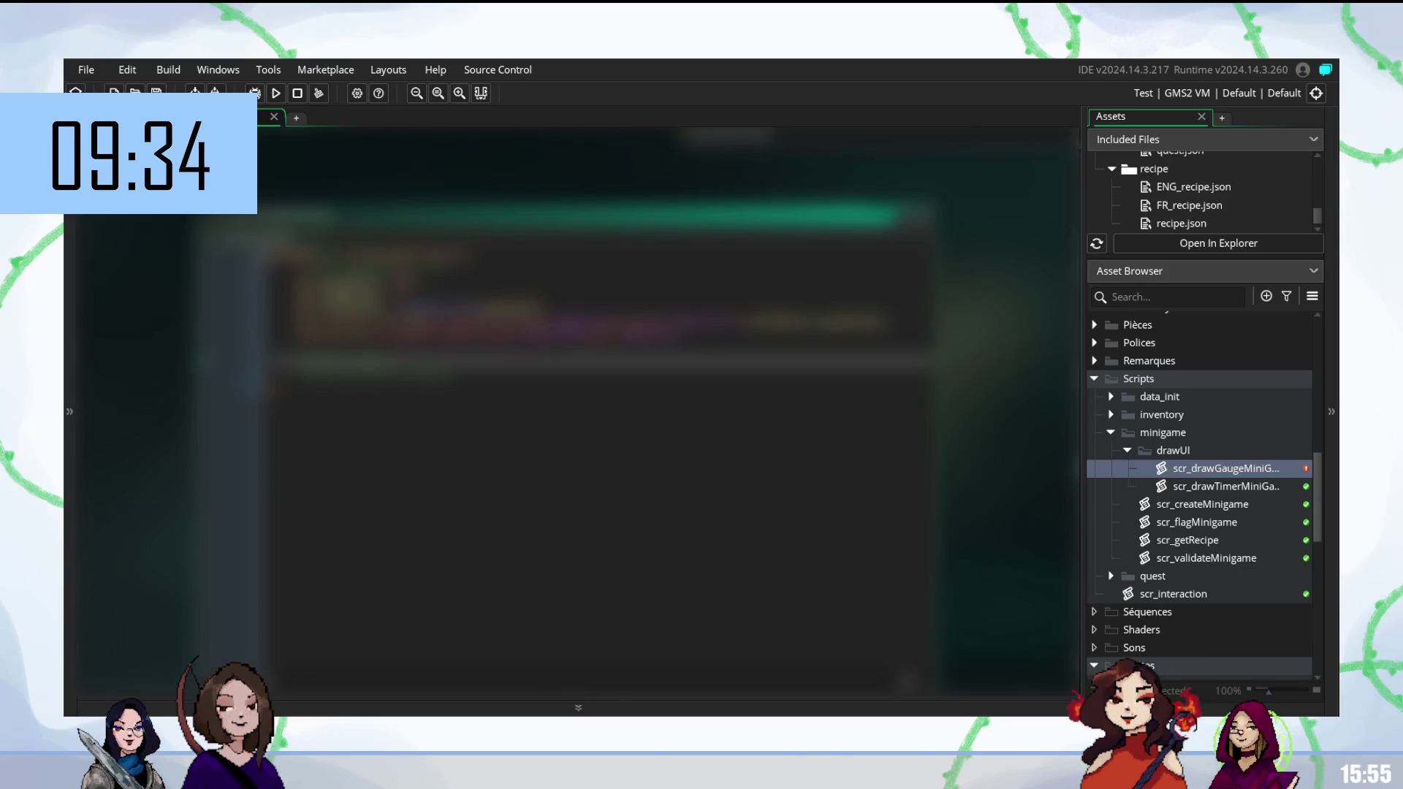
Insert a new blank line below the existing code in scr_drawGaugeMinigame.
left_click(438, 283)
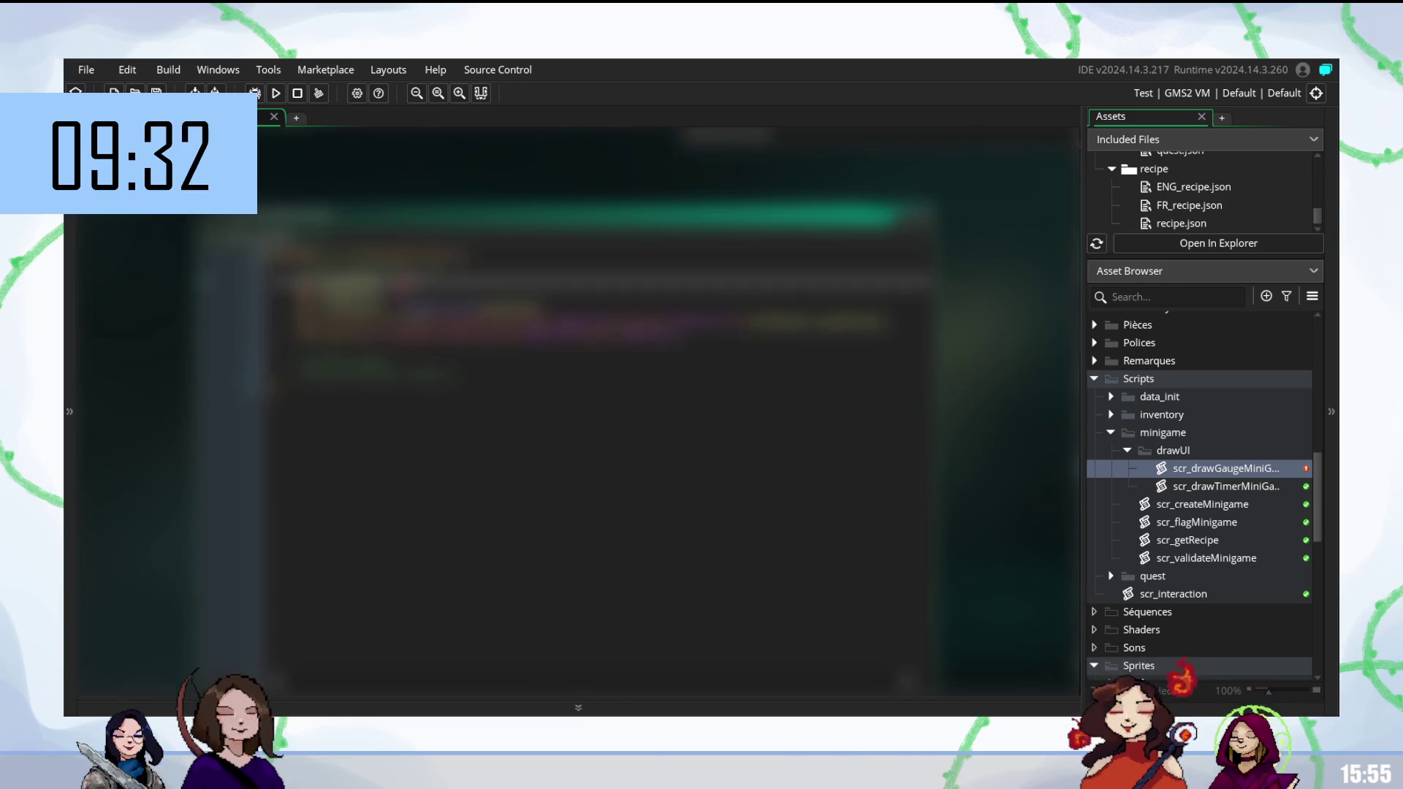
left_click(439, 300)
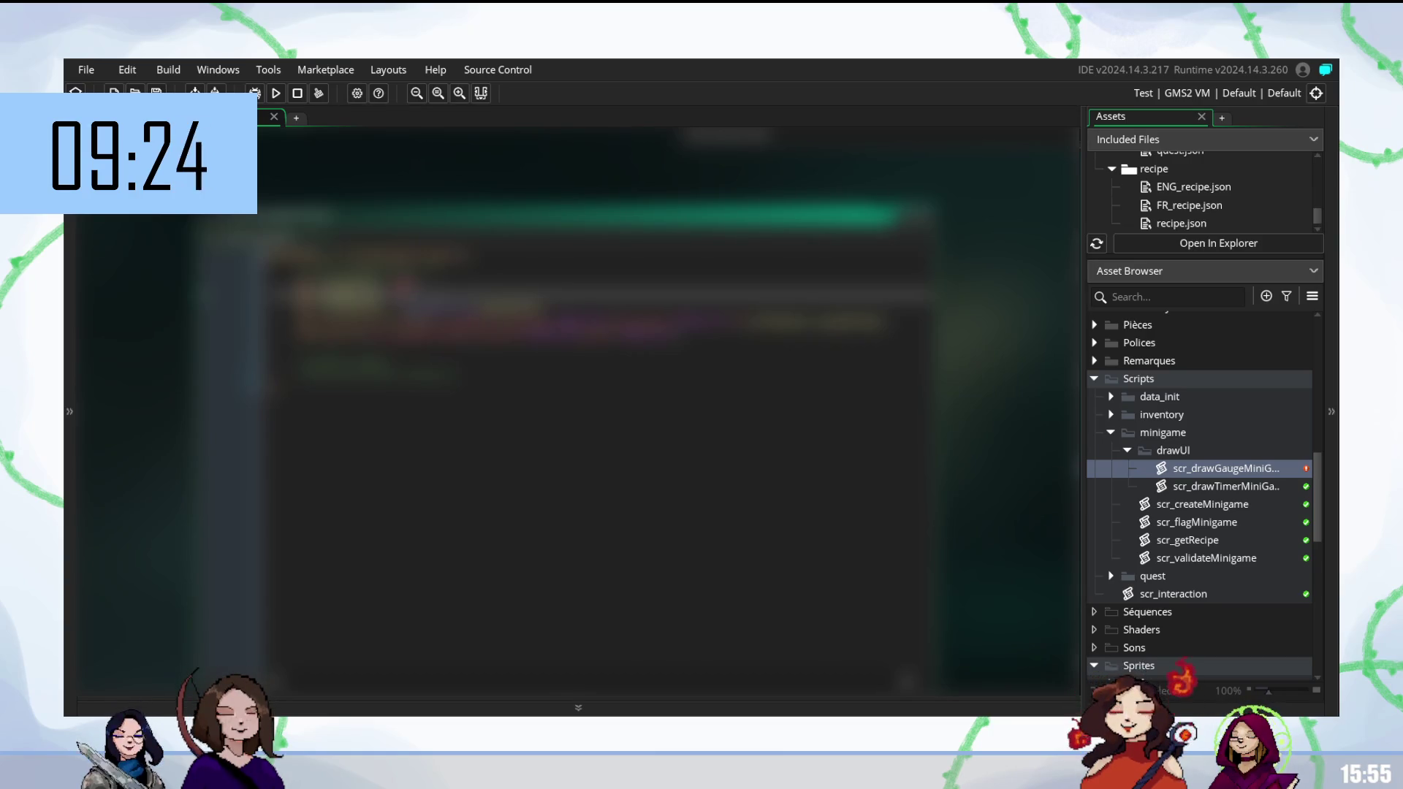
left_click(585, 314)
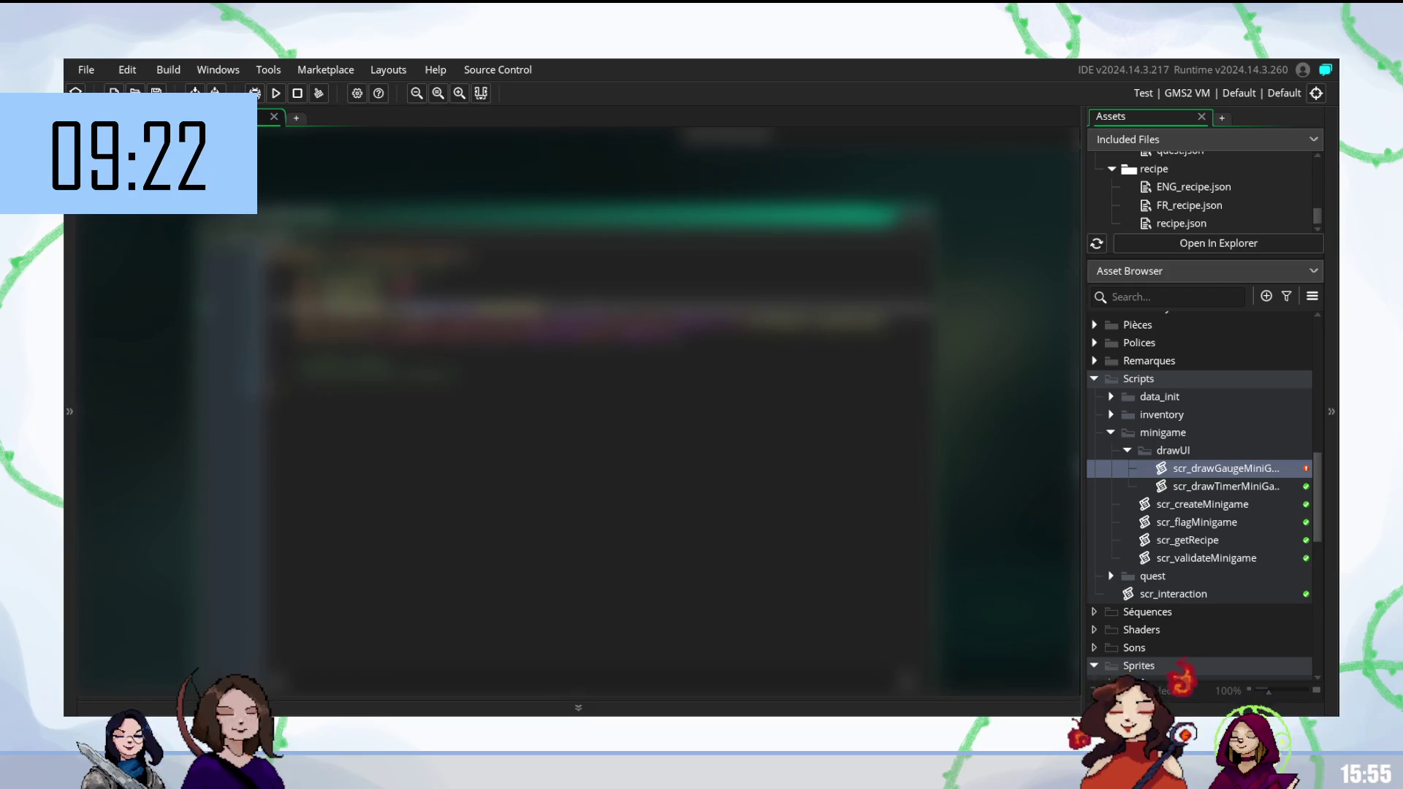
key("Return")
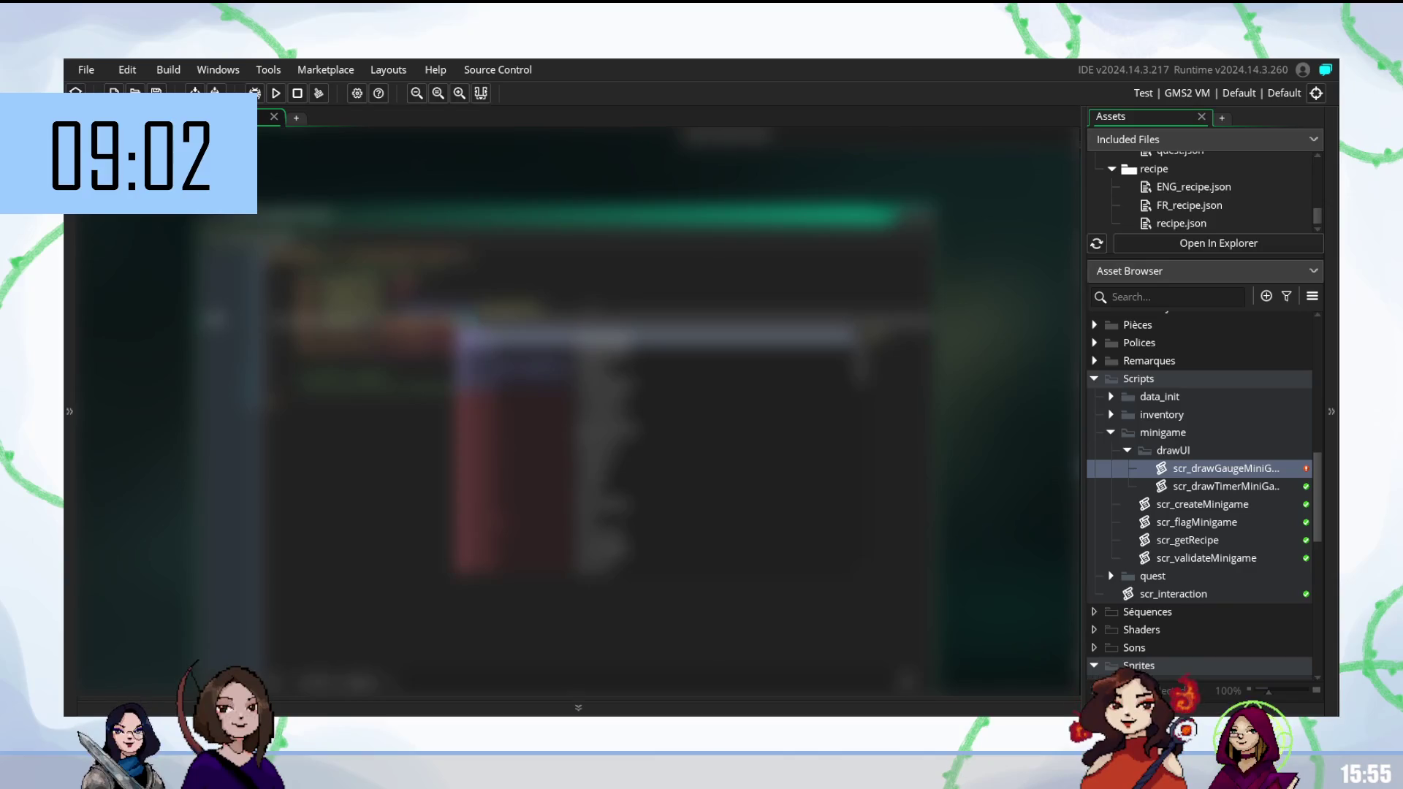
Complete the function call on the new line from the autocomplete suggestion.
key("Return")
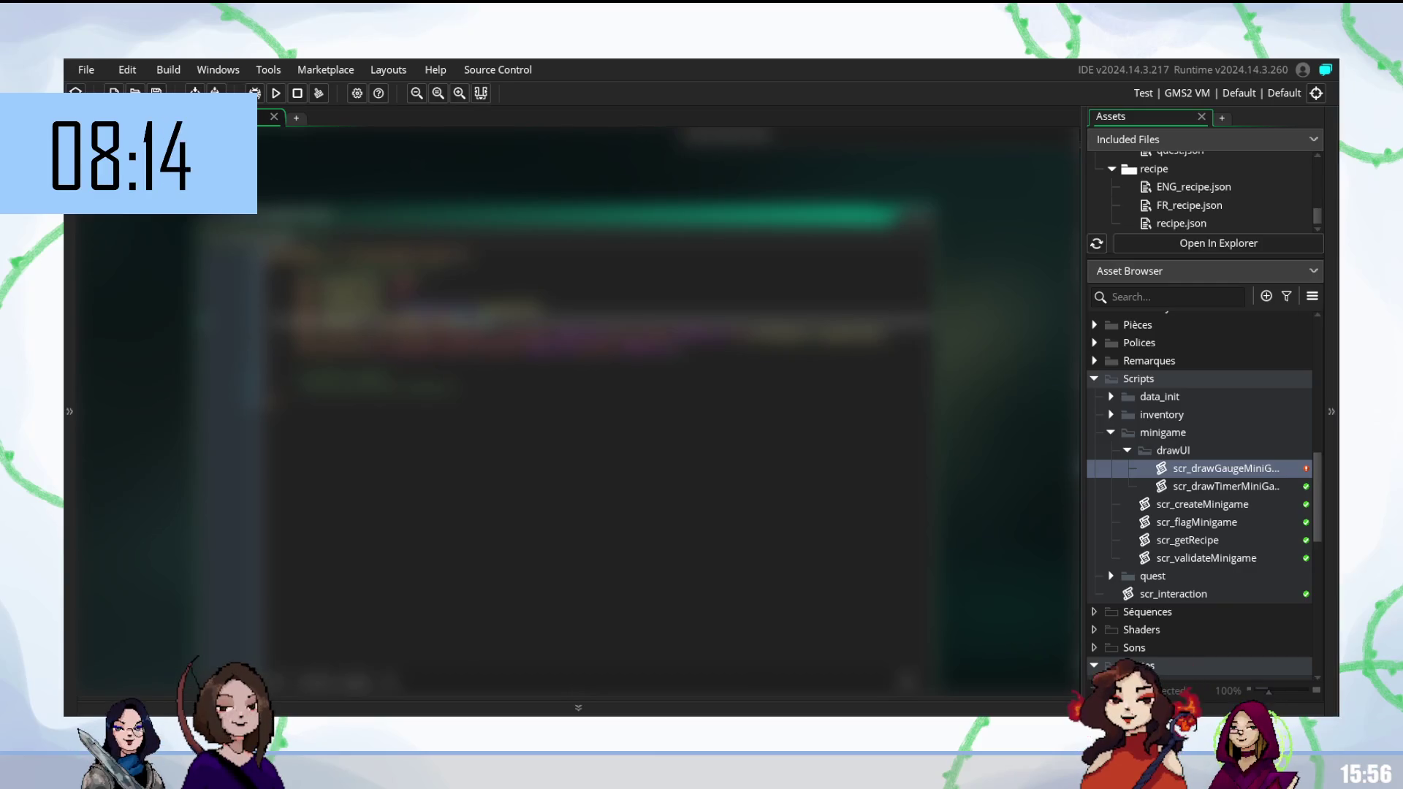
Add an if statement below the earlier code, filling its condition from autocomplete.
key("Return")
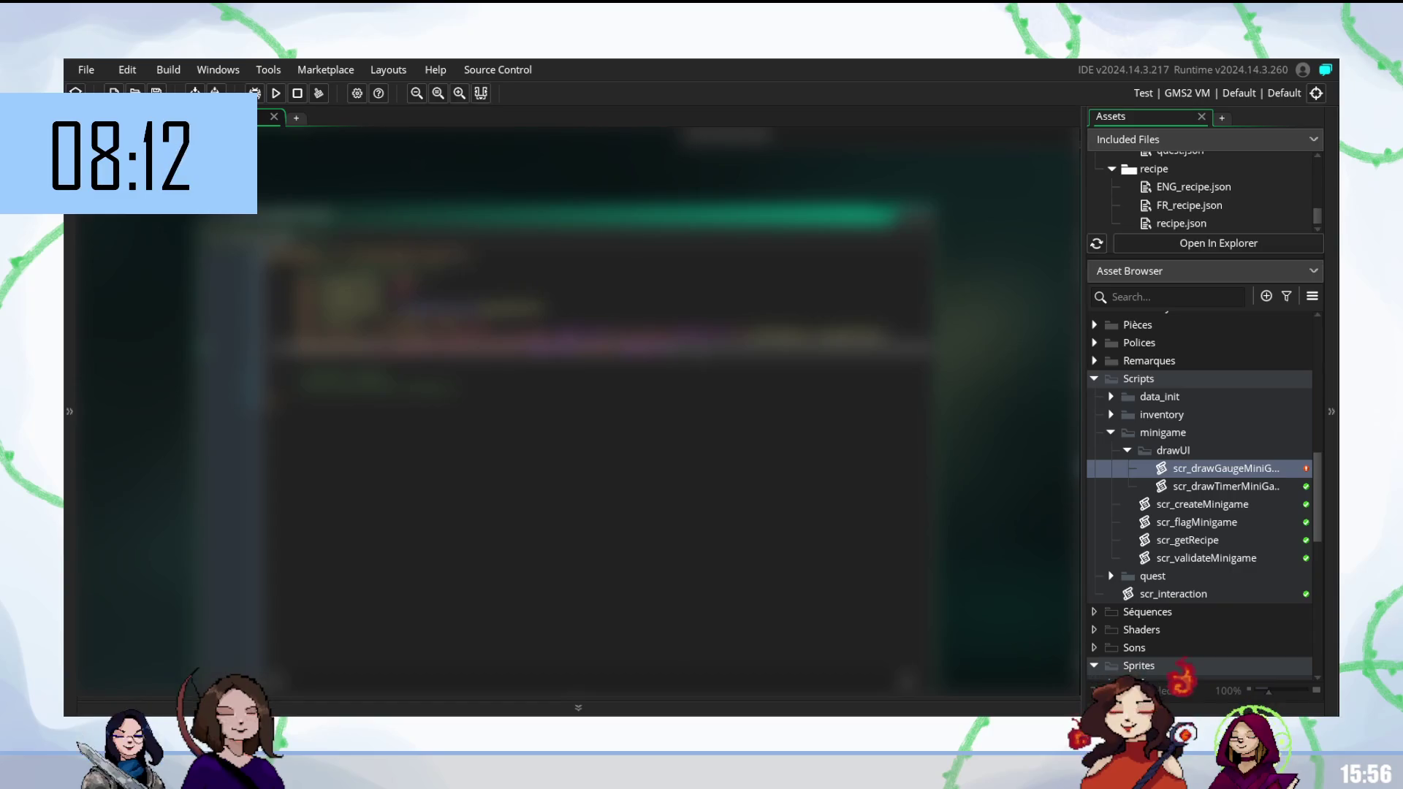
key("Down")
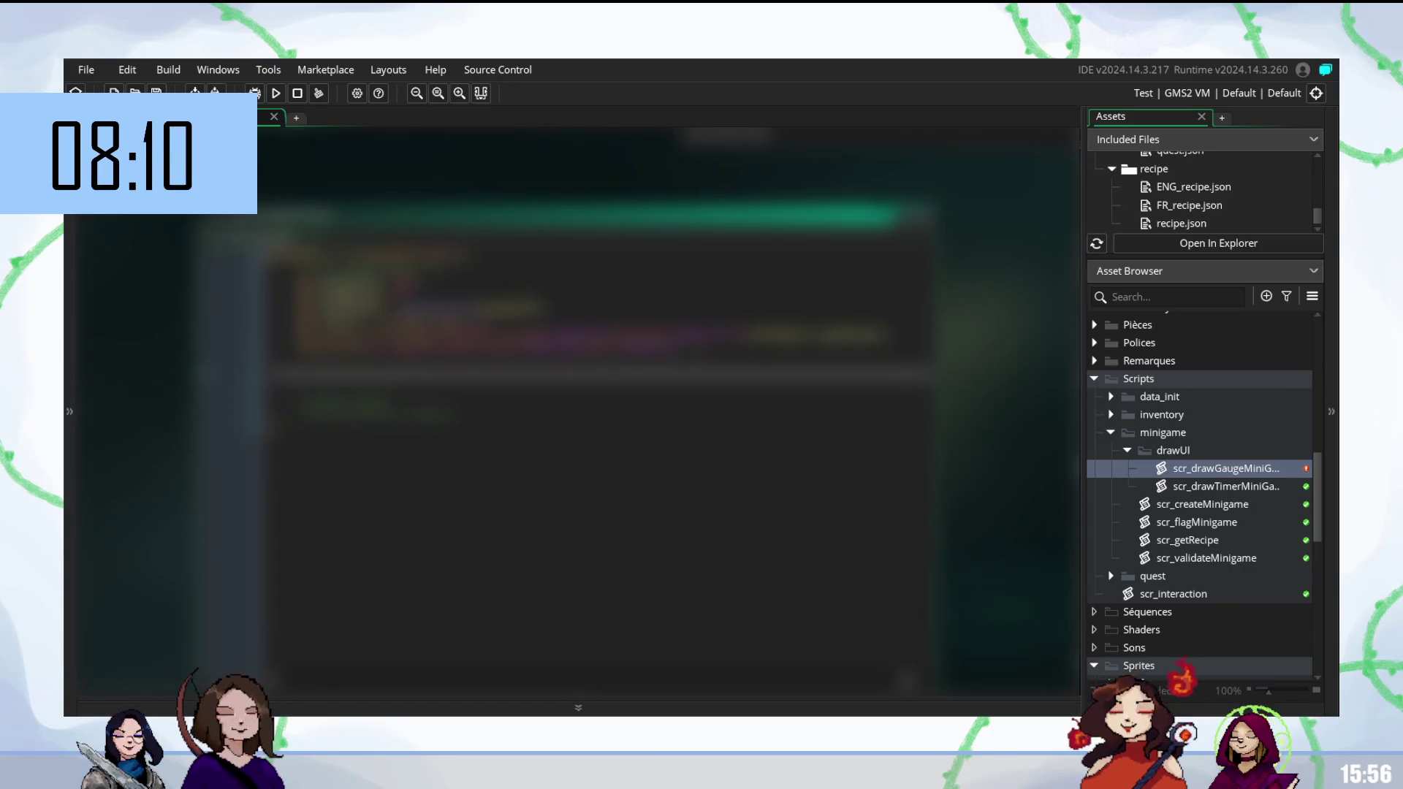
type("if ")
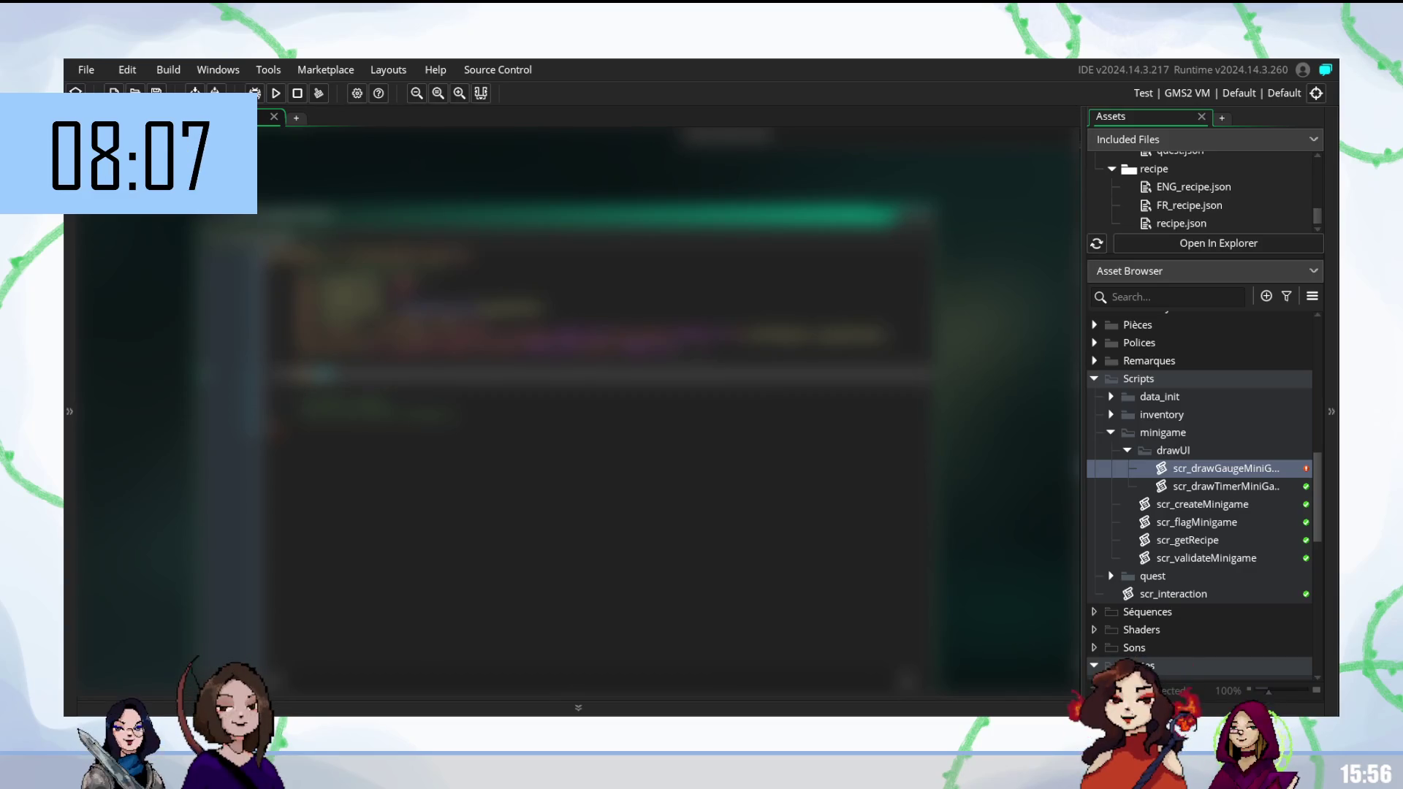
type("(")
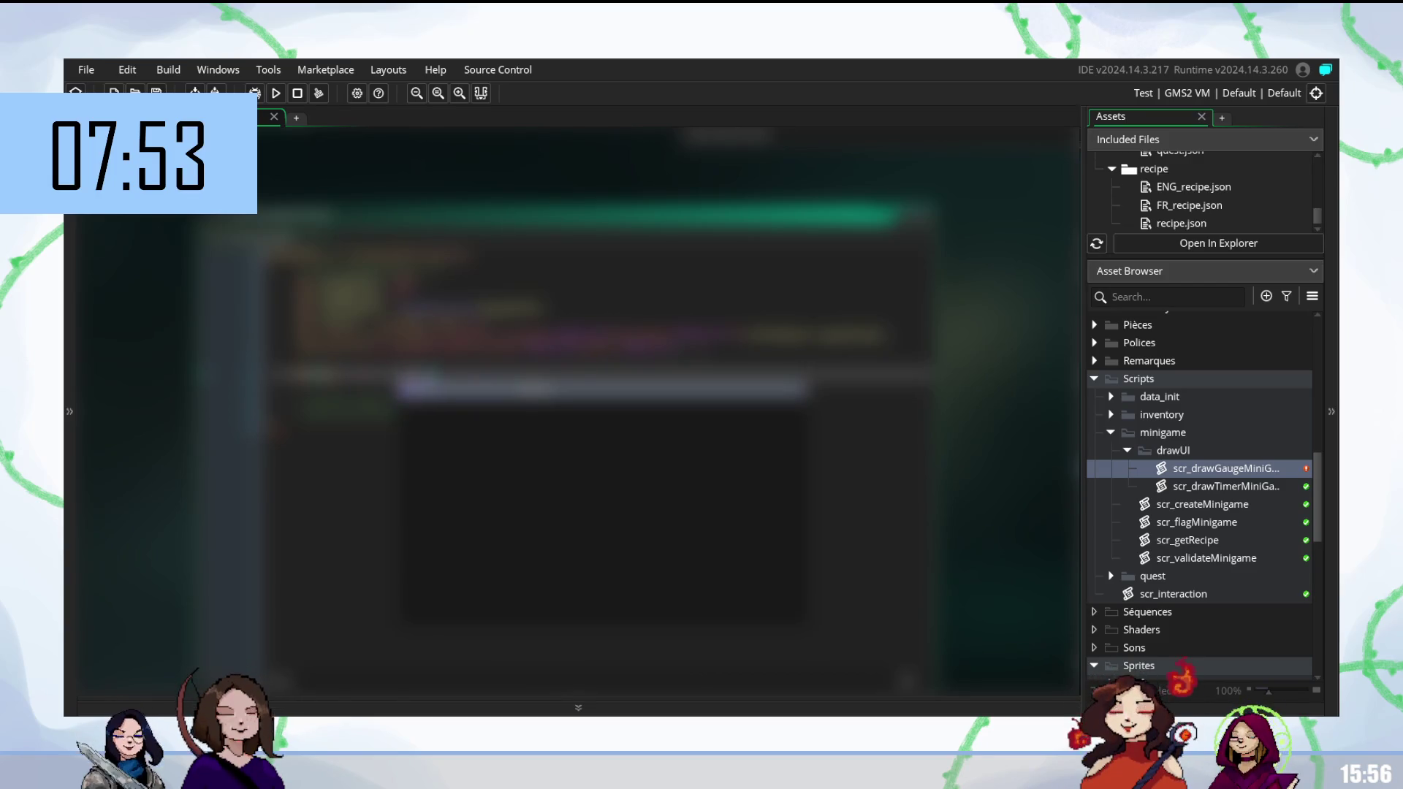
key("Return")
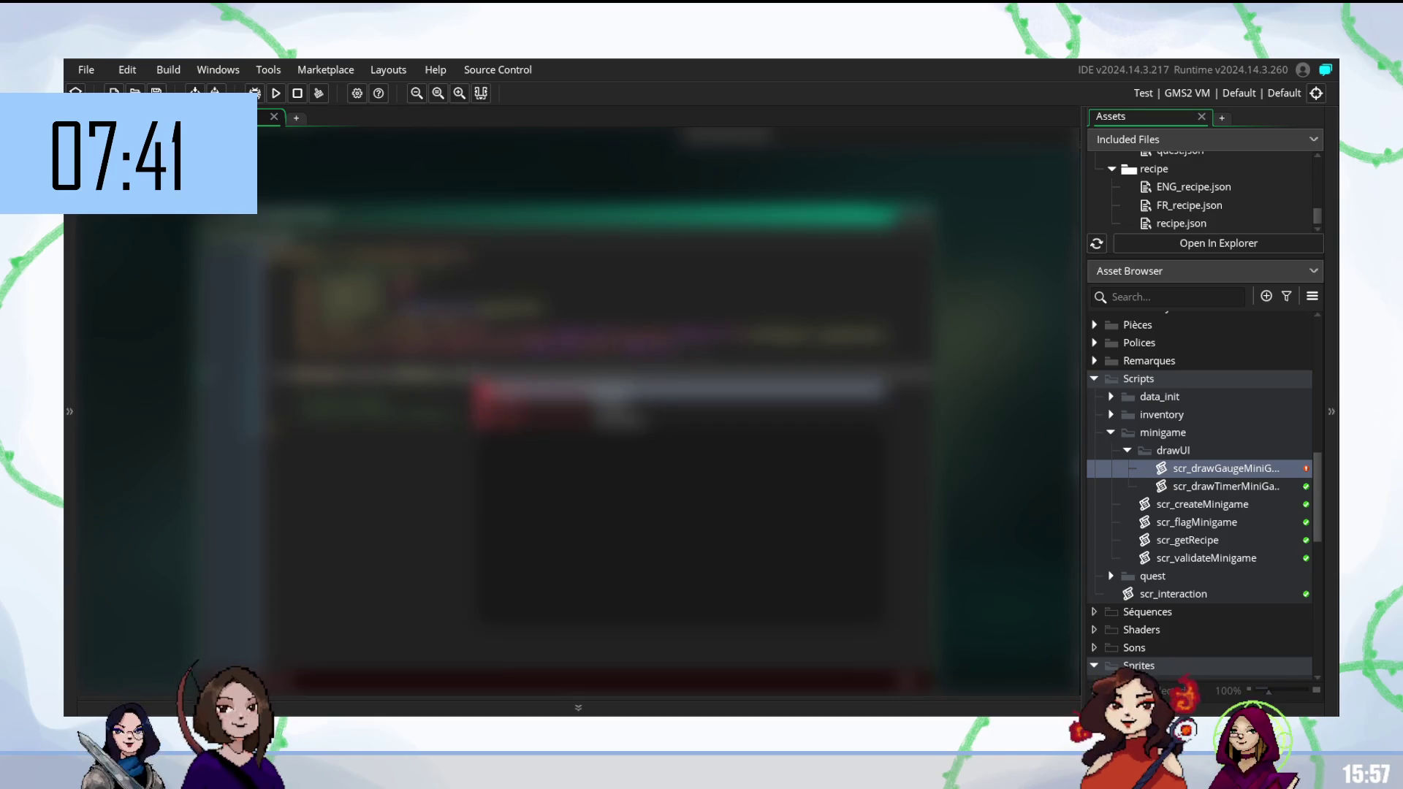
key("Return")
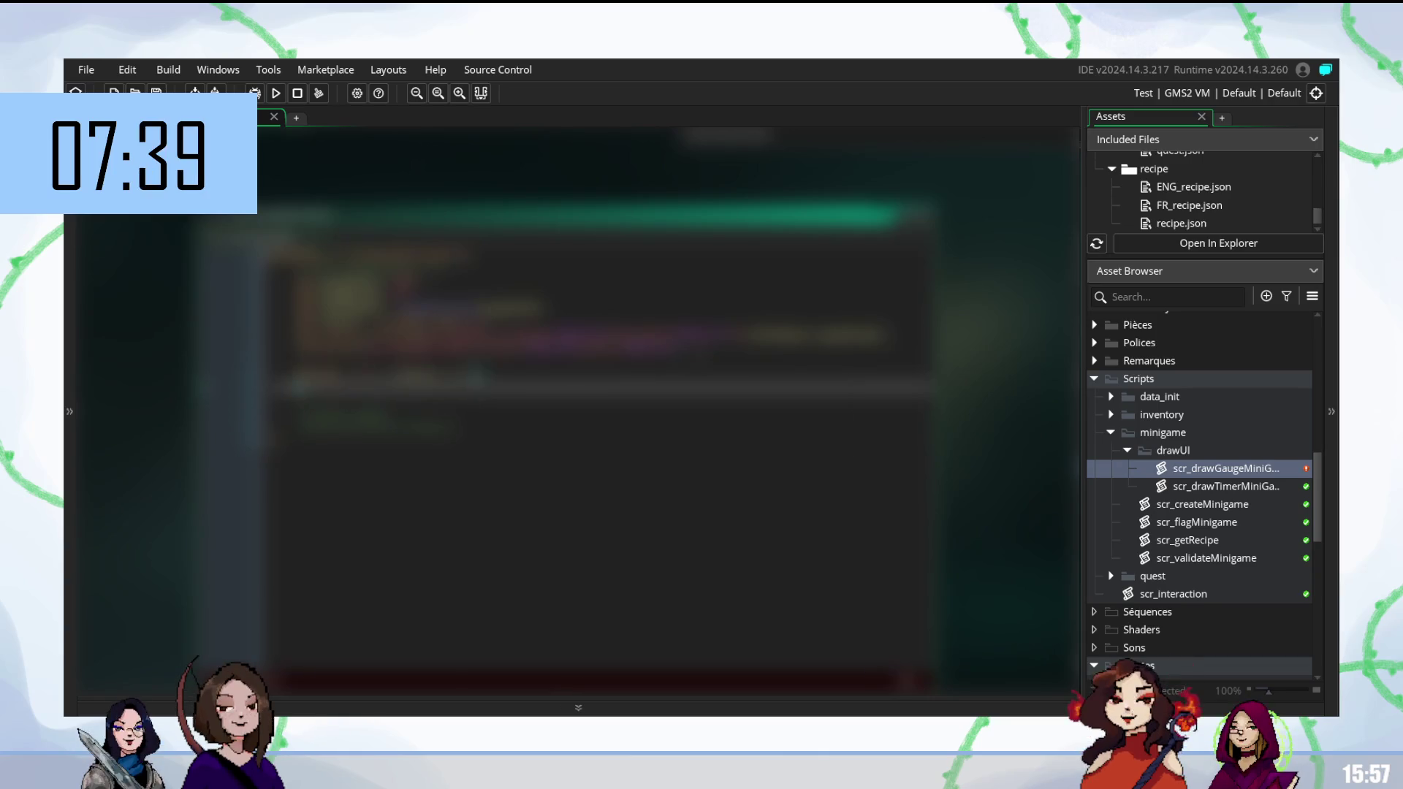
key("Up")
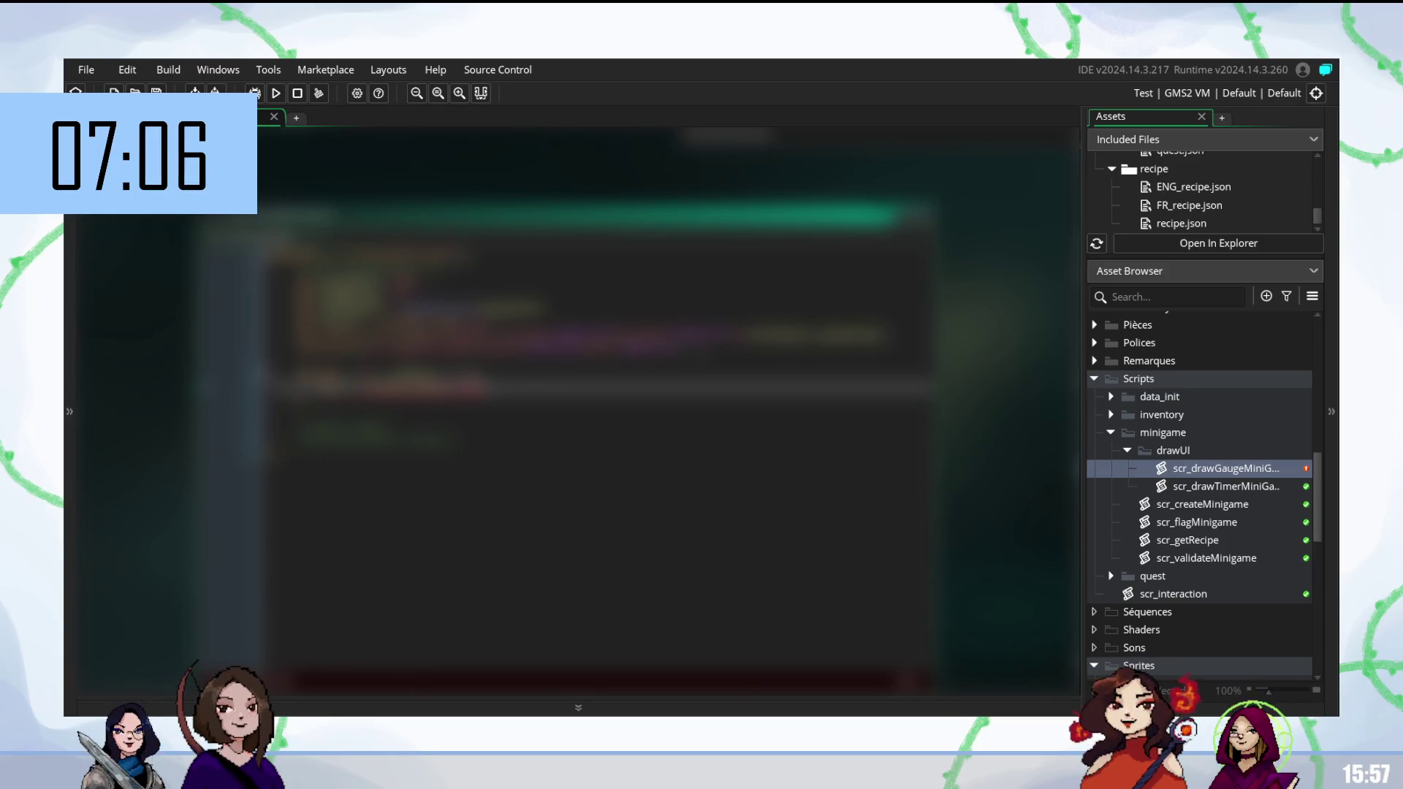
Paste the copied block of code on a new line below the if statement.
key("Return")
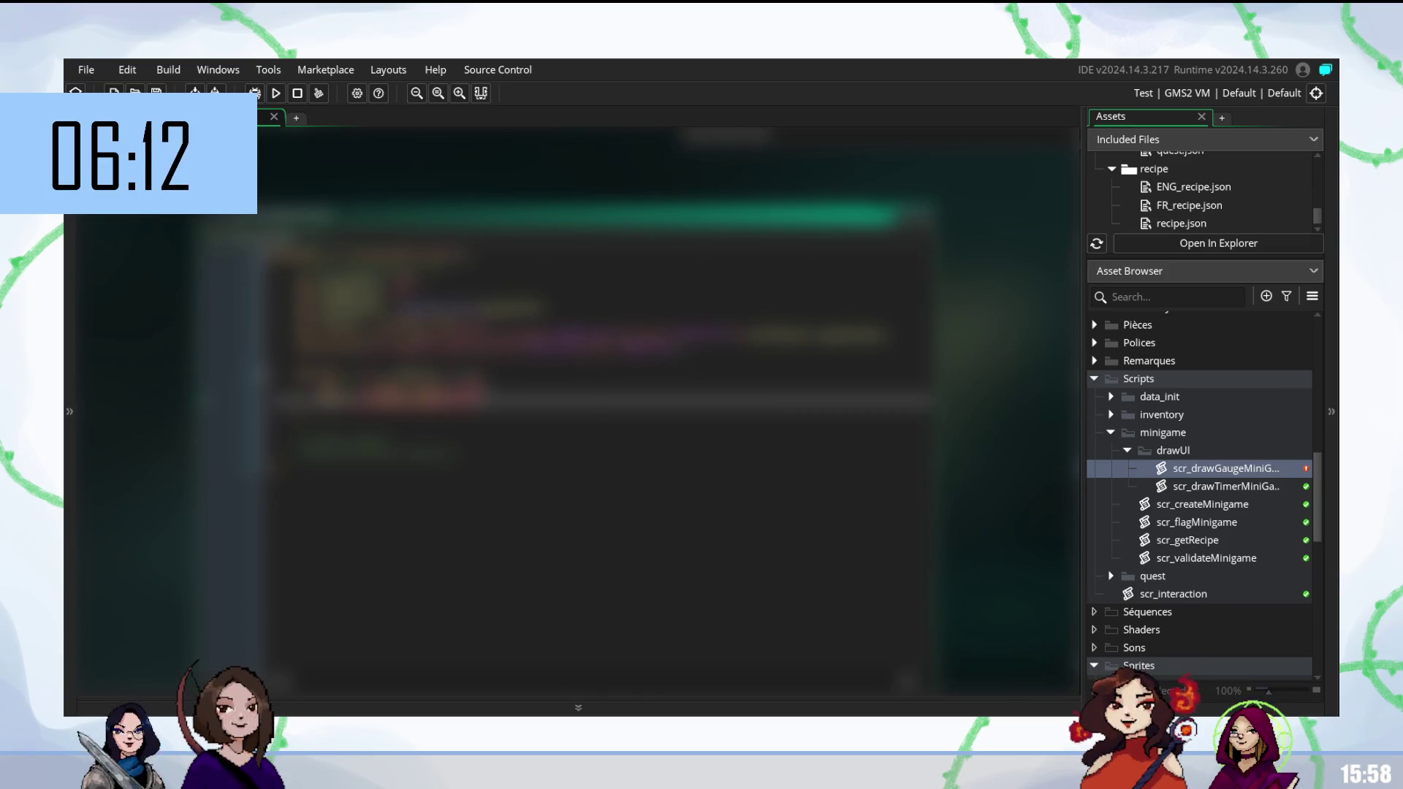
key("ctrl+v")
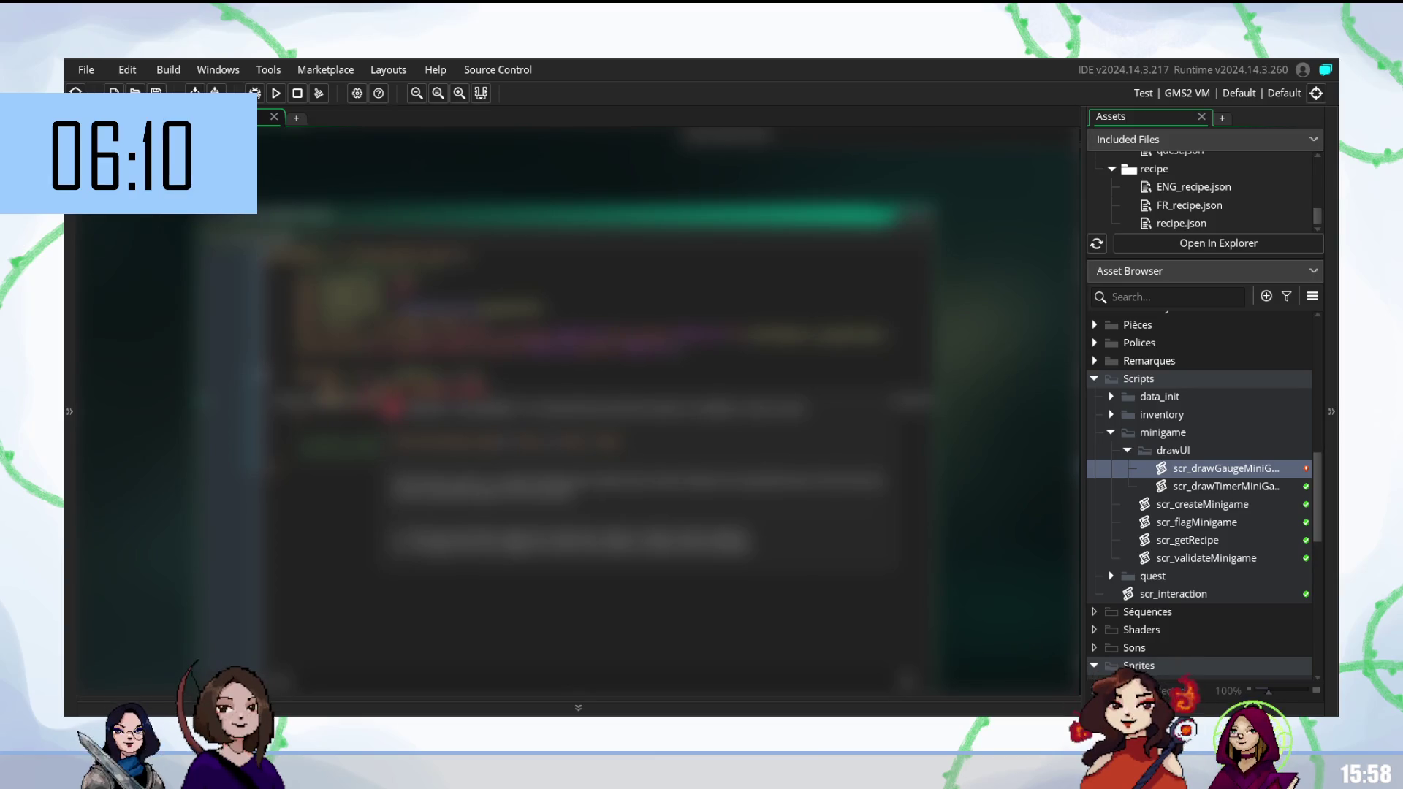
Undo the pasted block and clear the error marker on the flagged line.
key("ctrl+z")
key("ctrl+z")
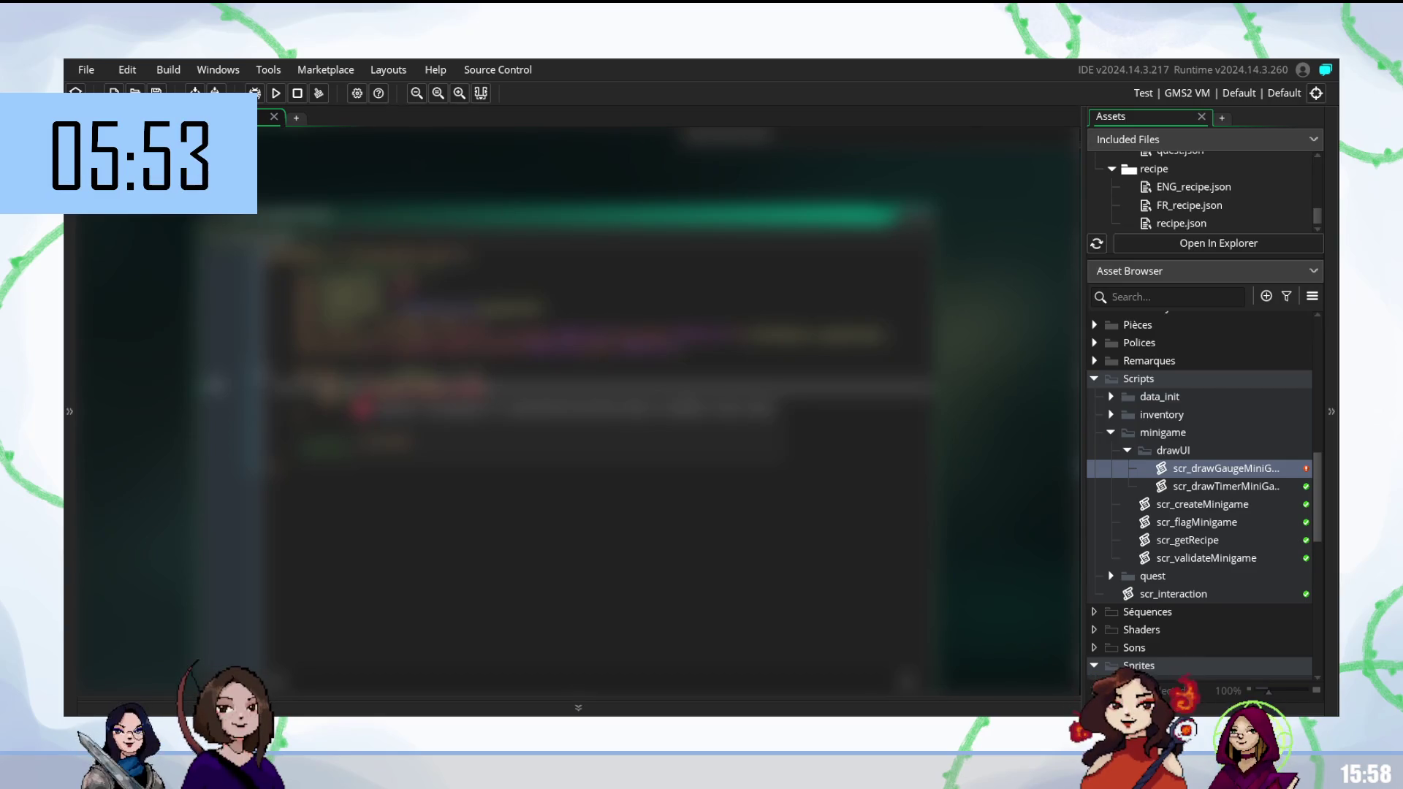
left_click(451, 495)
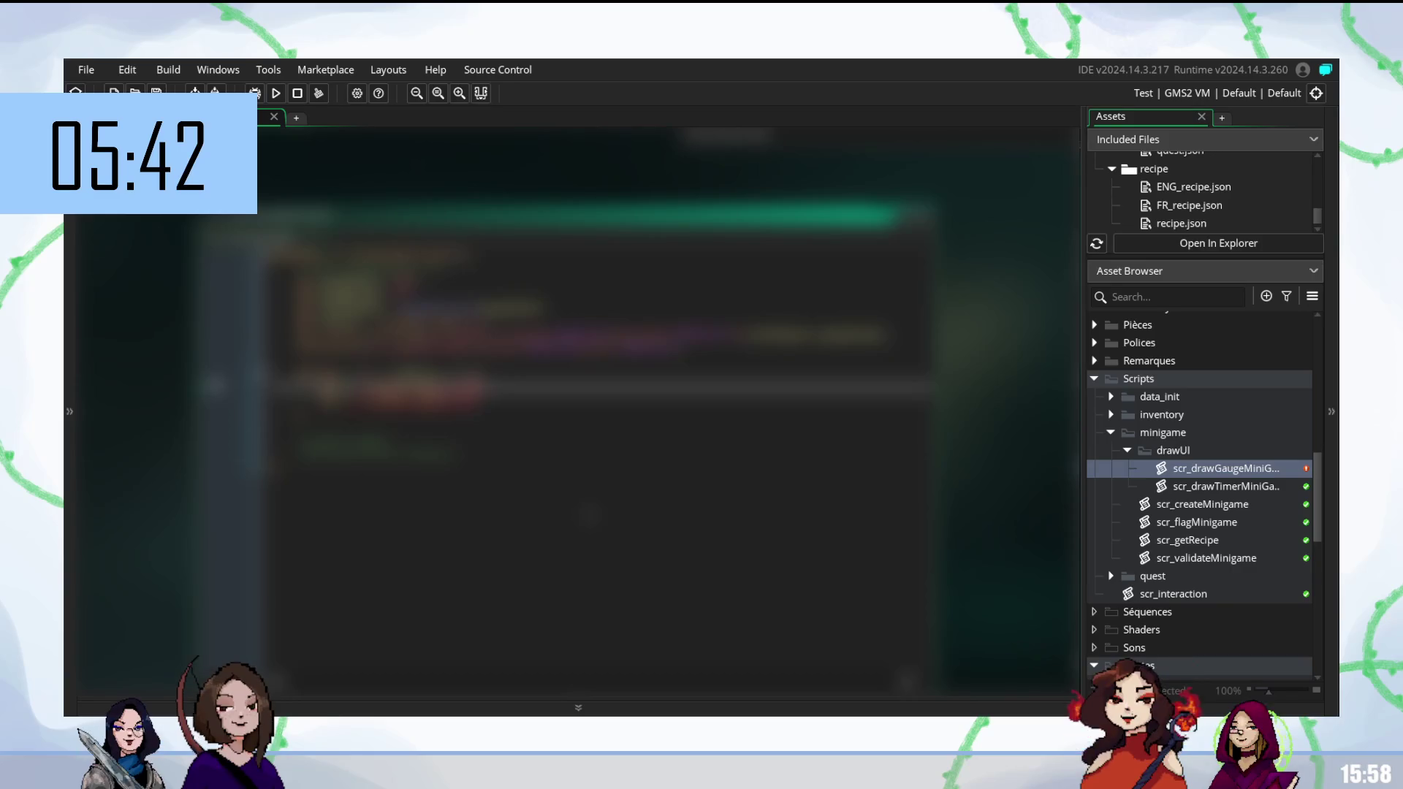
mouse_move(591, 520)
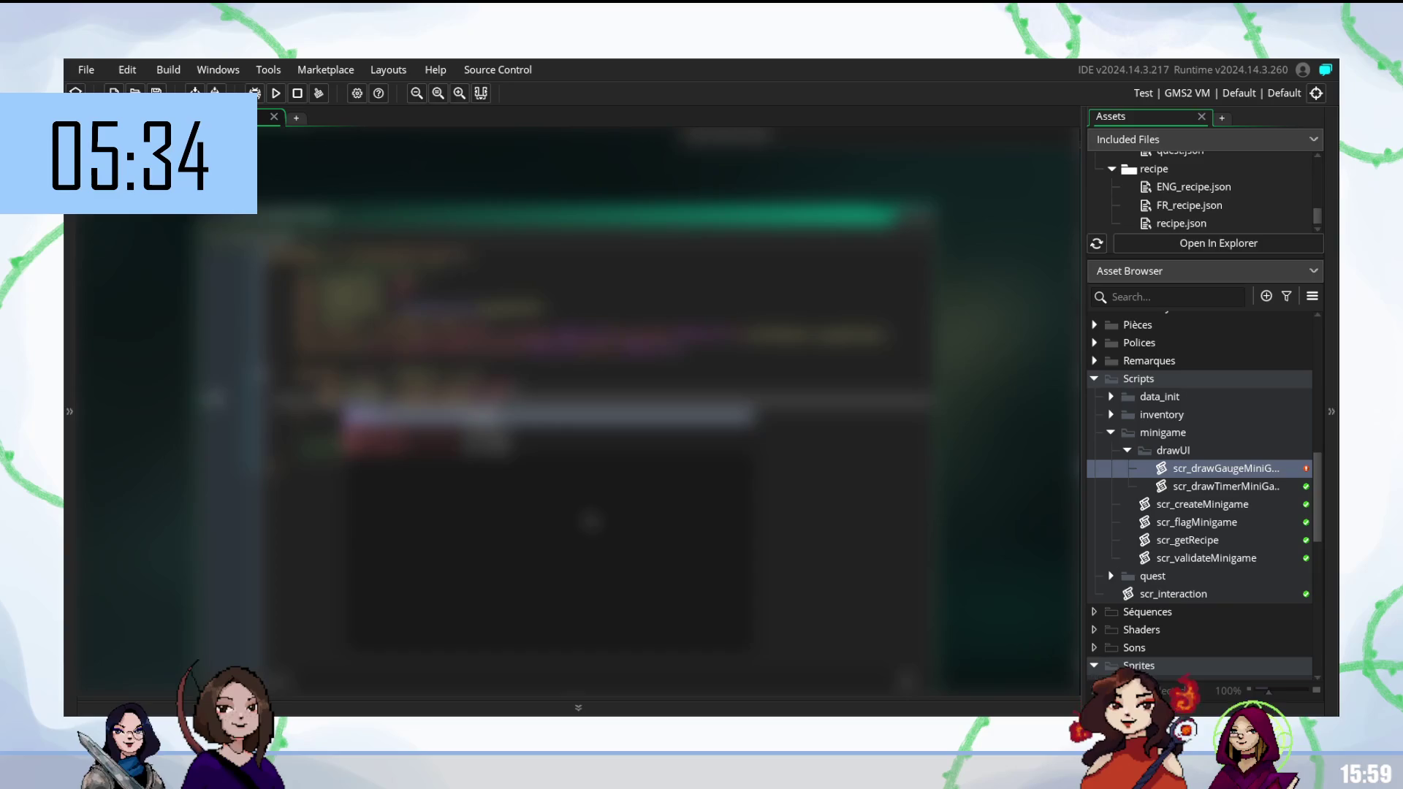
Finish the line under the if statement with the suggested function name.
key("Return")
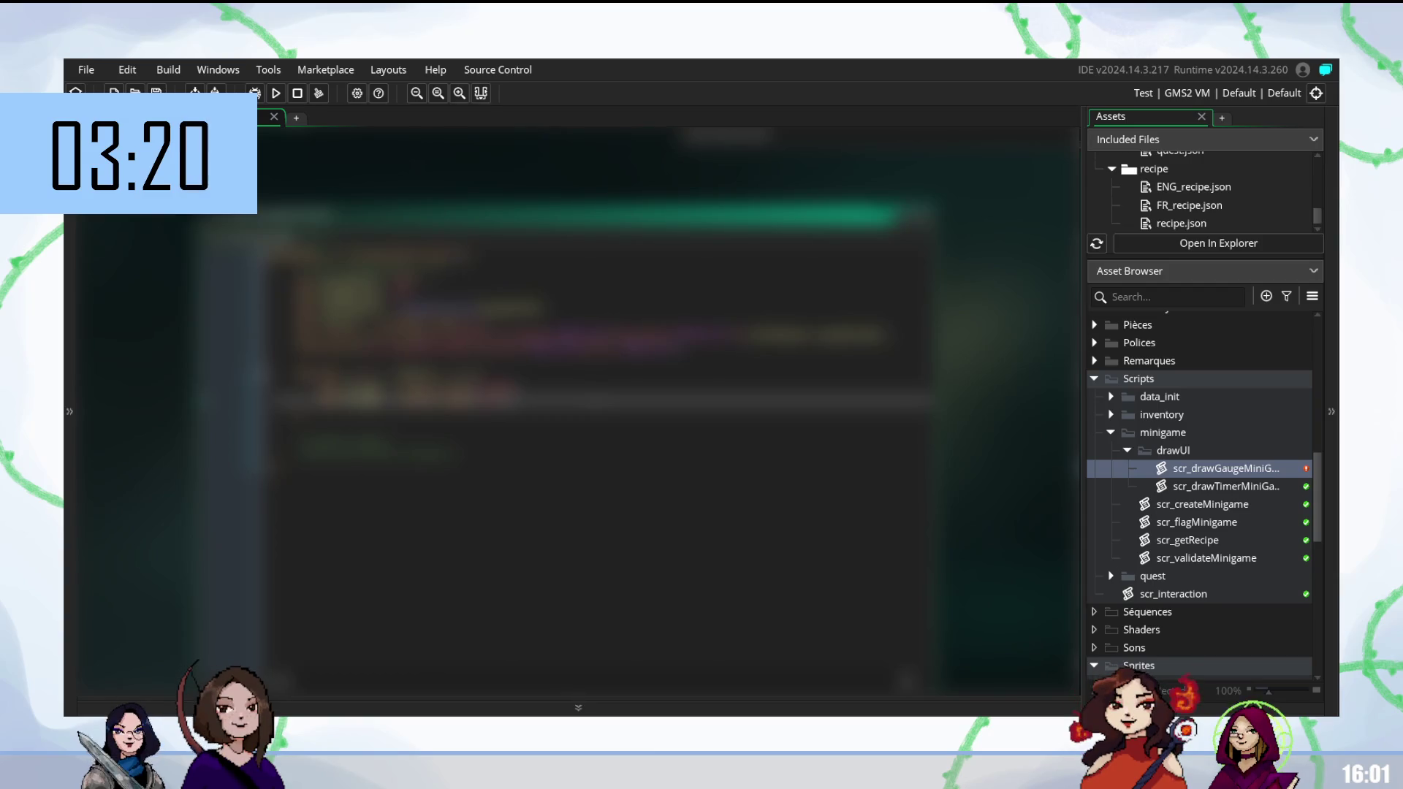
Insert a new line for the next drawing statement and accept the suggested completion.
key("Up")
key("Down")
key("Up")
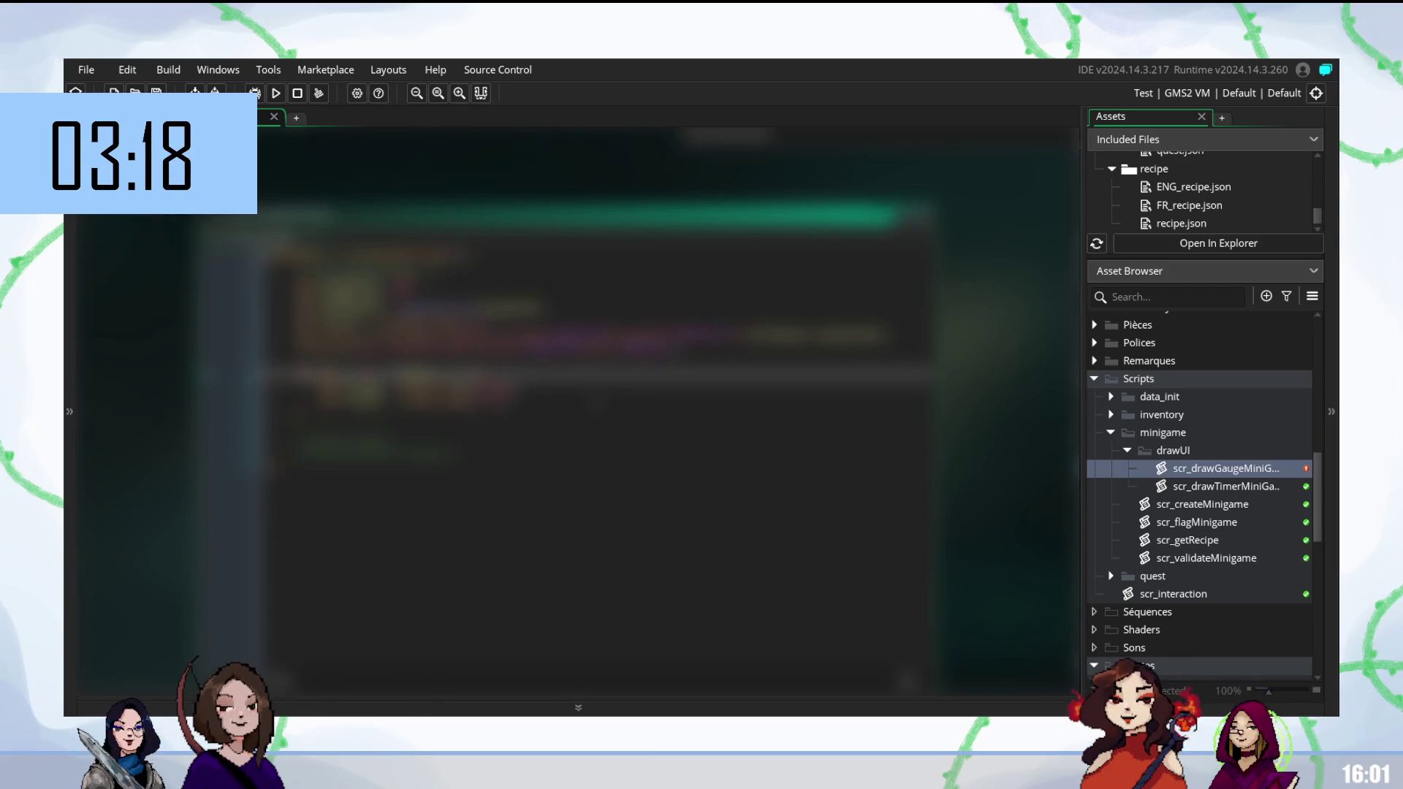
key("Down")
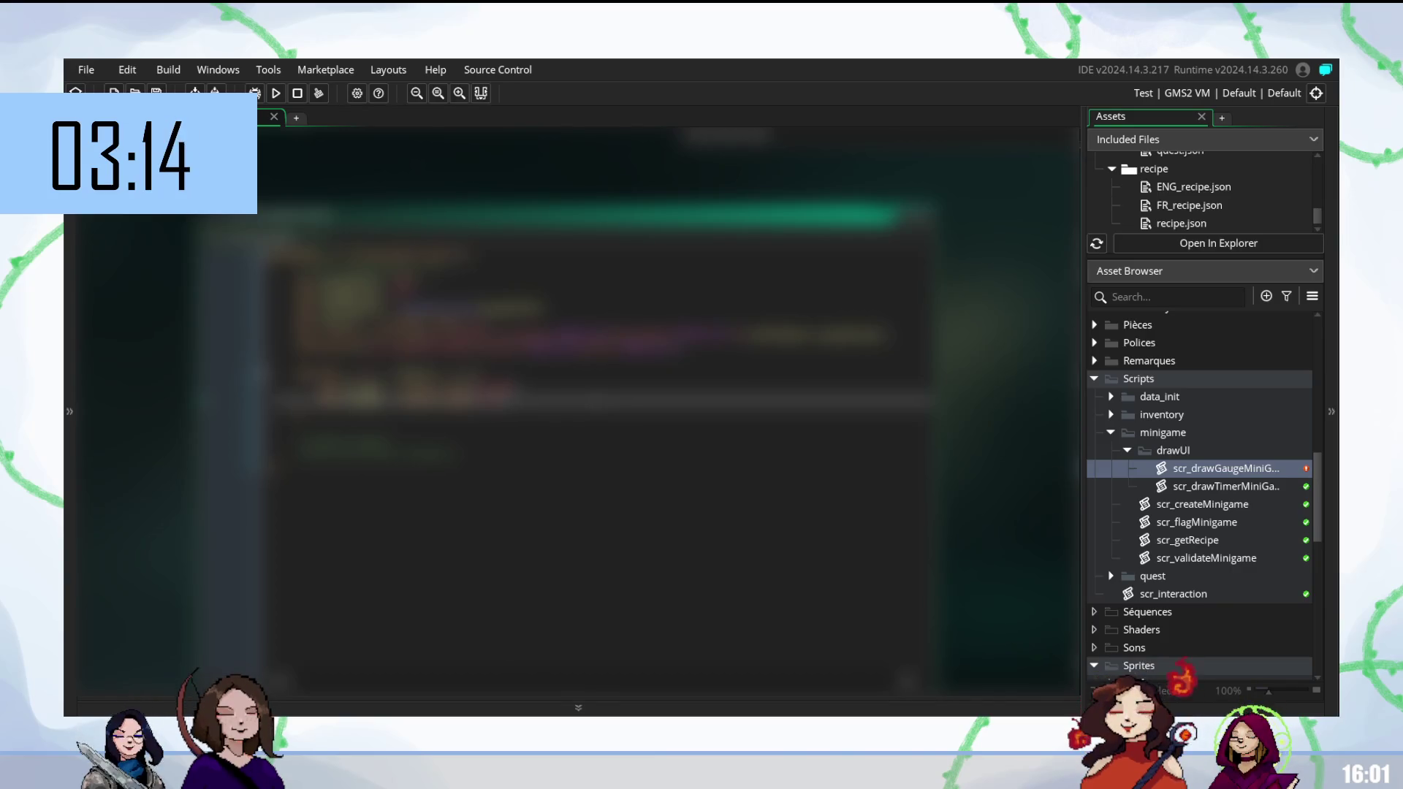
key("Return")
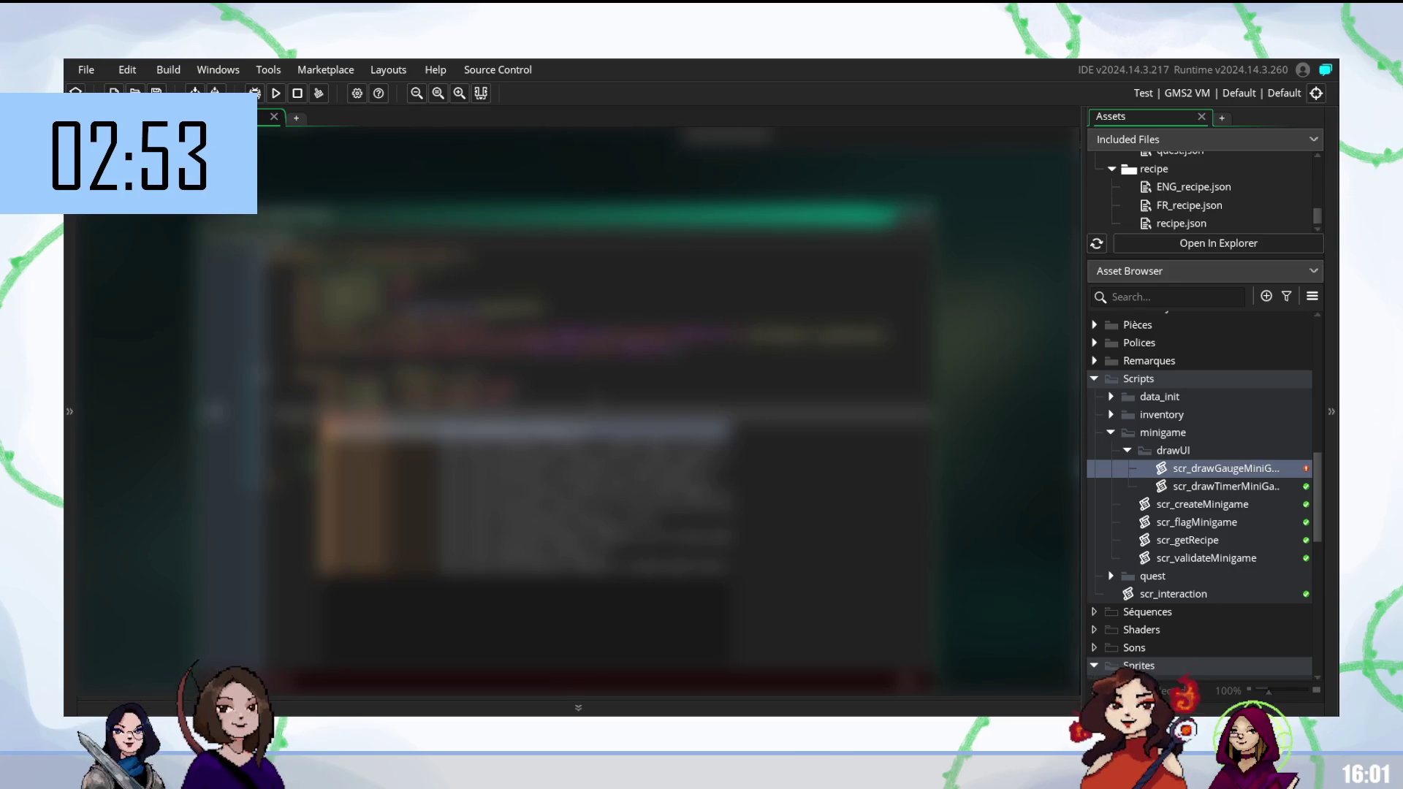
key("Return")
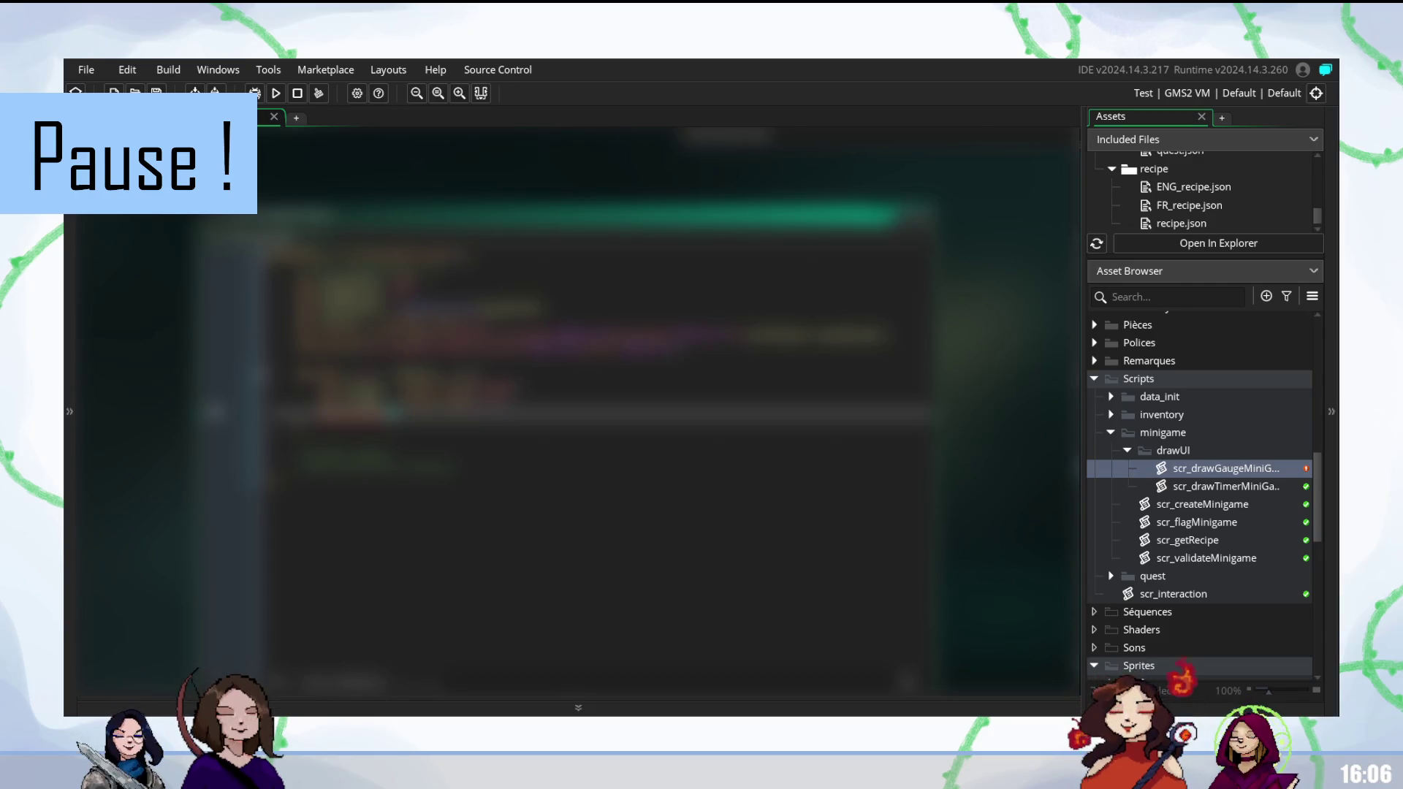
Place the cursor on the drawing line inside the if statement and check the suggestion popups.
left_click(584, 432)
left_click(585, 397)
left_click(585, 418)
right_click(395, 423)
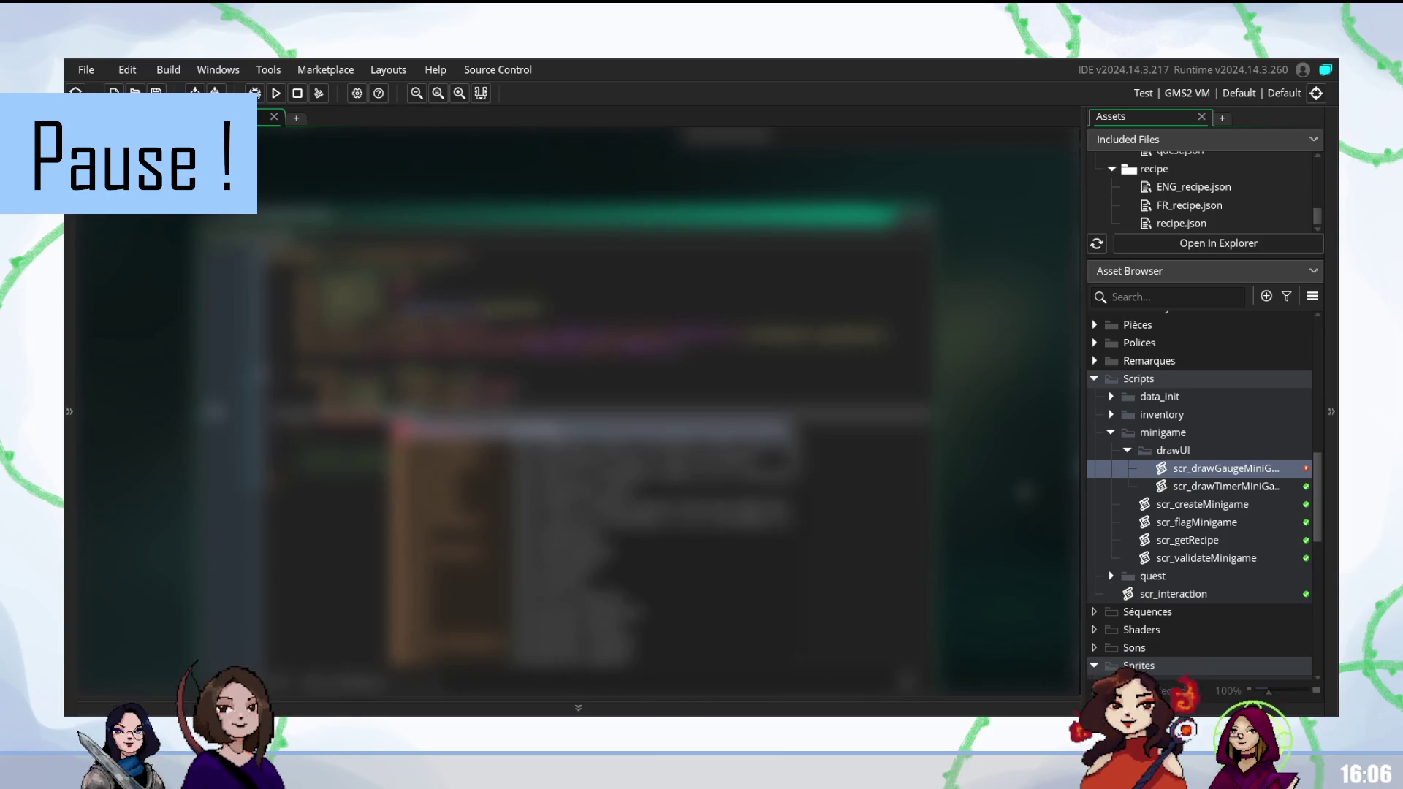
key("Escape")
key("ctrl+space")
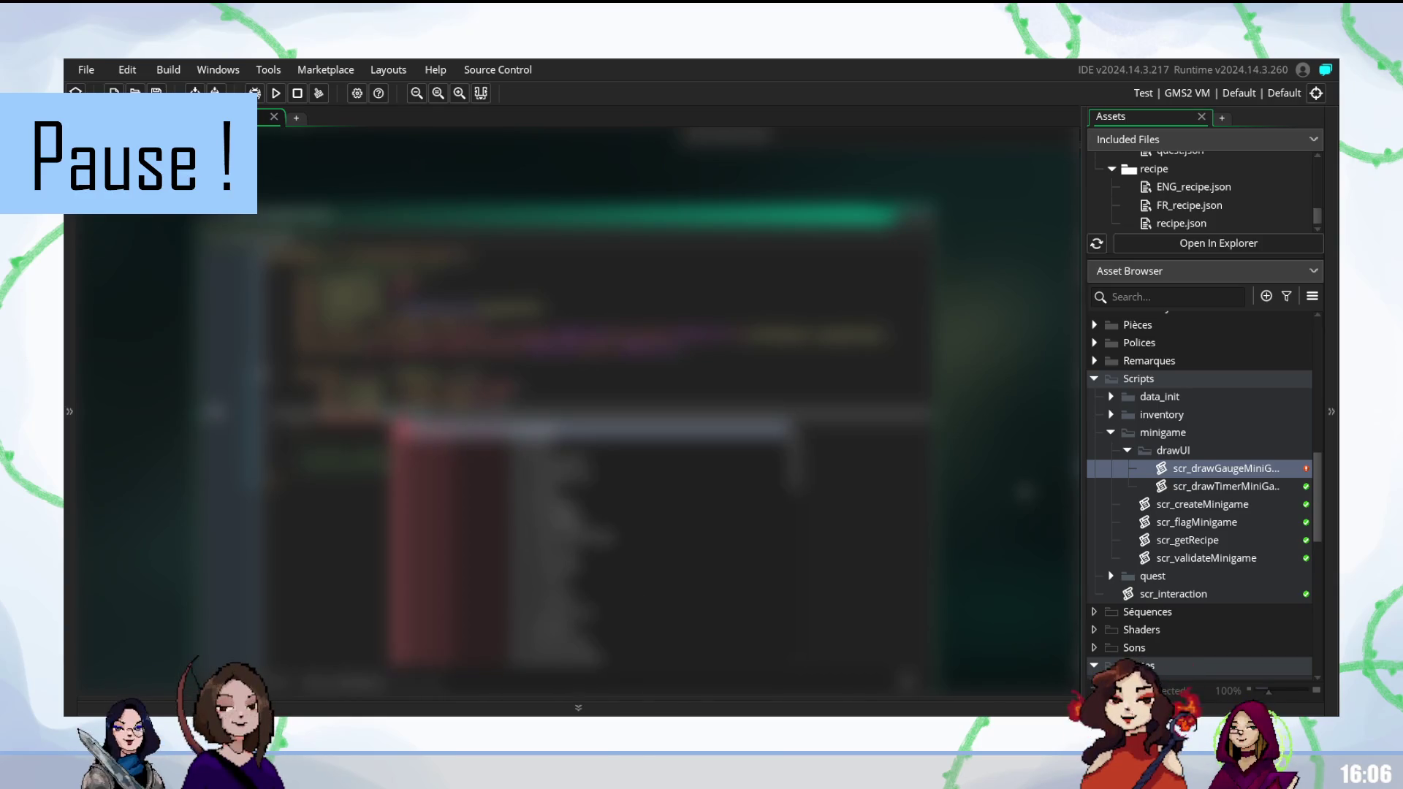
key("Escape")
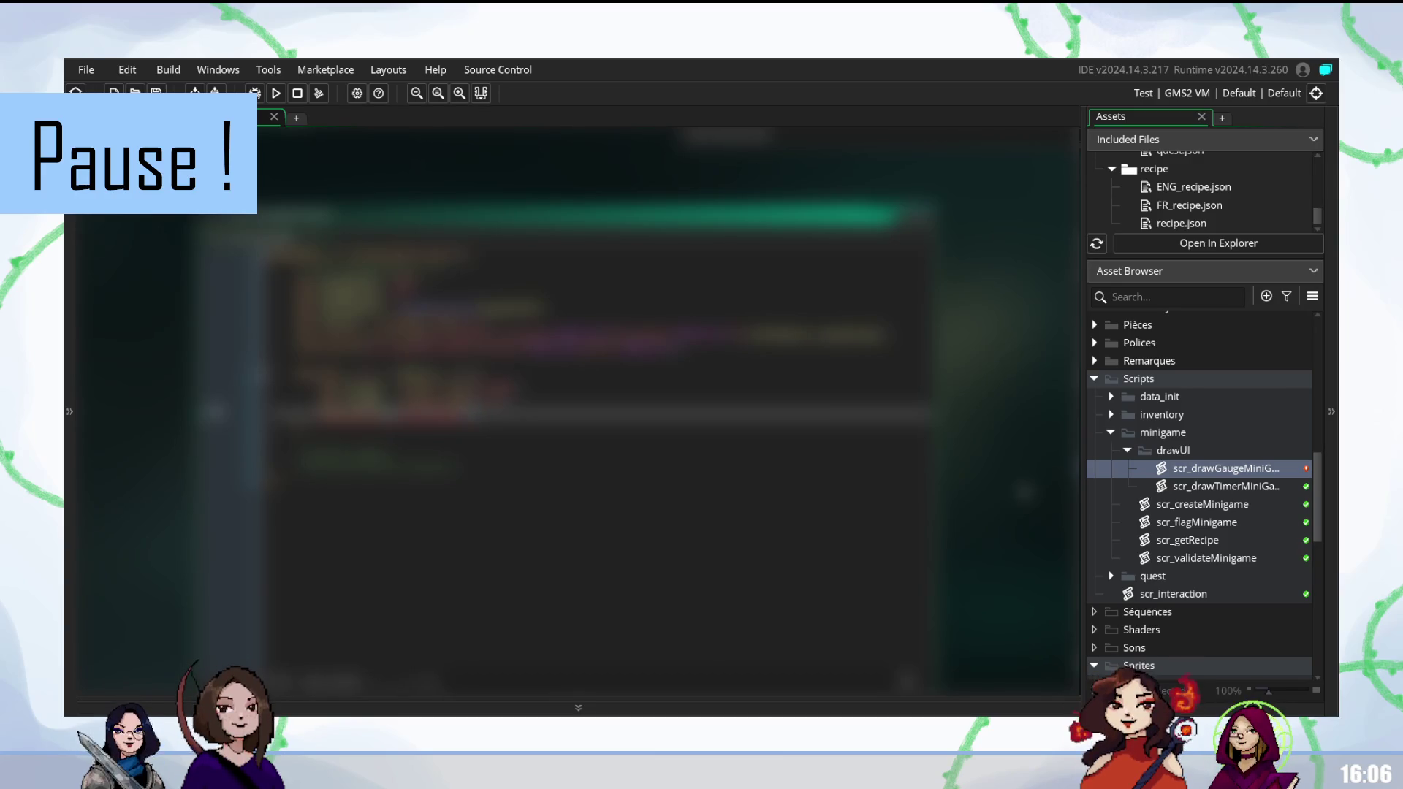
Complete the line with the first suggested completion and a 'dr' draw function.
key("ctrl+space")
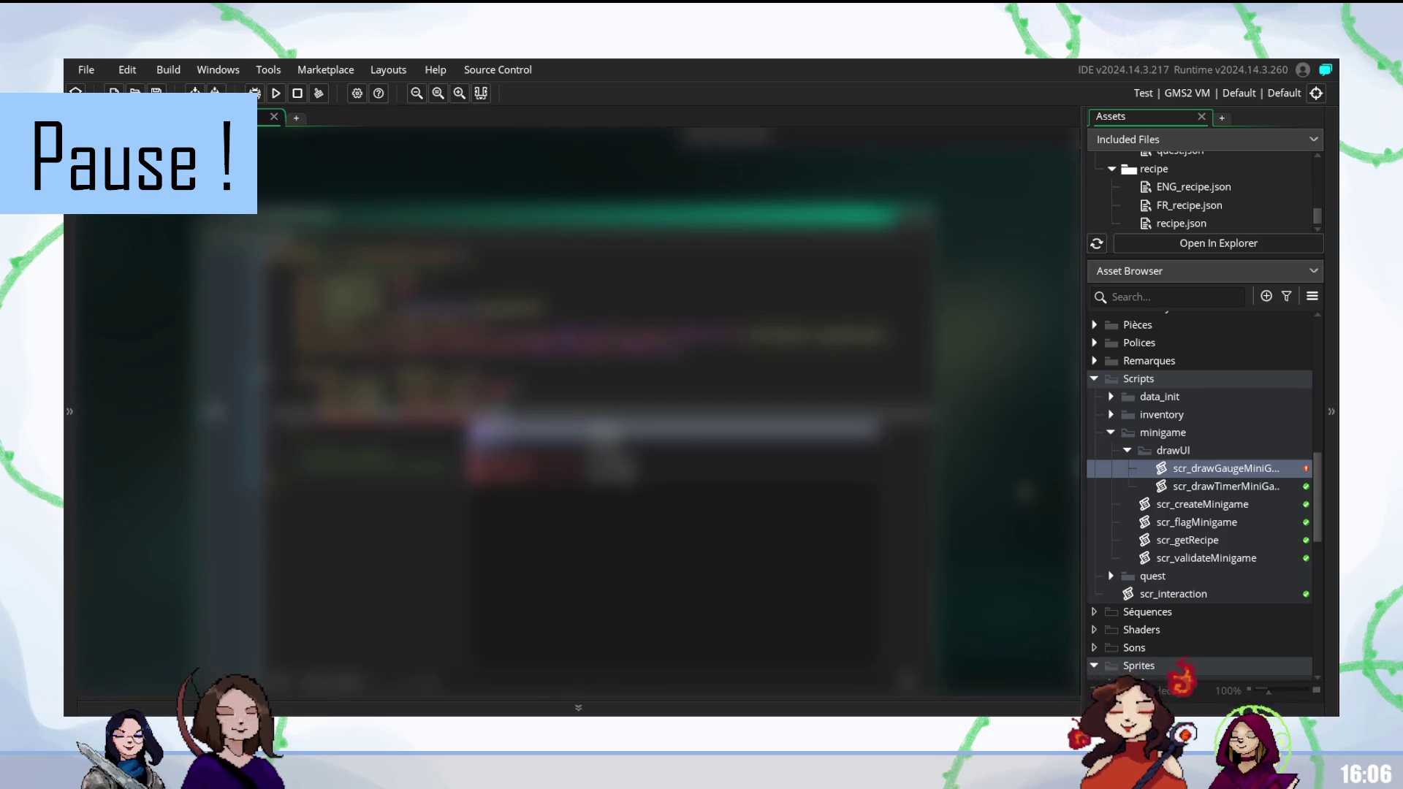
key("Down")
key("Up")
key("Down")
key("Up")
key("Down")
key("Up")
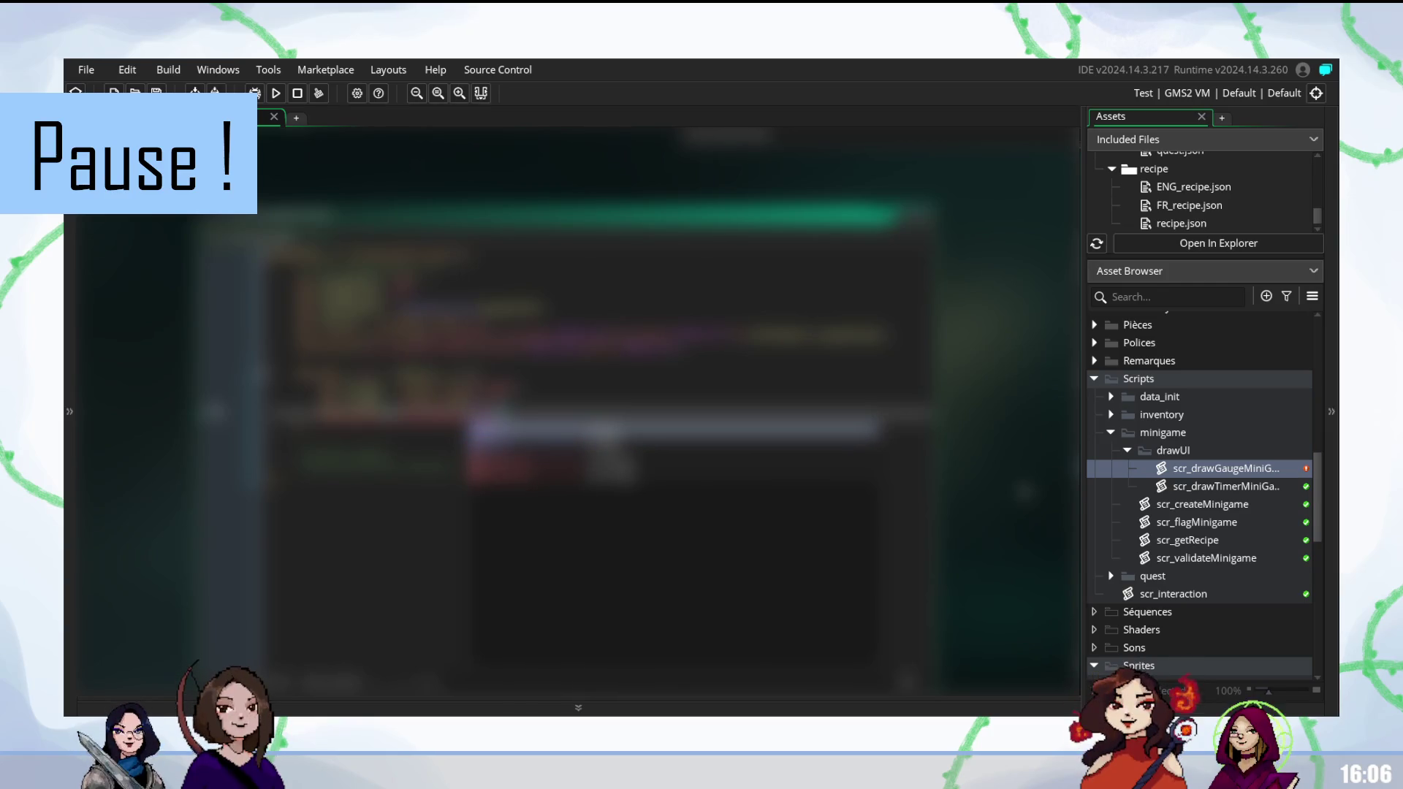
key("Return")
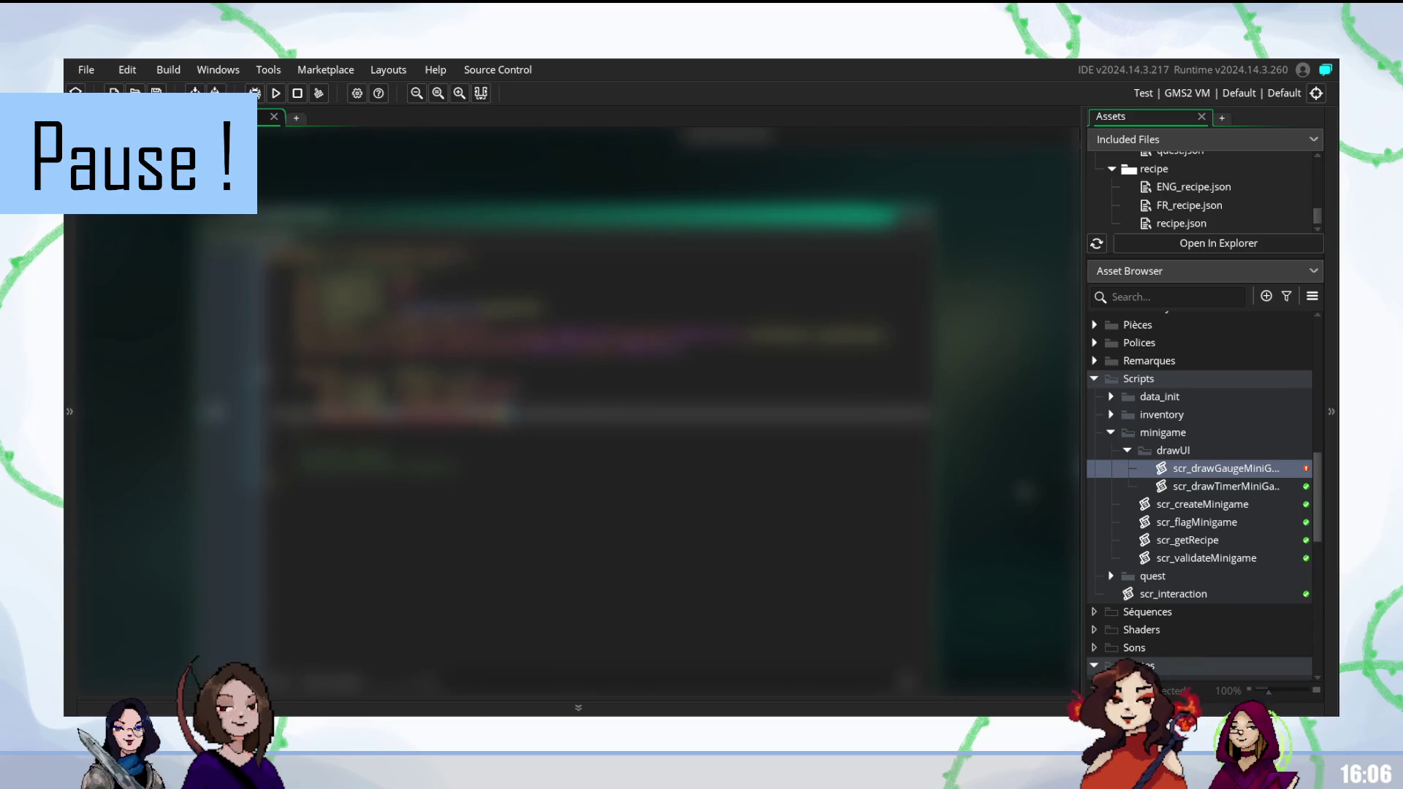
type("dr")
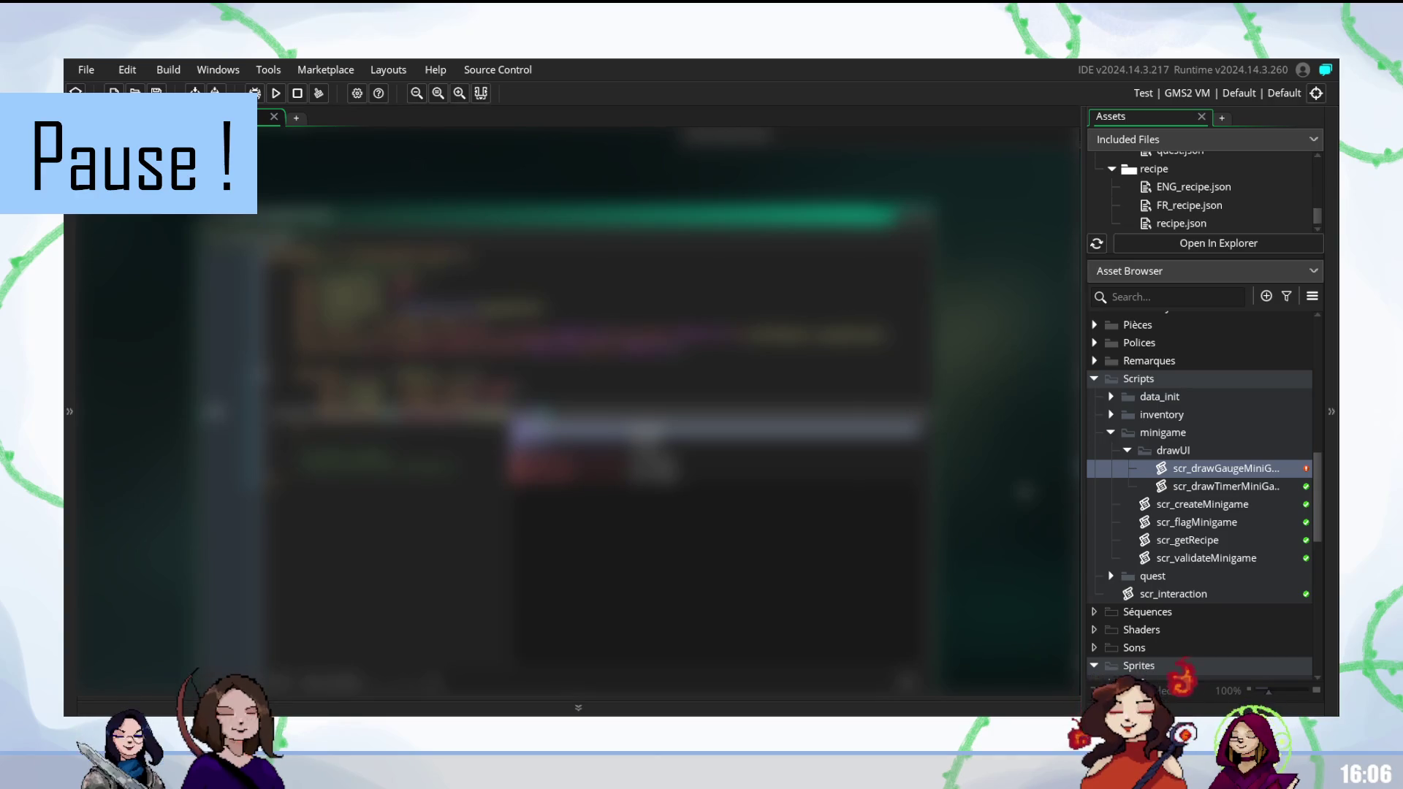
key("Return")
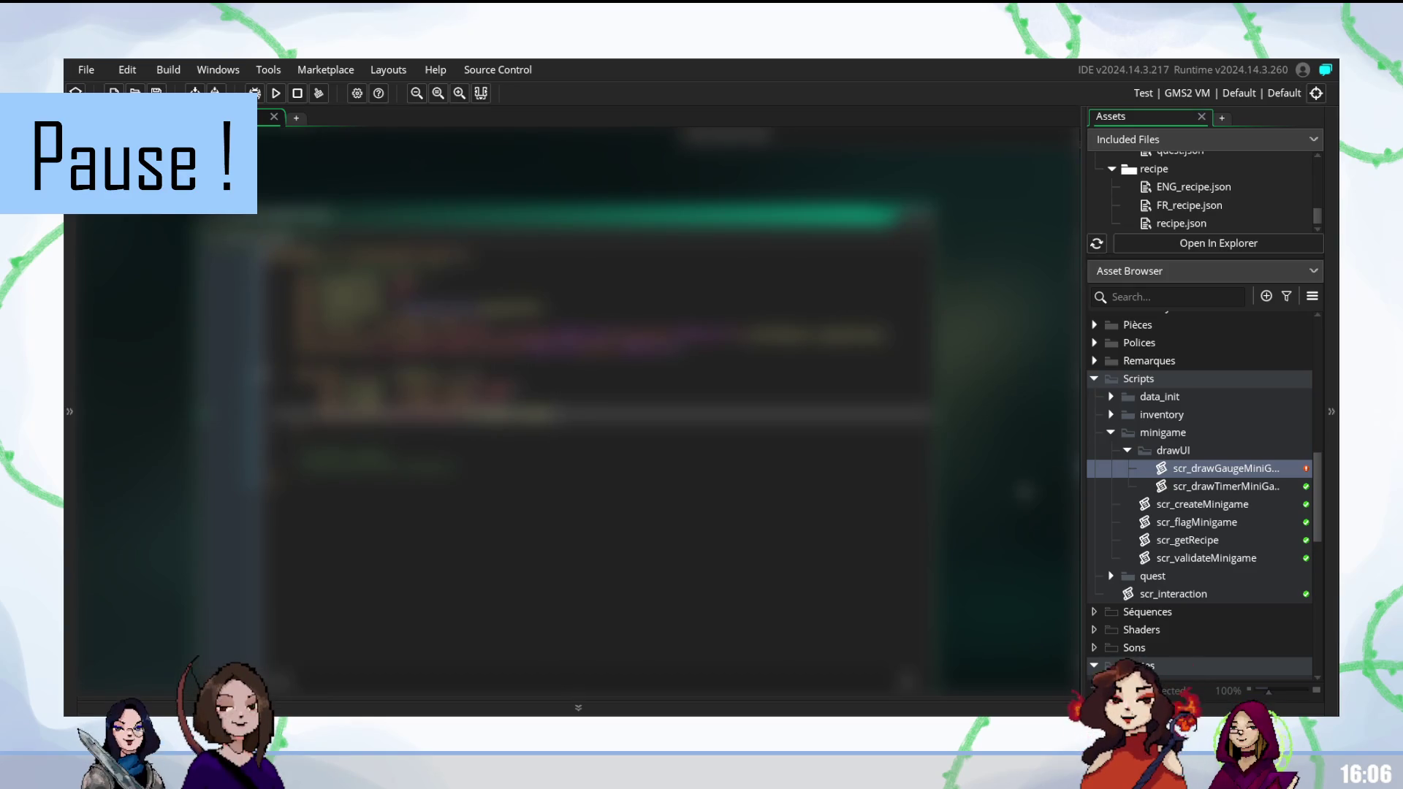
Build and run the game with F5 to test, then rebuild once more.
key("F5")
left_click(526, 388)
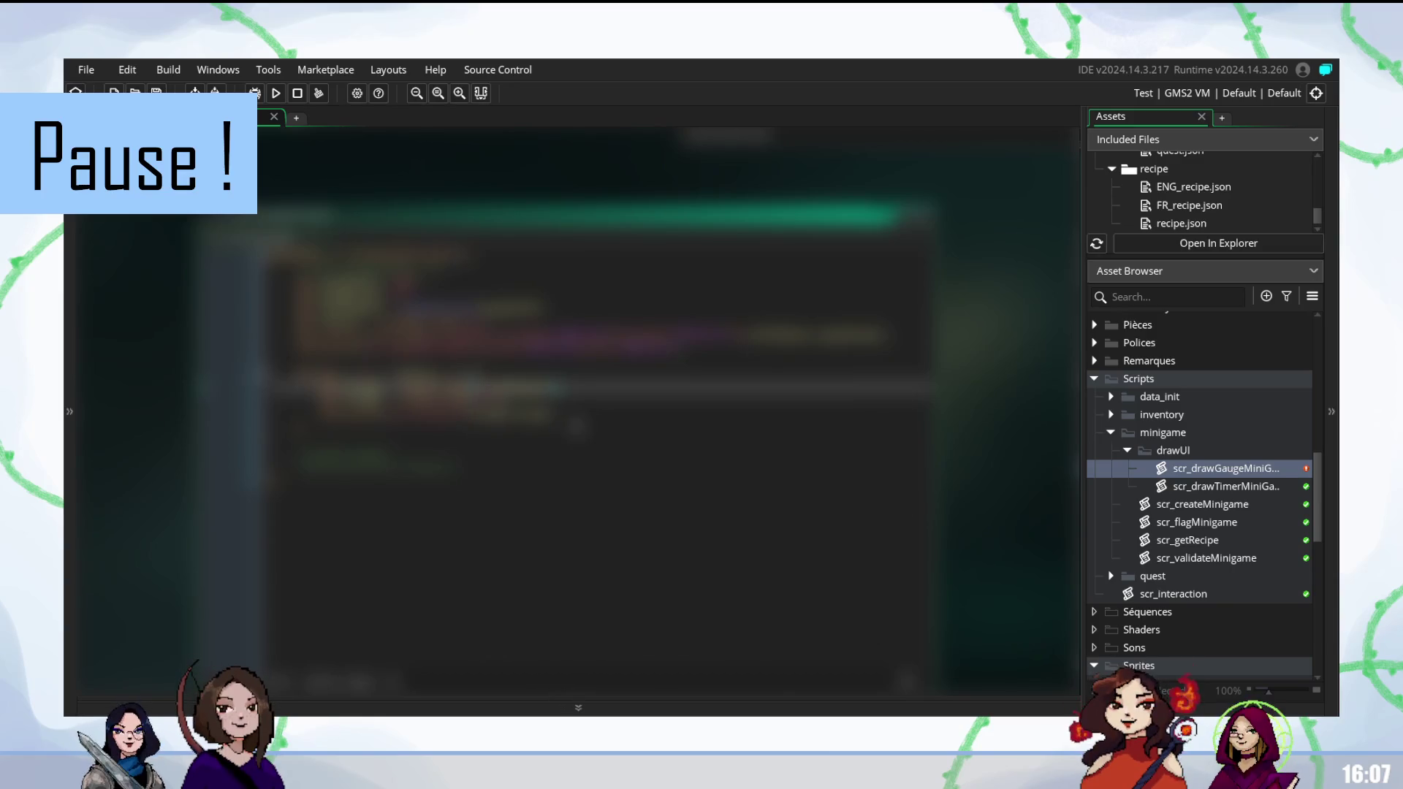
key("F5")
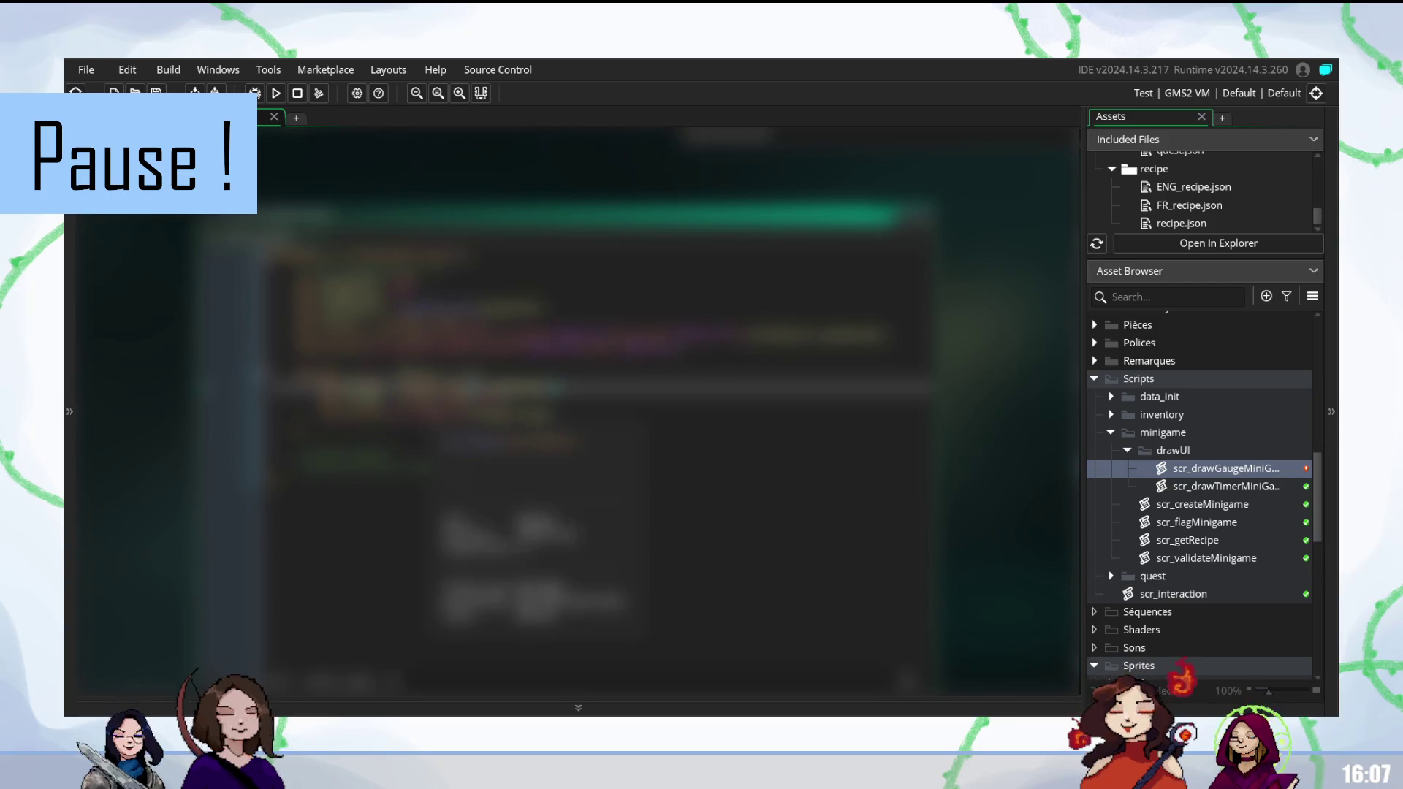
Open the spr_bling1 sparkle sprite from the bling folder and run the game again.
scroll(1270, 553, "down", 6)
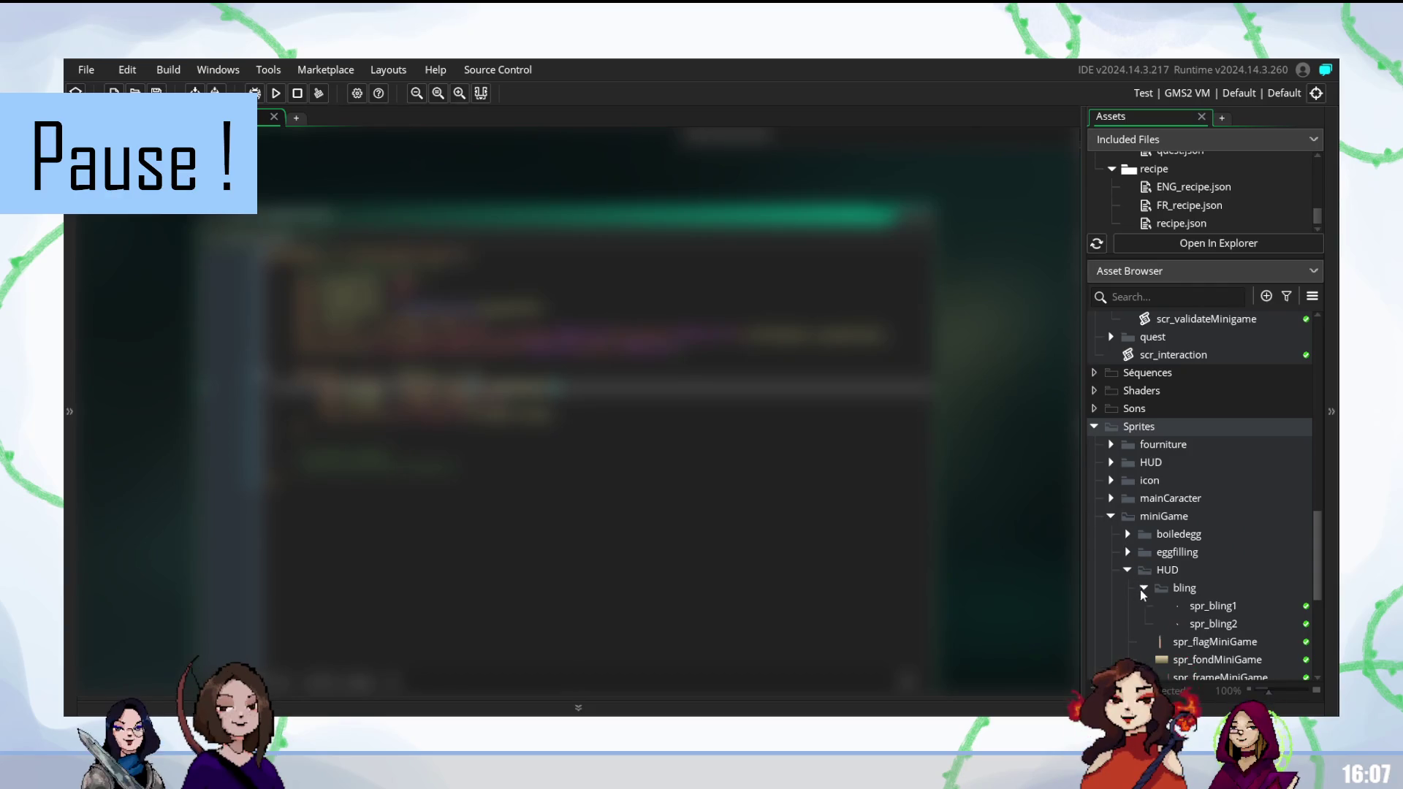
double_click(1227, 607)
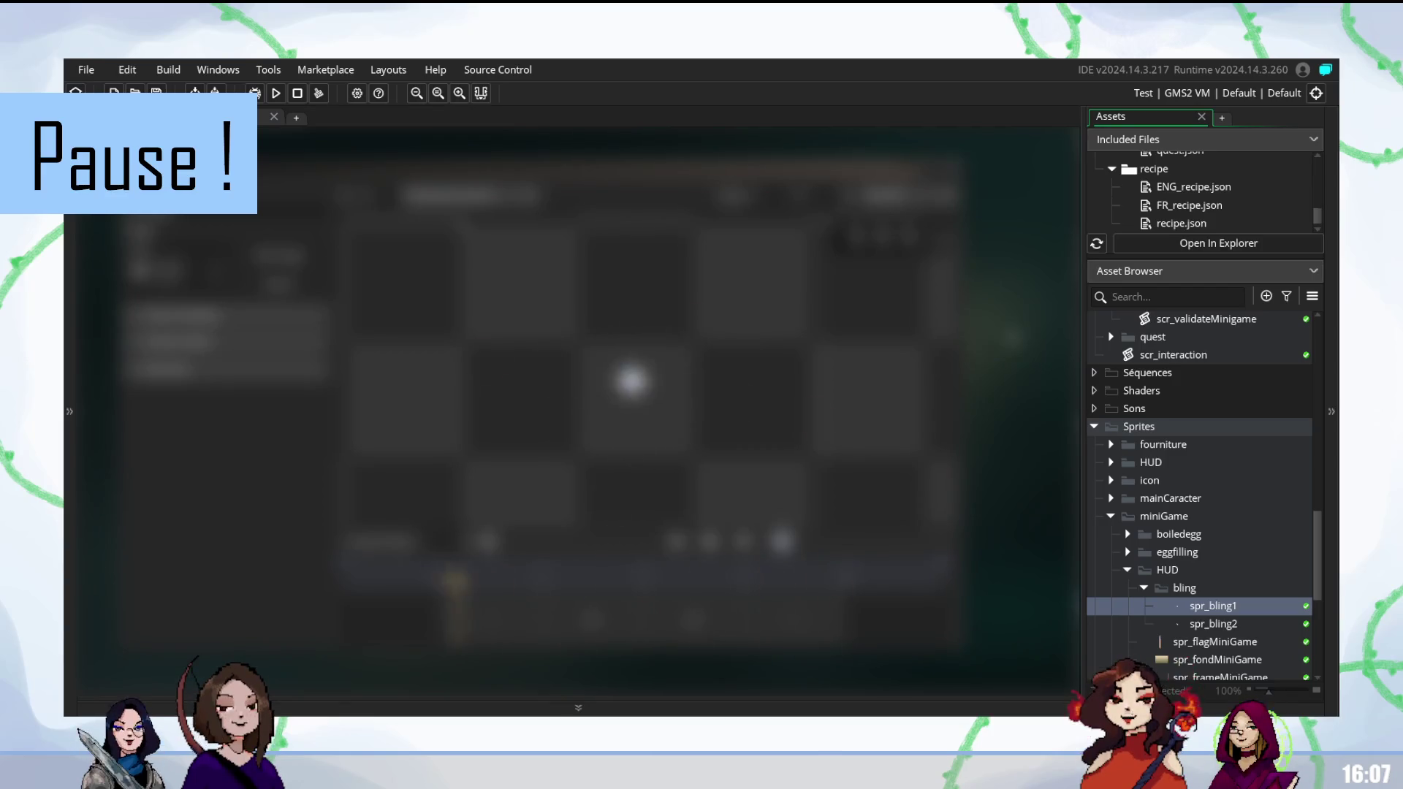
key("F5")
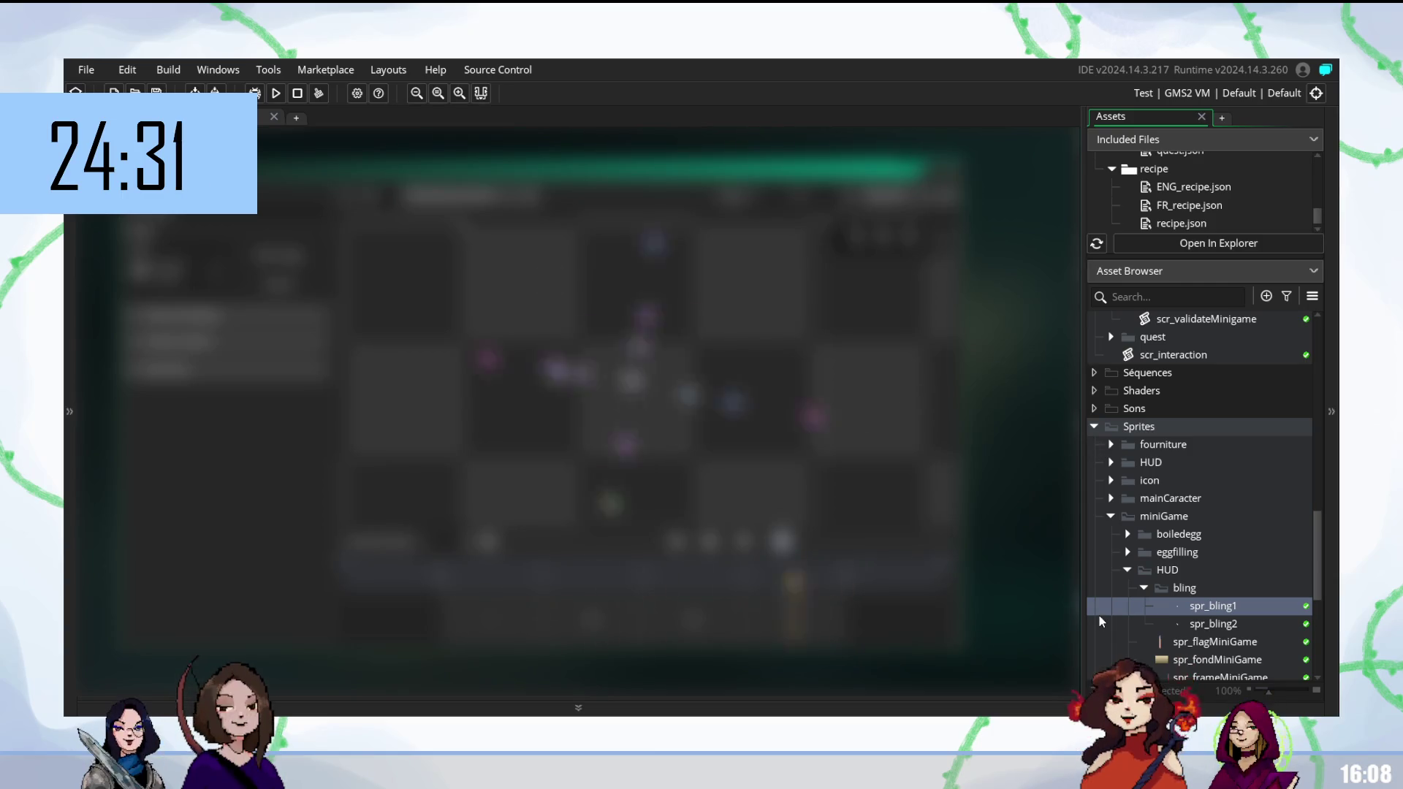
scroll(1187, 585, "up", 1)
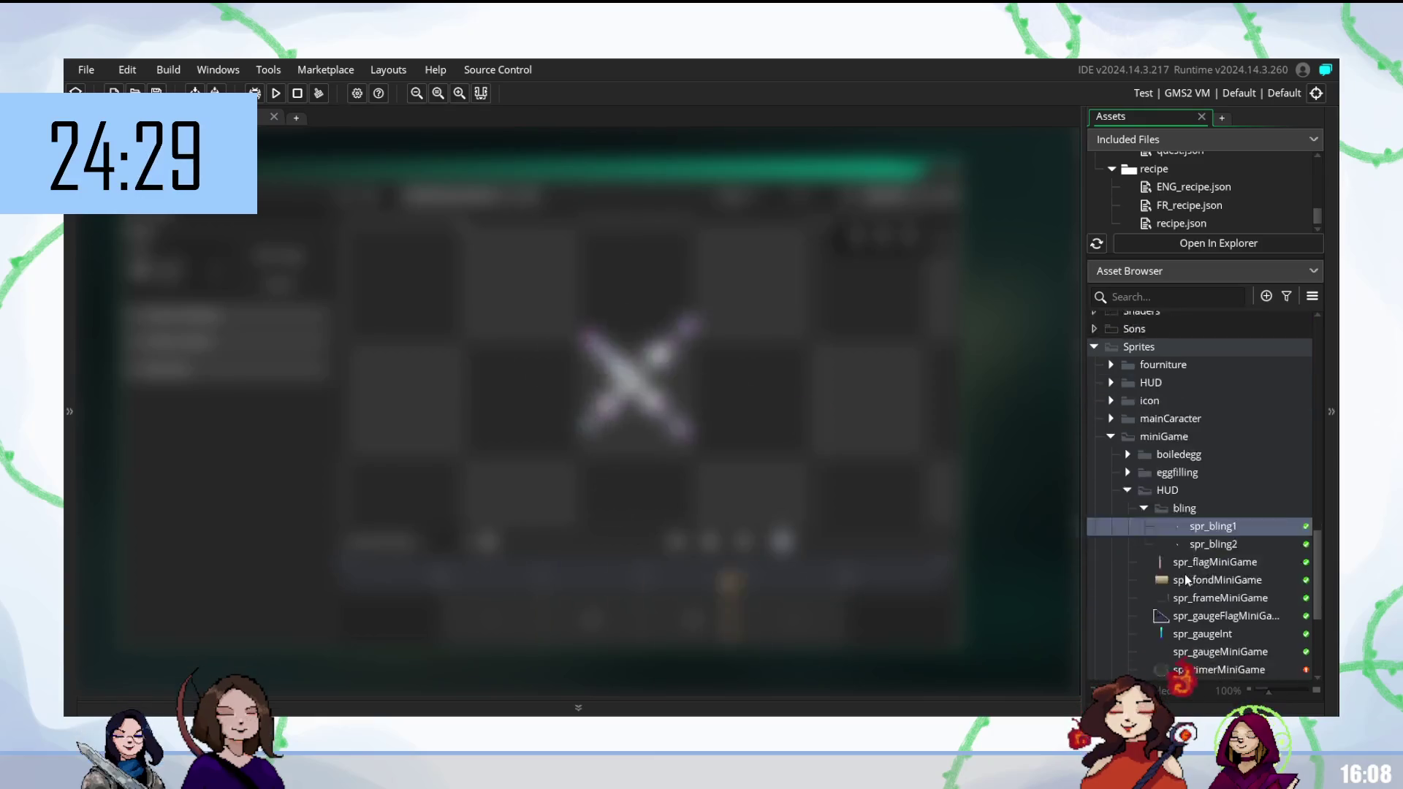
scroll(1188, 607, "up", 3)
scroll(1168, 601, "down", 7)
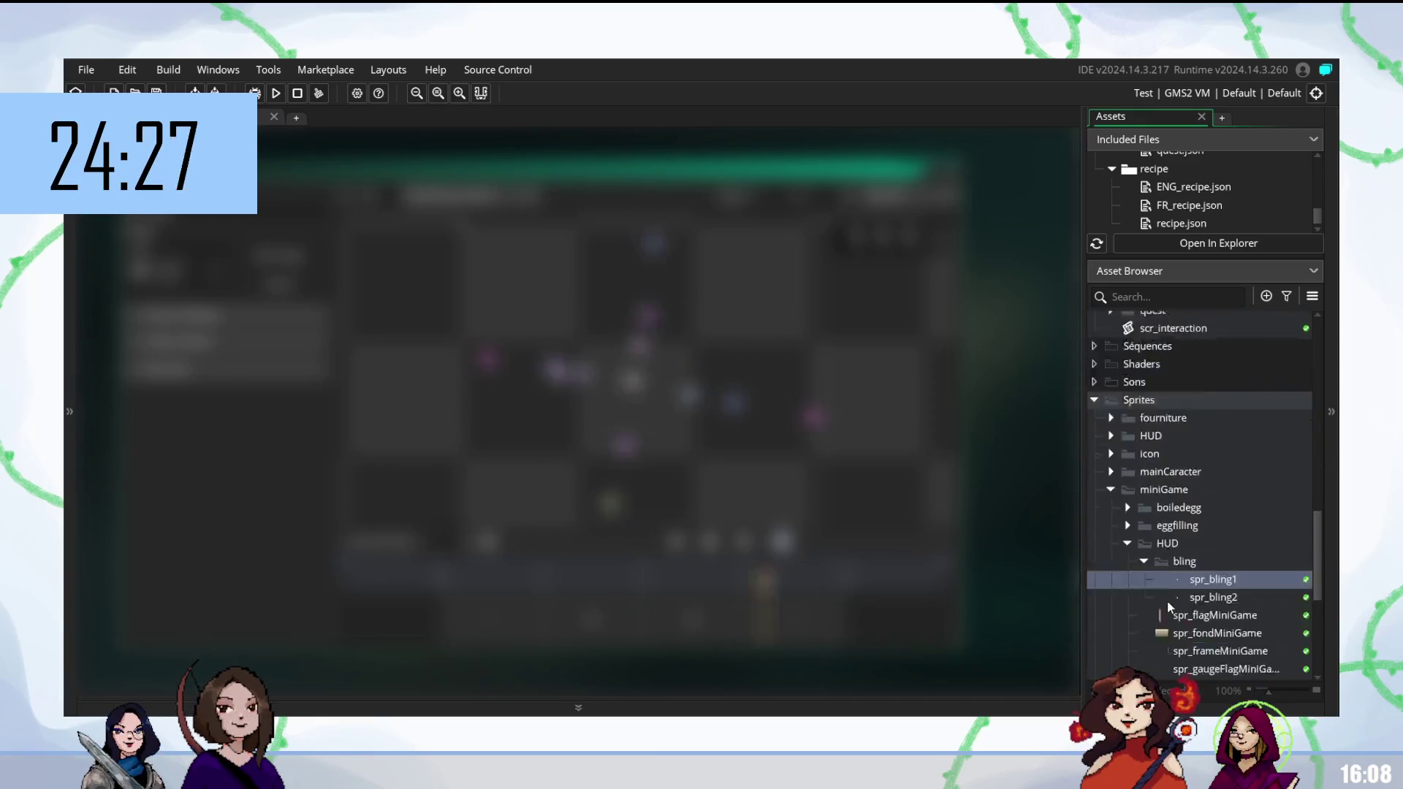
scroll(1203, 577, "up", 15)
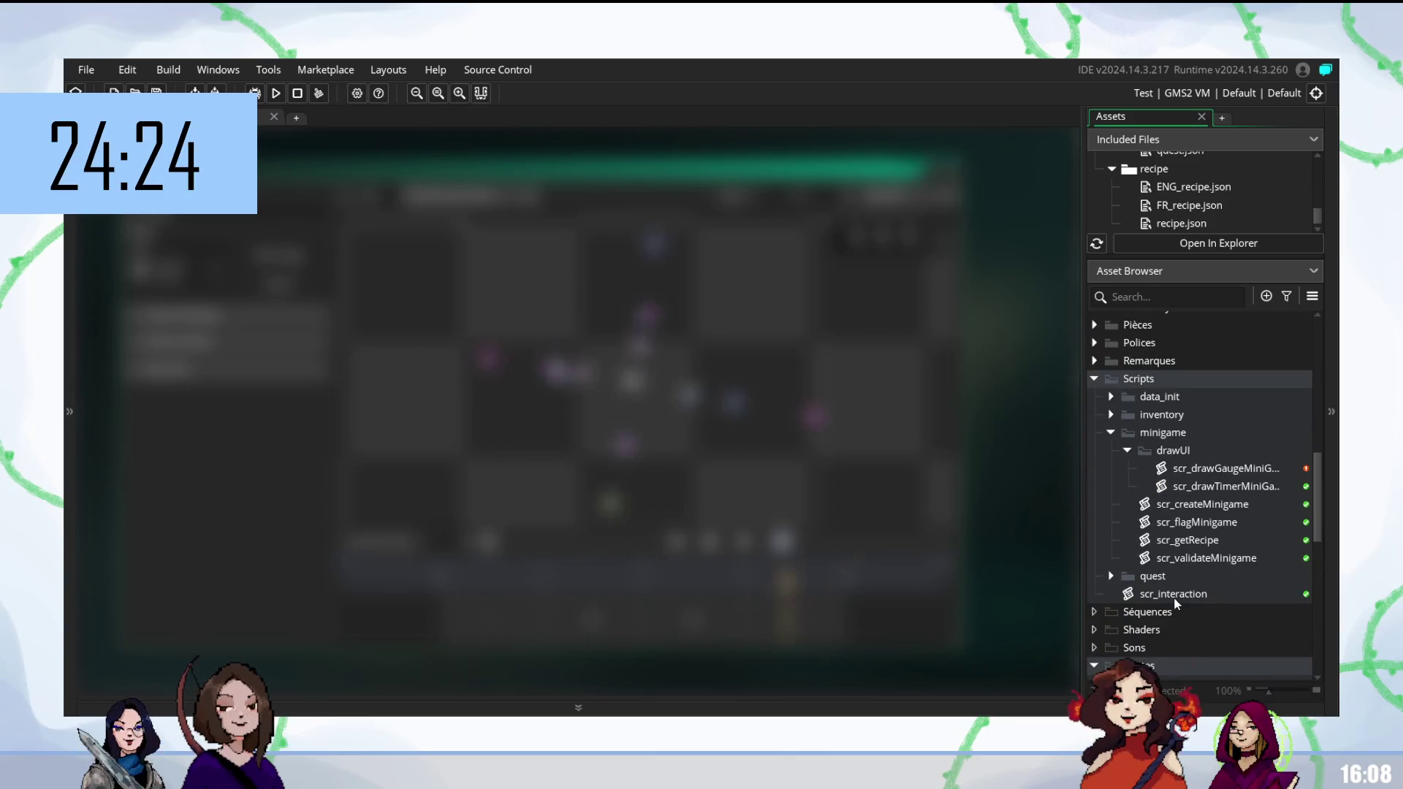
scroll(1173, 601, "down", 5)
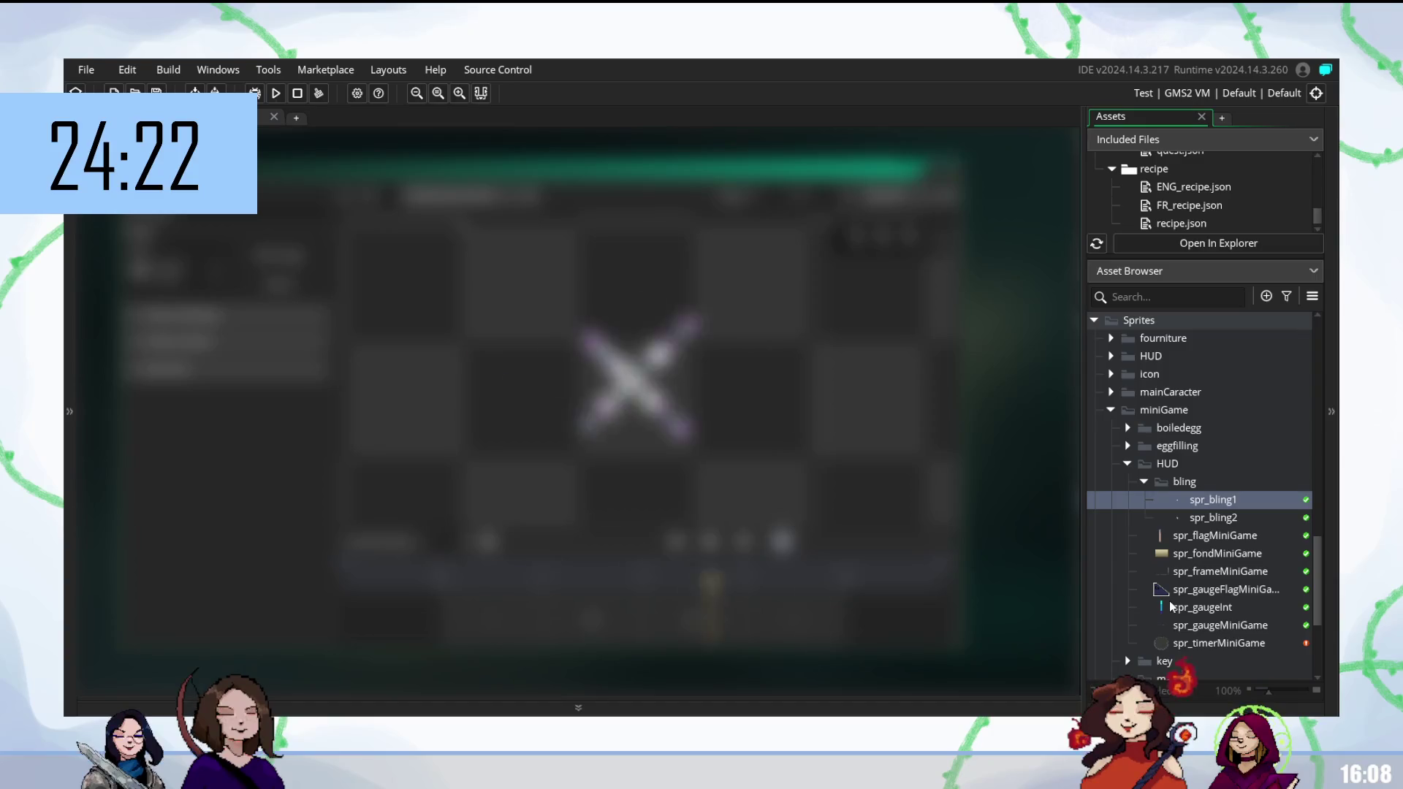
scroll(1170, 612, "up", 4)
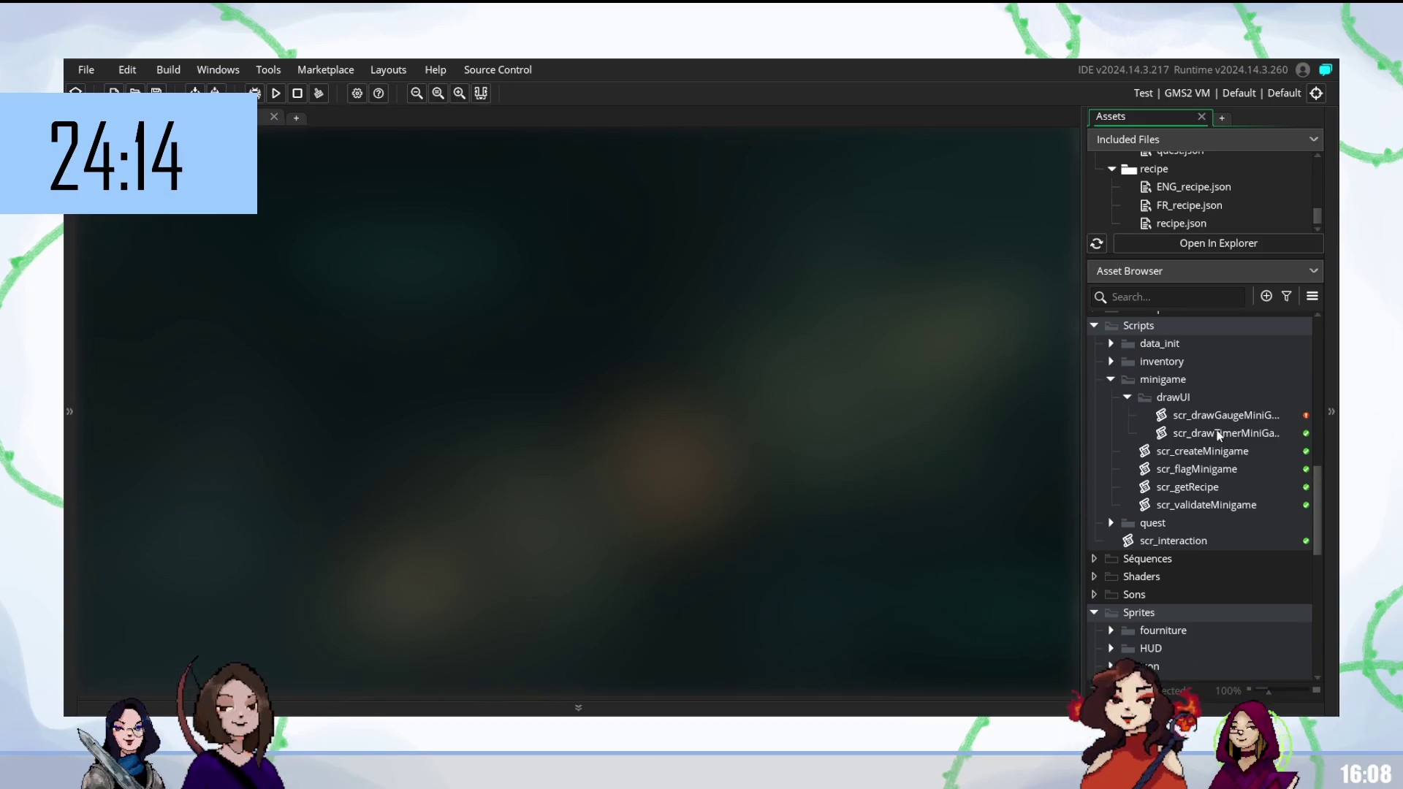
Reopen scr_drawGaugeMinigame from the drawUI folder and try pasting two lines, then undo it.
left_click(1221, 404)
double_click(1221, 414)
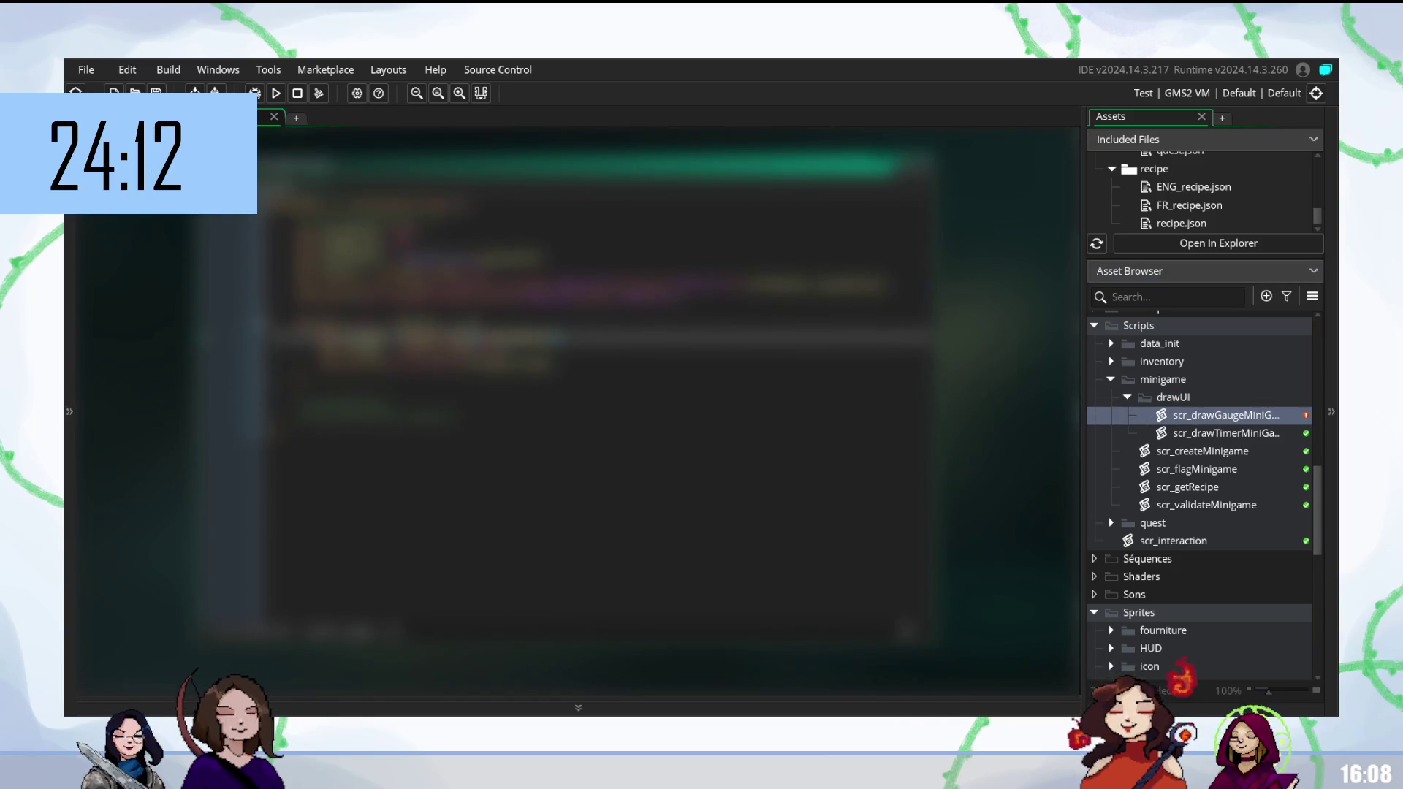
key("Down")
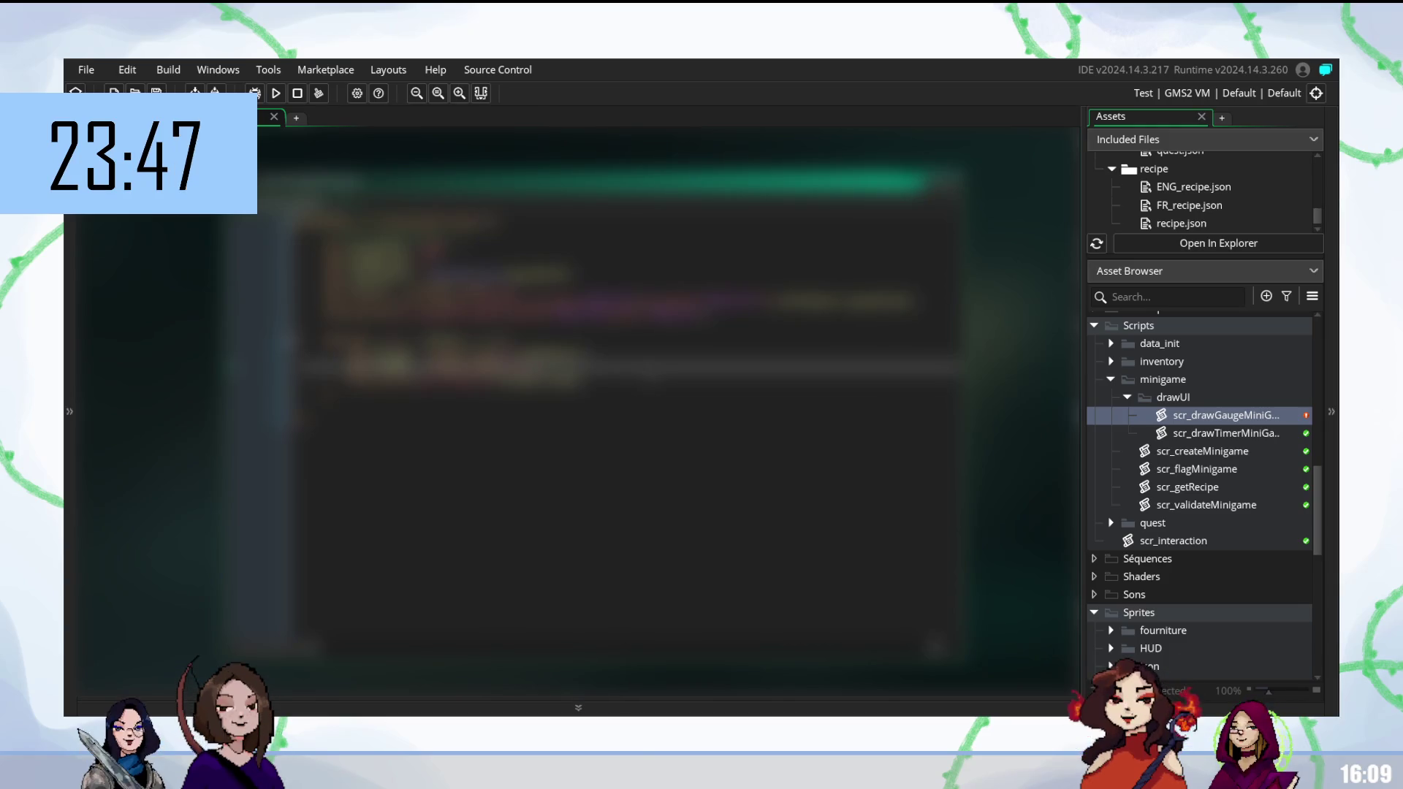
left_click(511, 385)
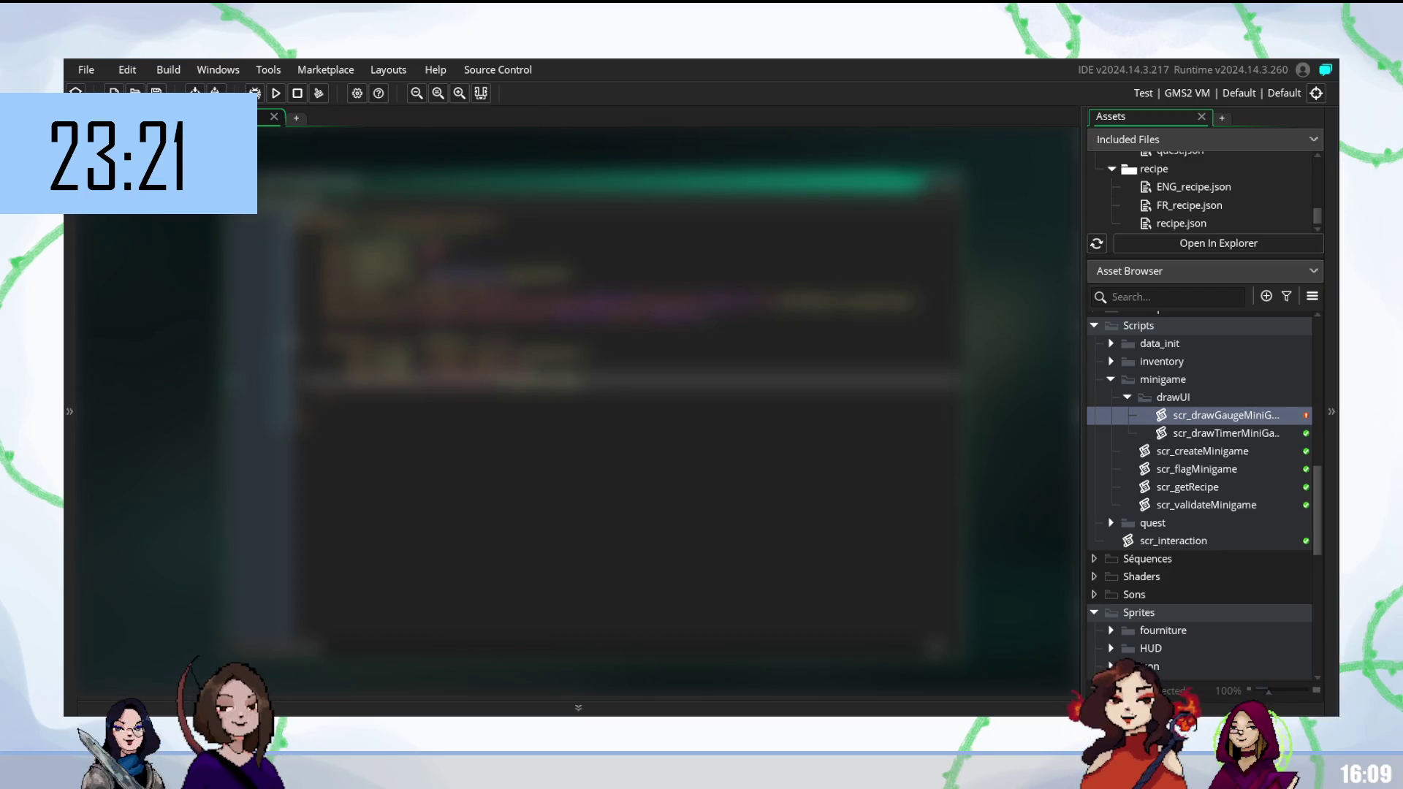
left_click(350, 399)
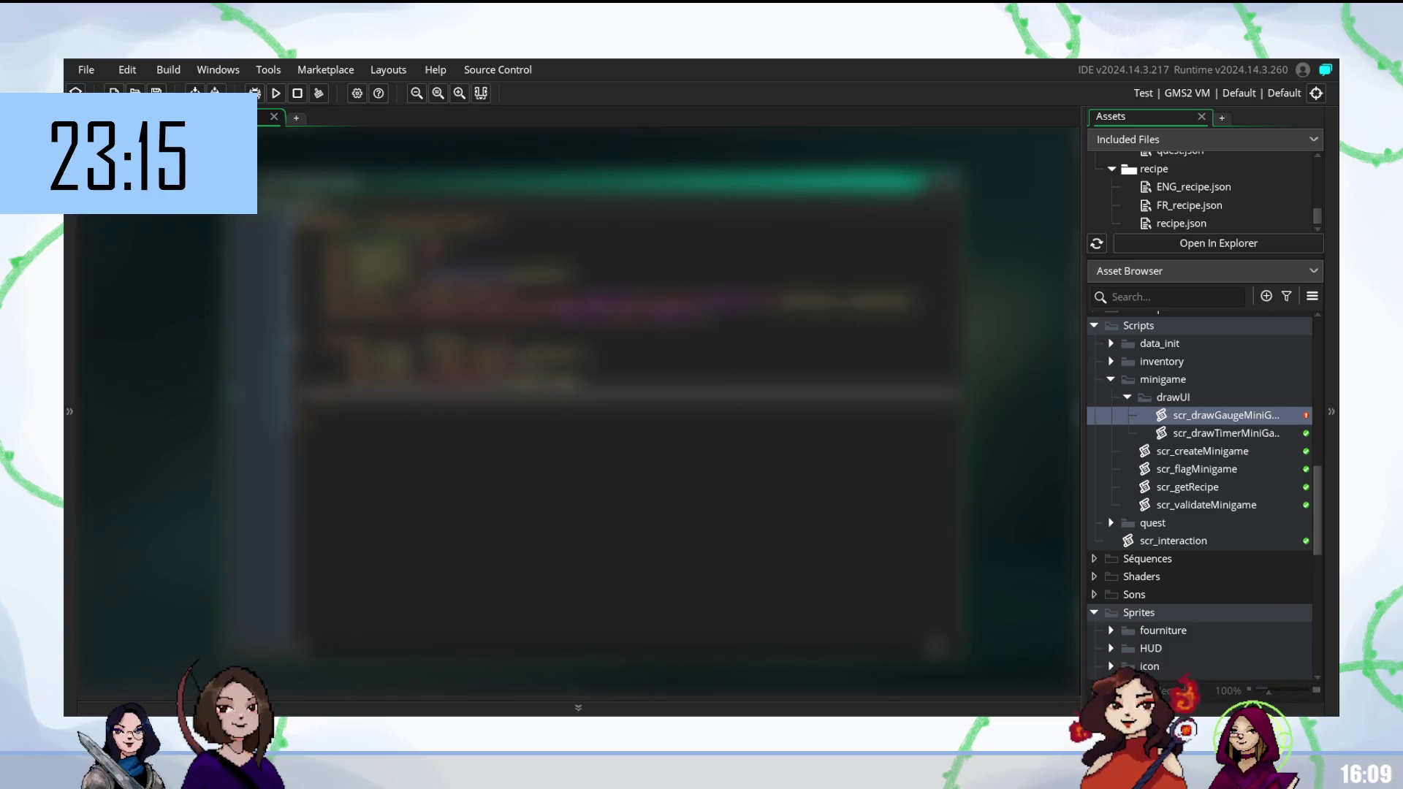
key("ctrl+v")
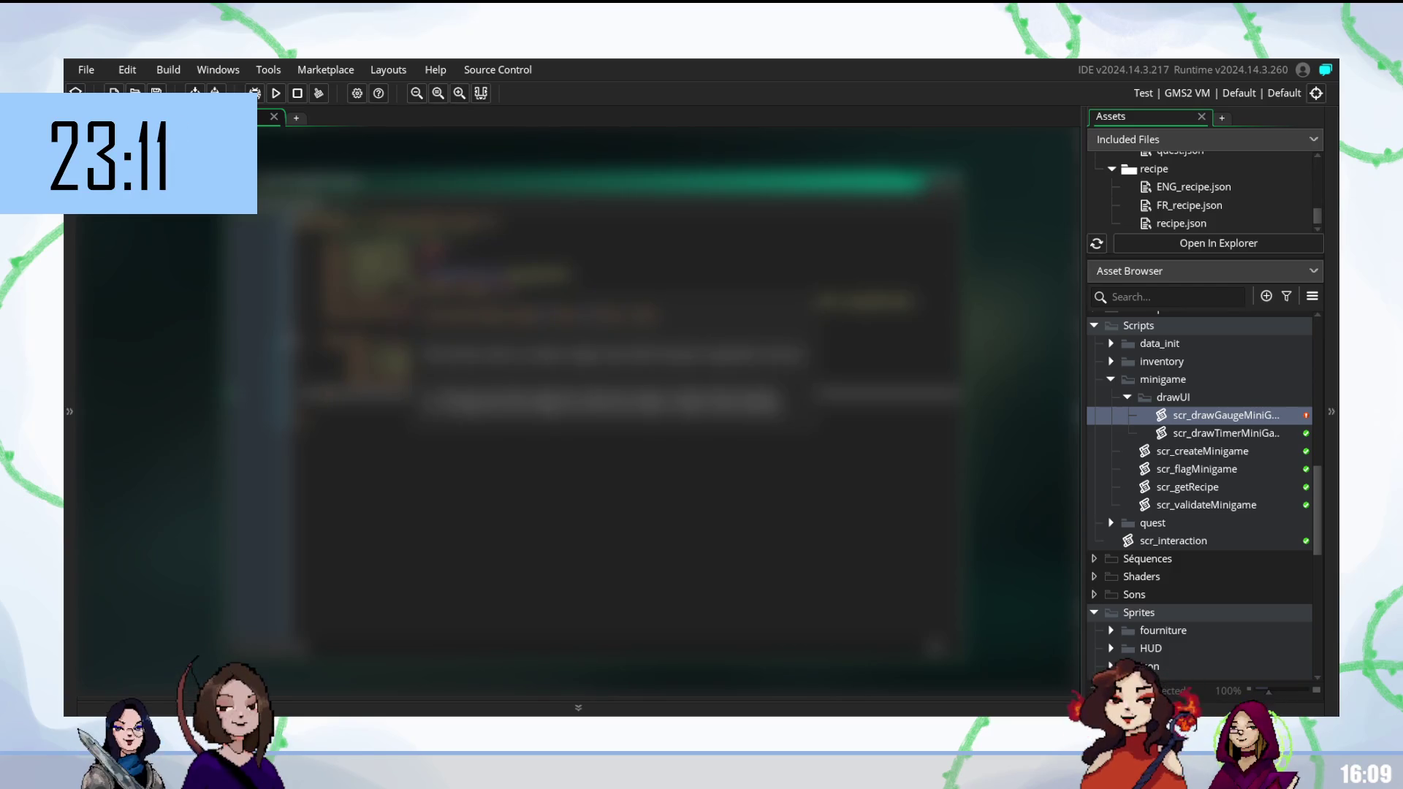
key("ctrl+z")
key("ctrl+z")
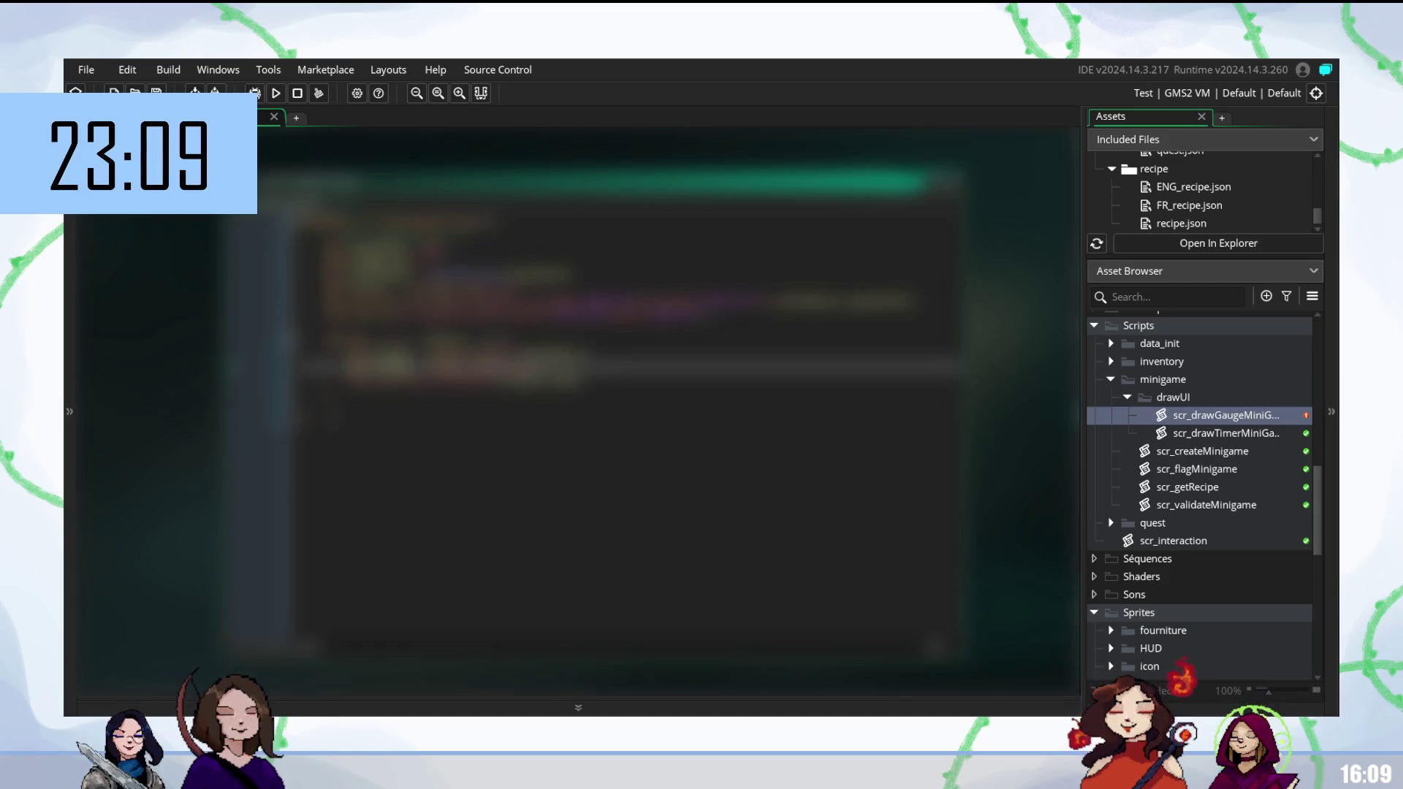
Select all the code, then place the cursor on the final lines to edit them.
left_click(629, 406)
left_click(629, 389)
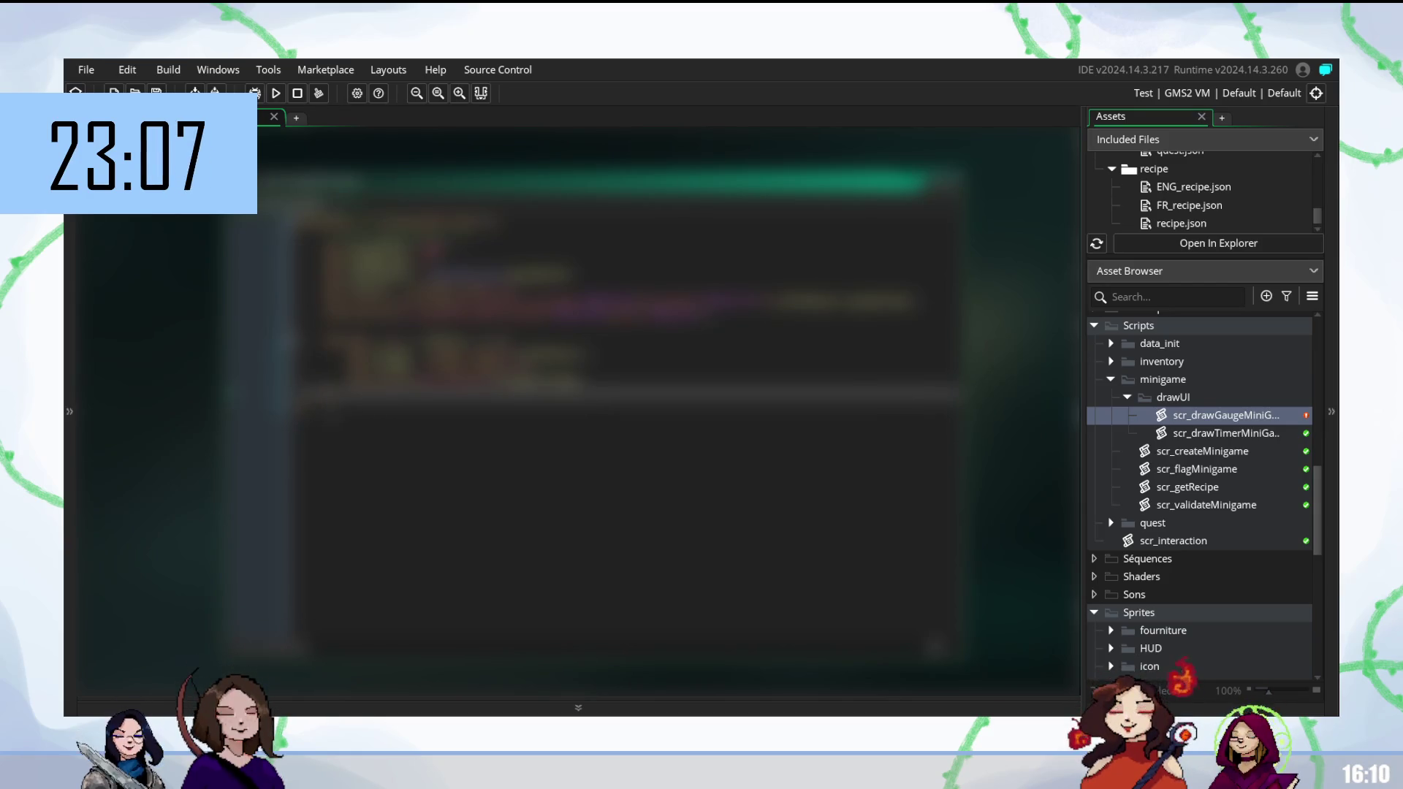
key("ctrl+a")
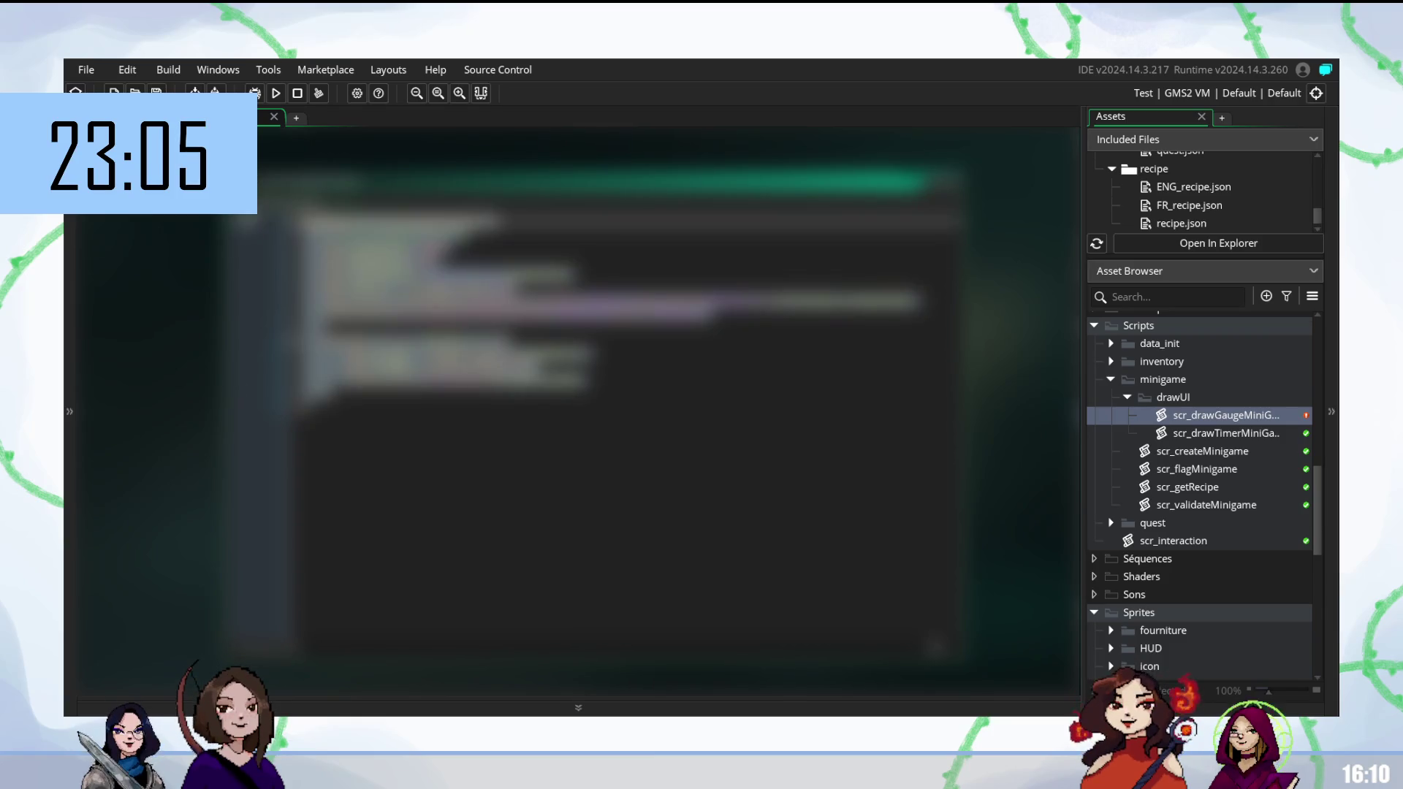
left_click(648, 395)
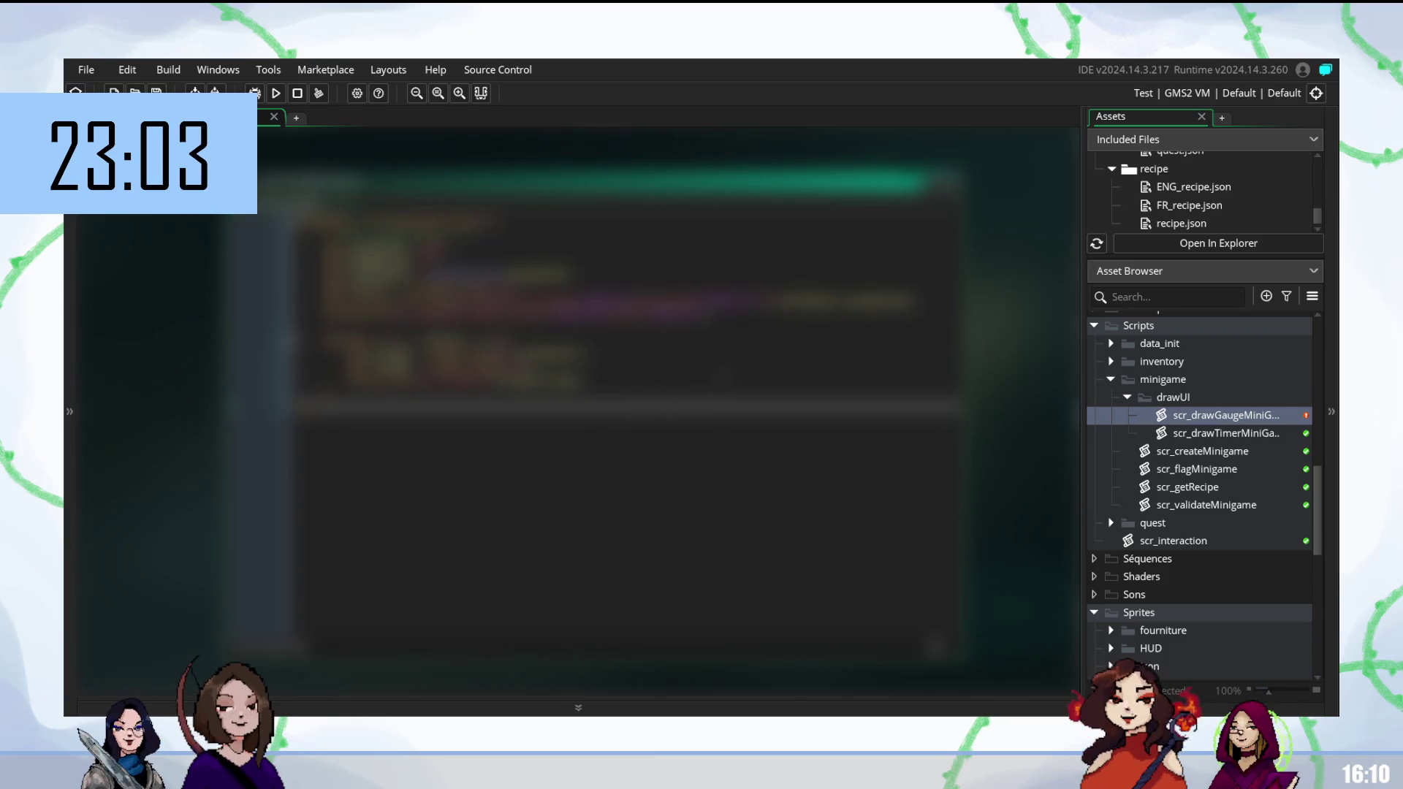
left_click(629, 388)
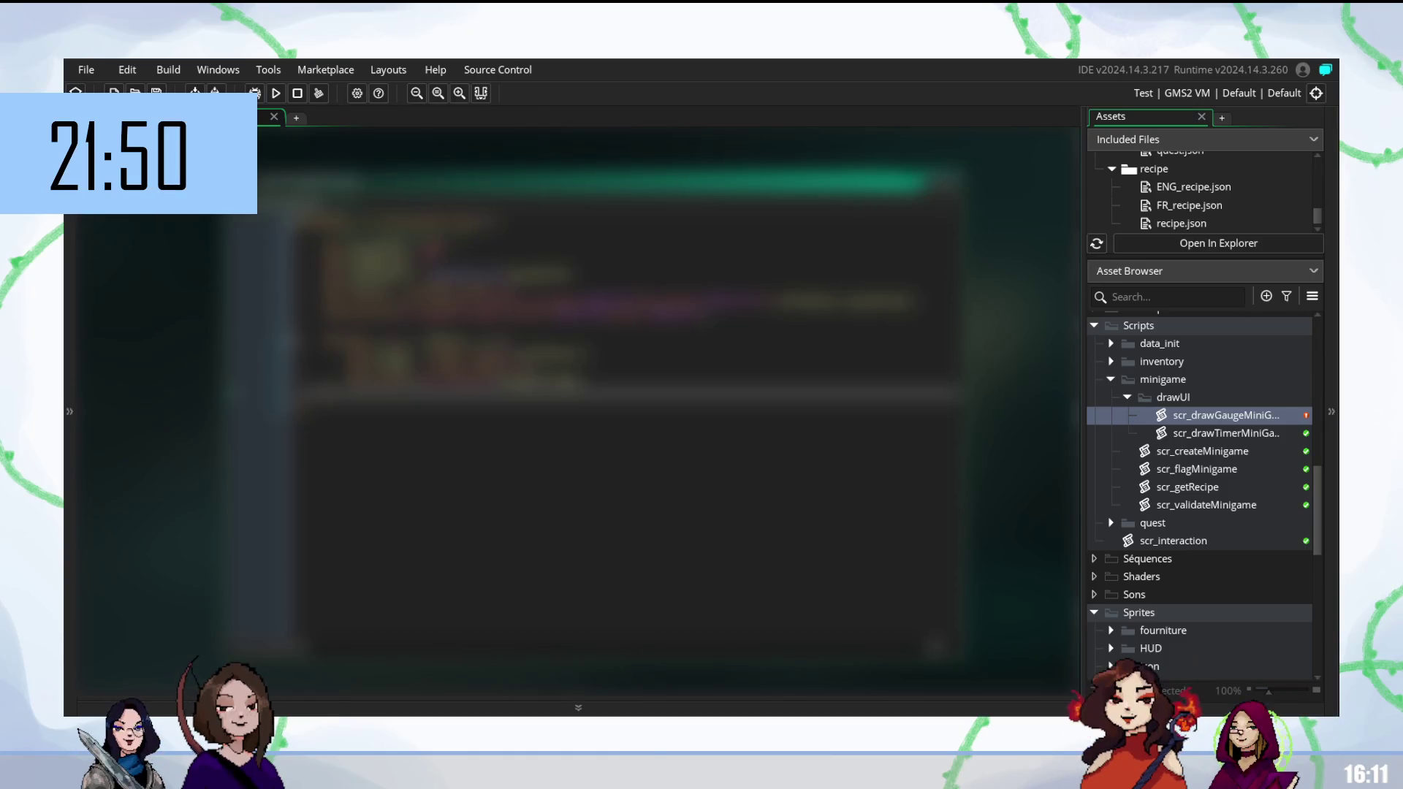
left_click(511, 365)
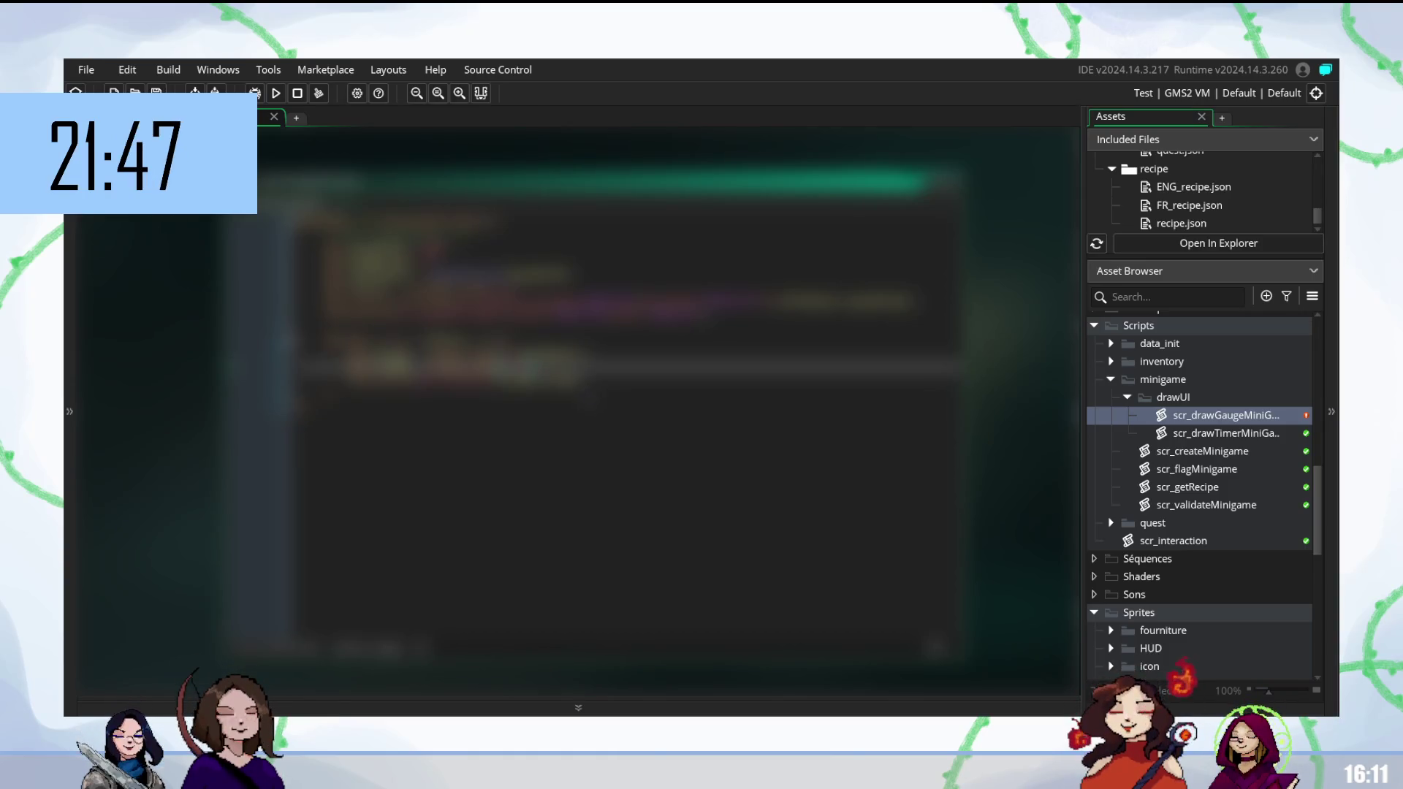
Finish editing a script line by accepting the second autocomplete suggestion.
type("s")
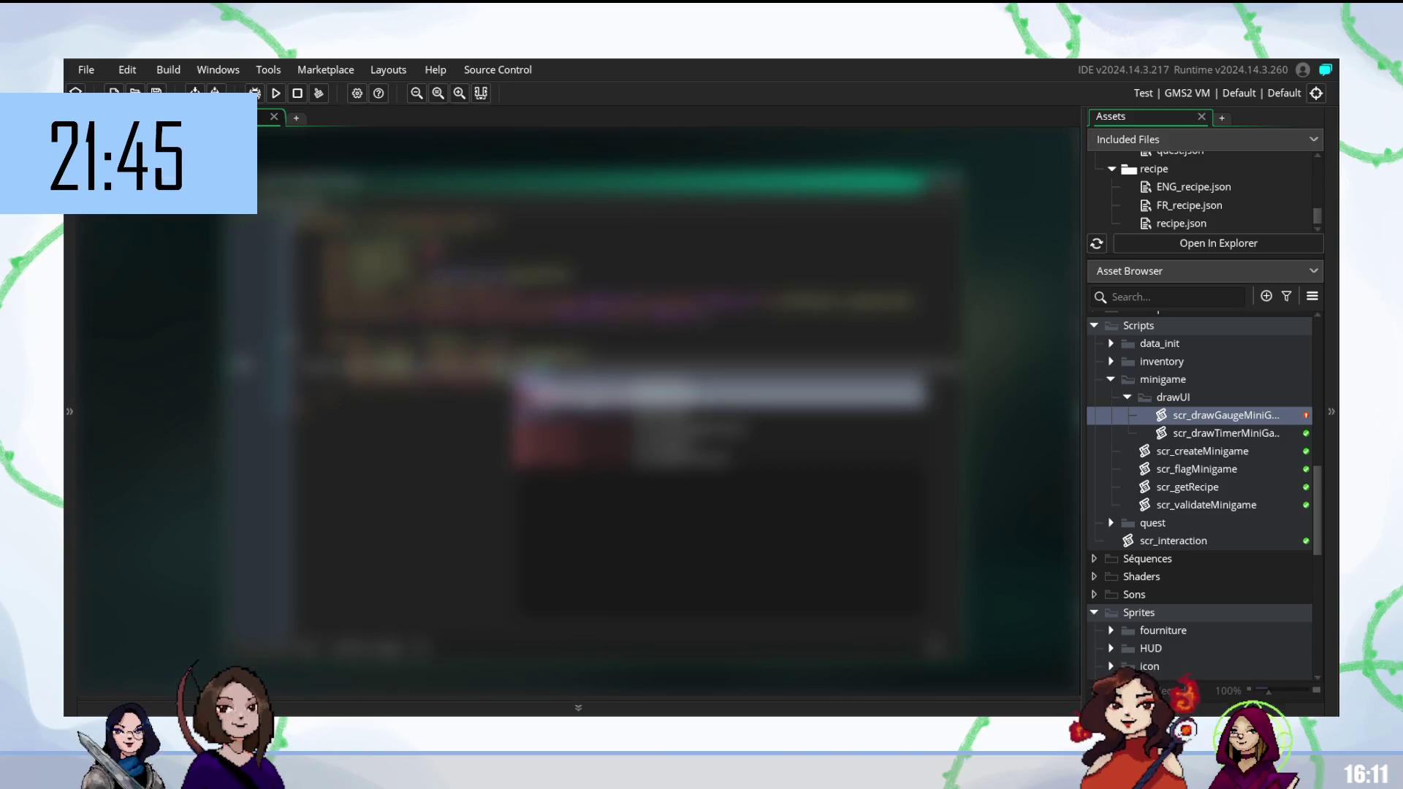
key("Down")
key("Return")
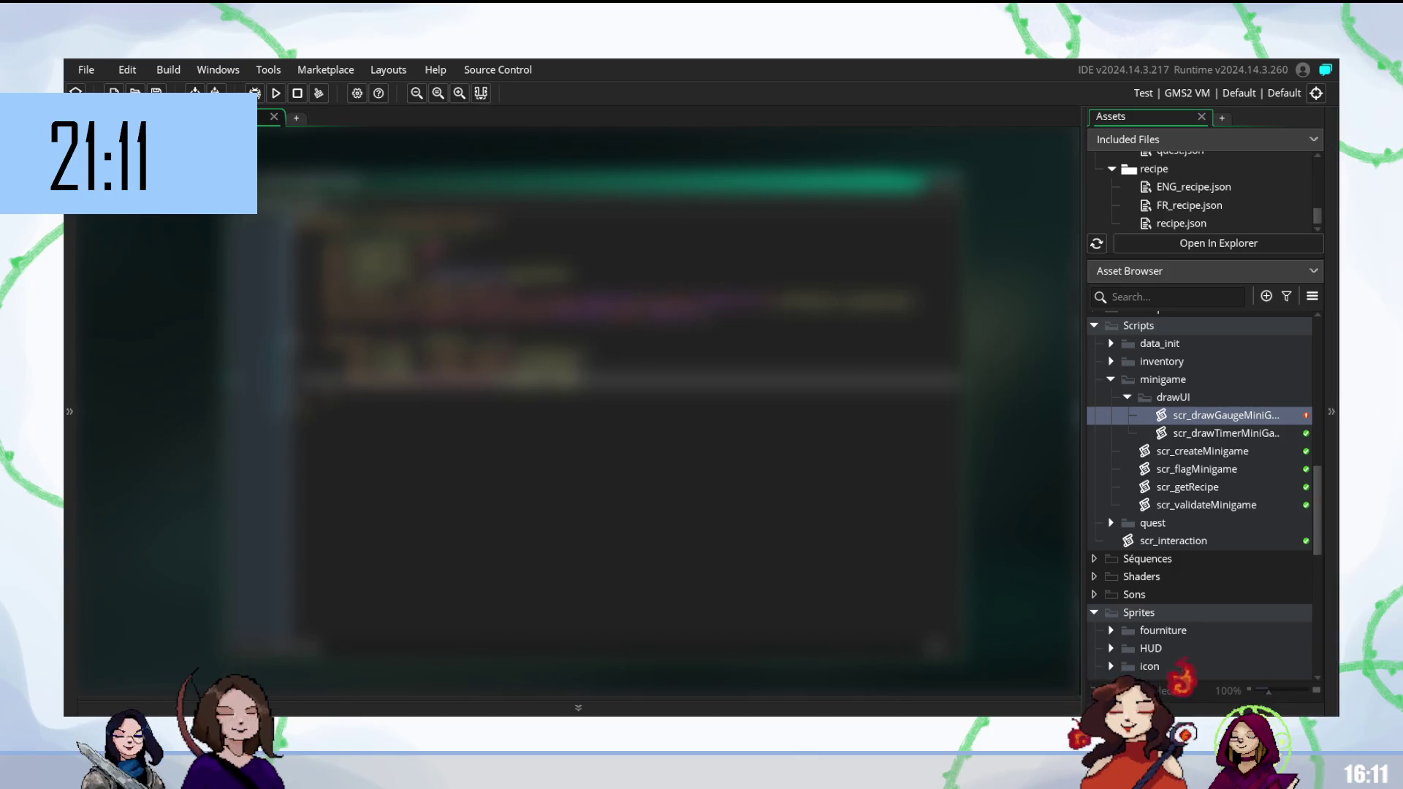
Insert blank lines at an earlier spot and add a draw function call via autocomplete.
left_click(512, 292)
key("Return")
key("Return")
key("Up")
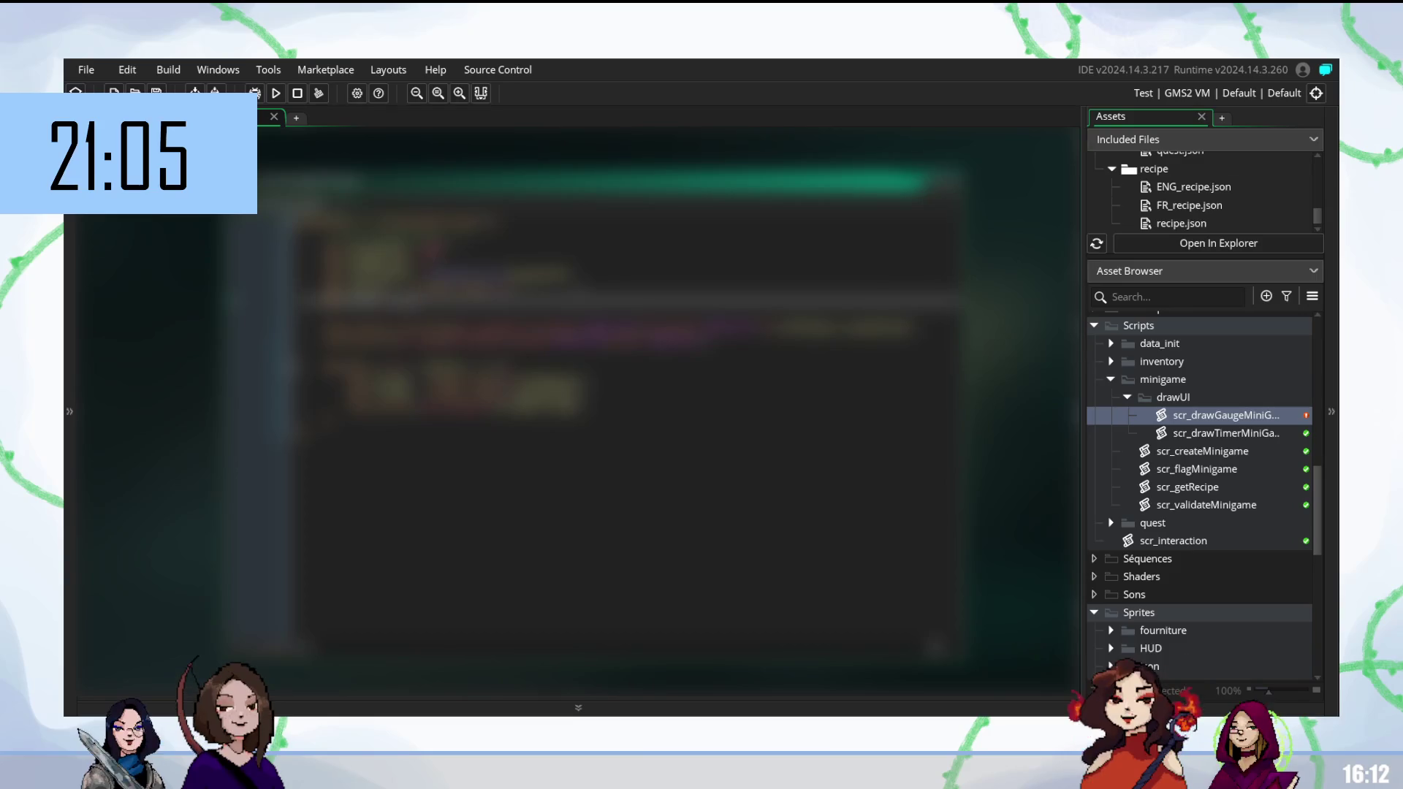
type("dr")
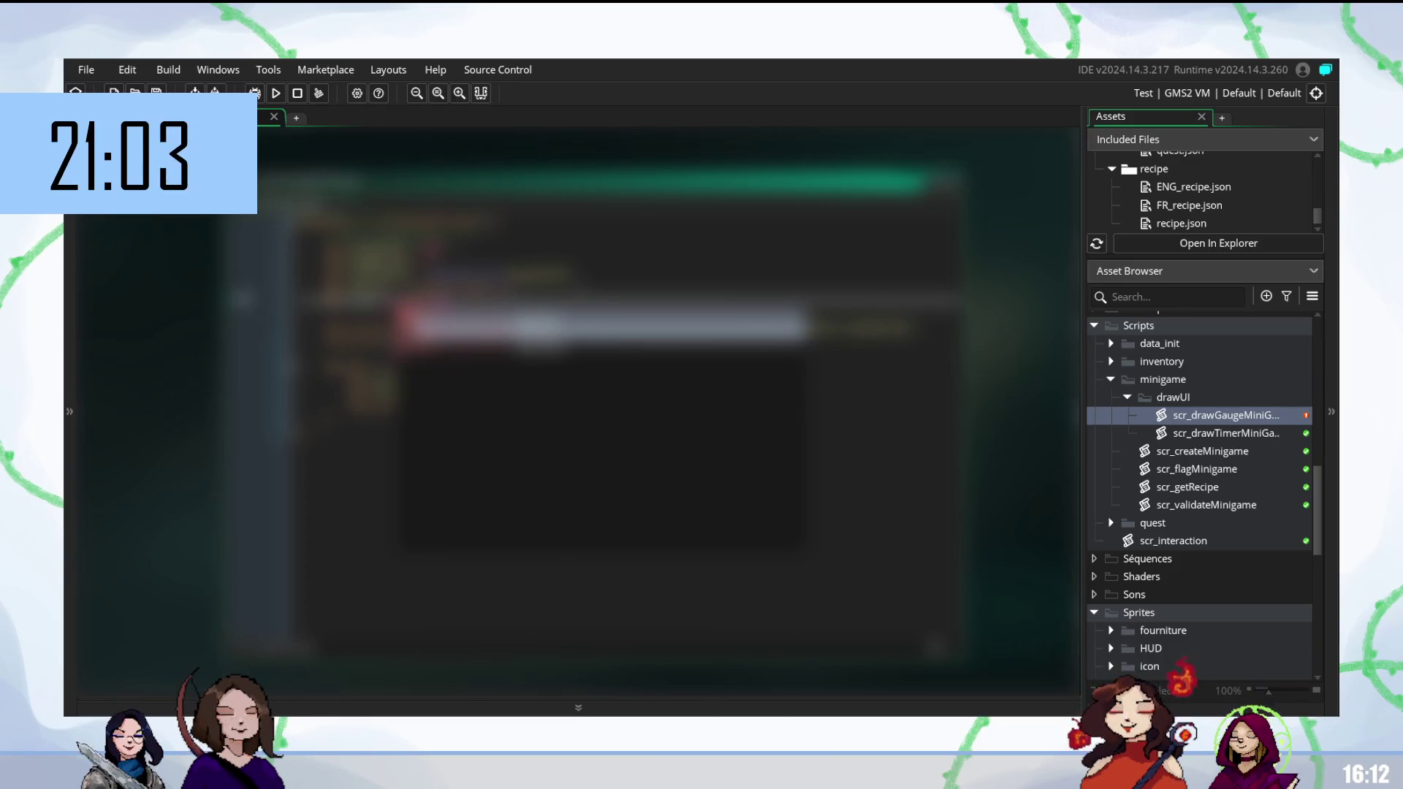
key("Return")
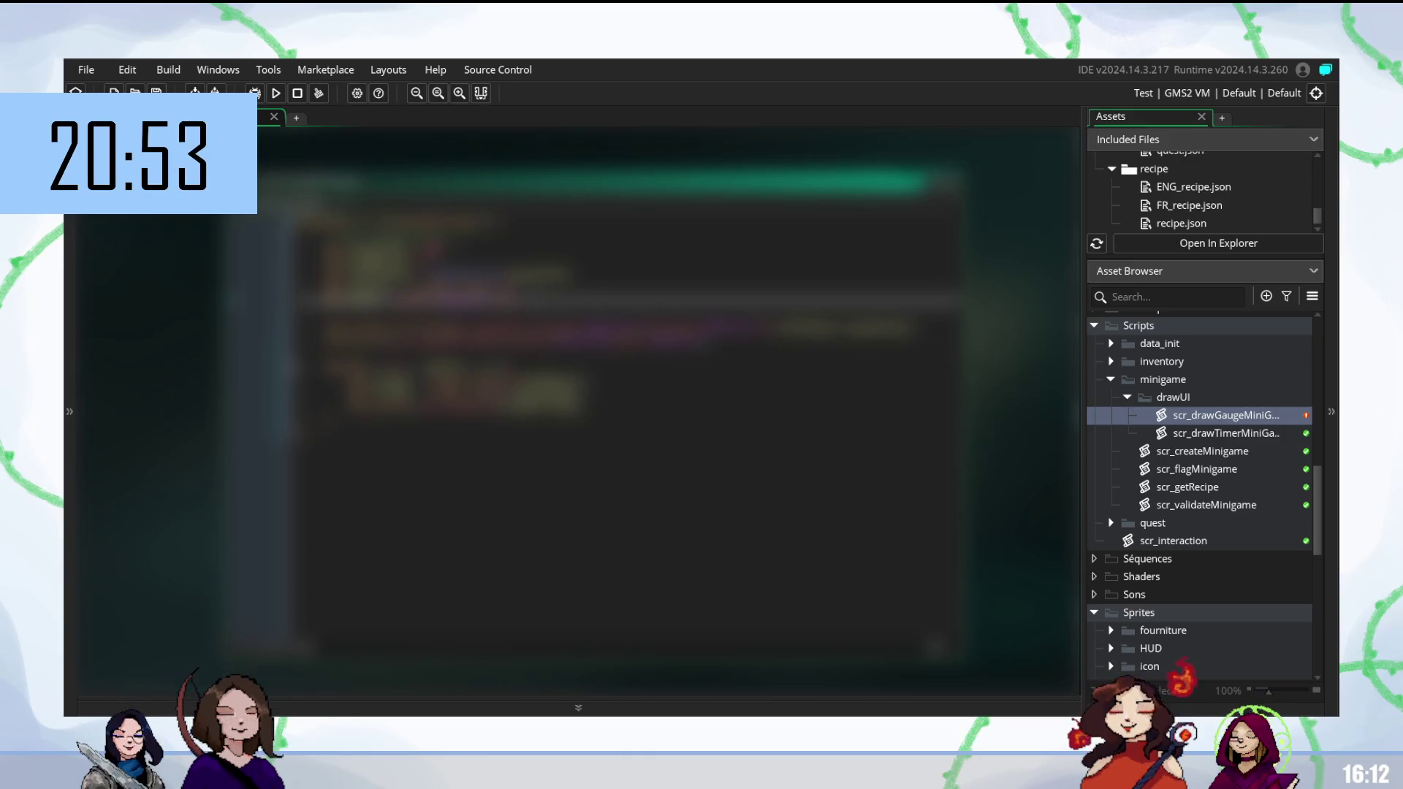
key("Return")
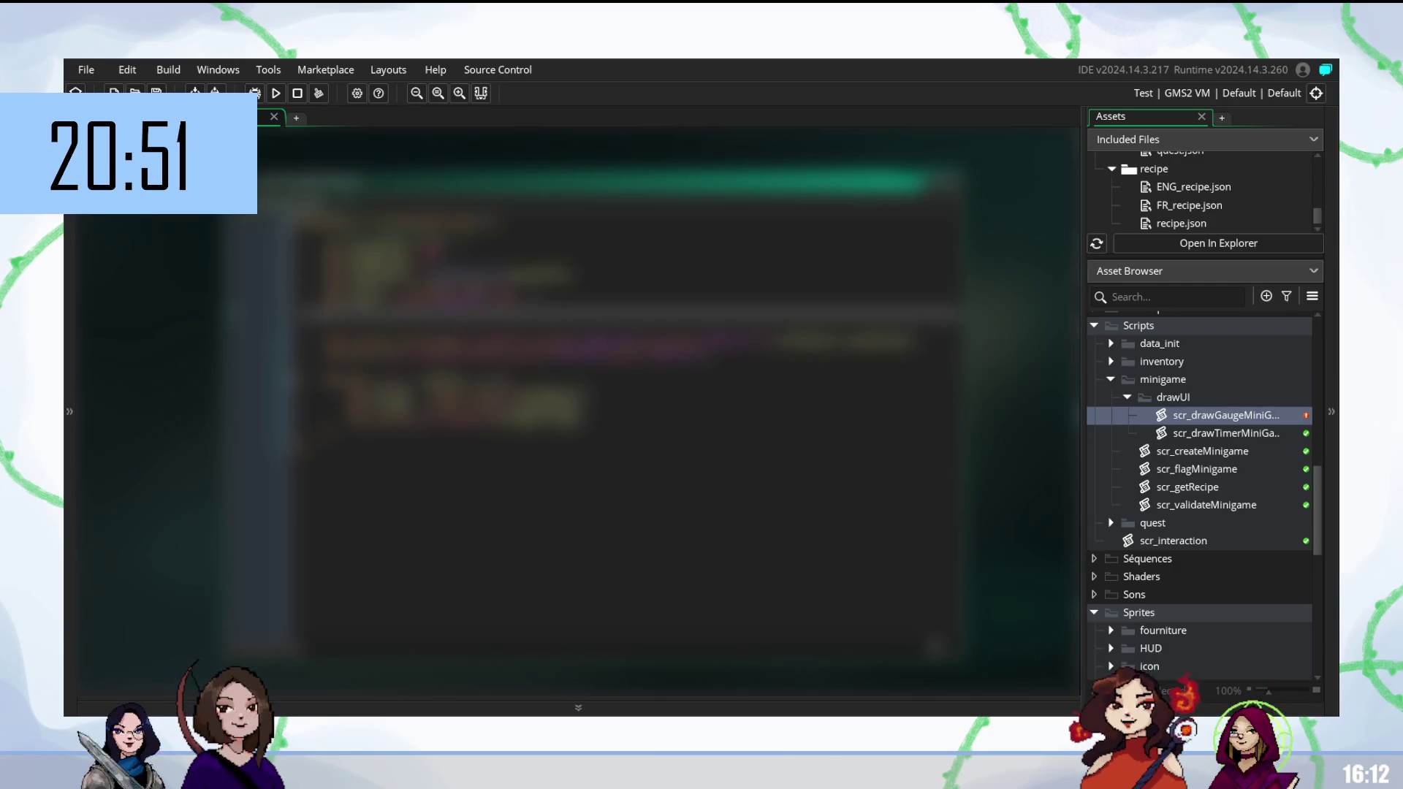
Add two more draw calls via autocomplete and delete part of the following line.
type("draw")
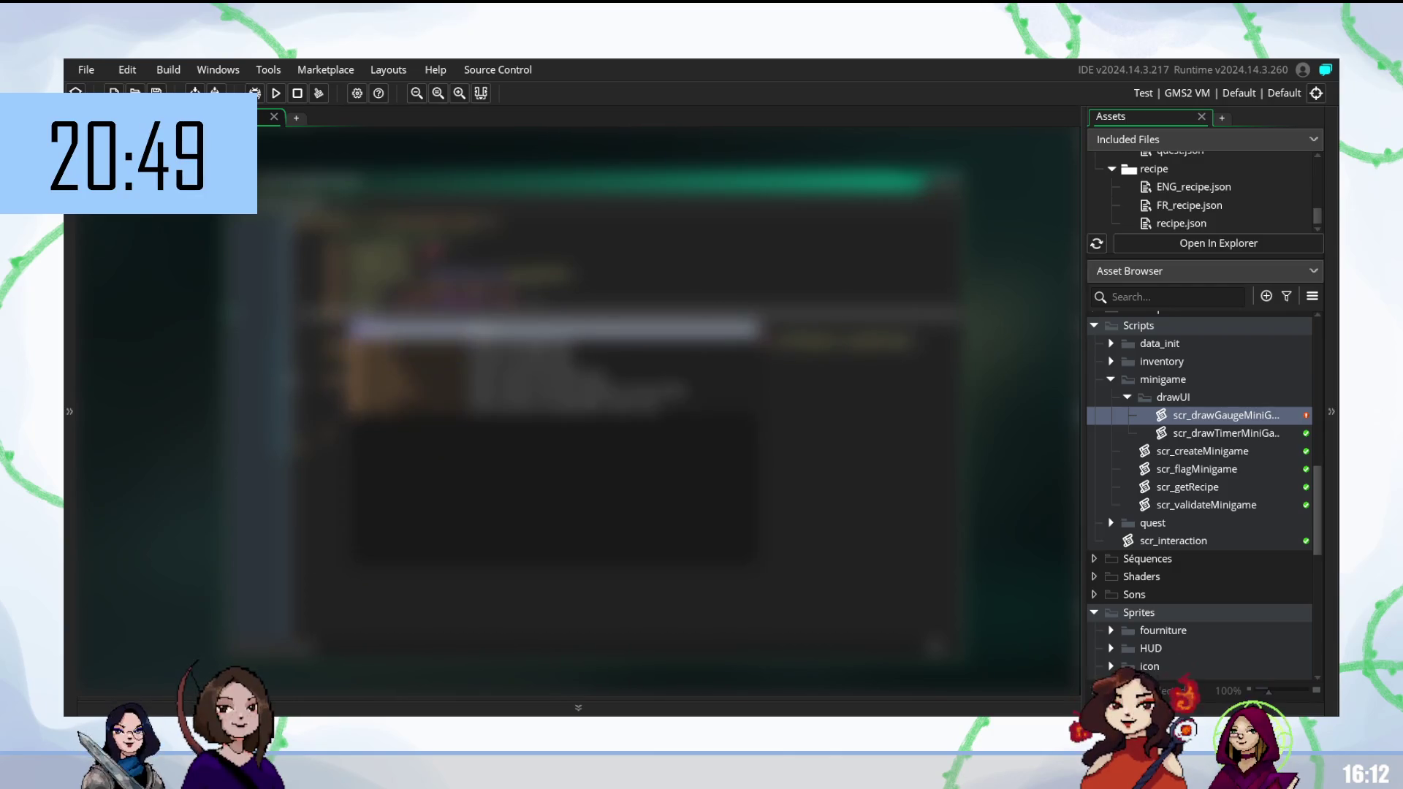
key("Return")
key("Return")
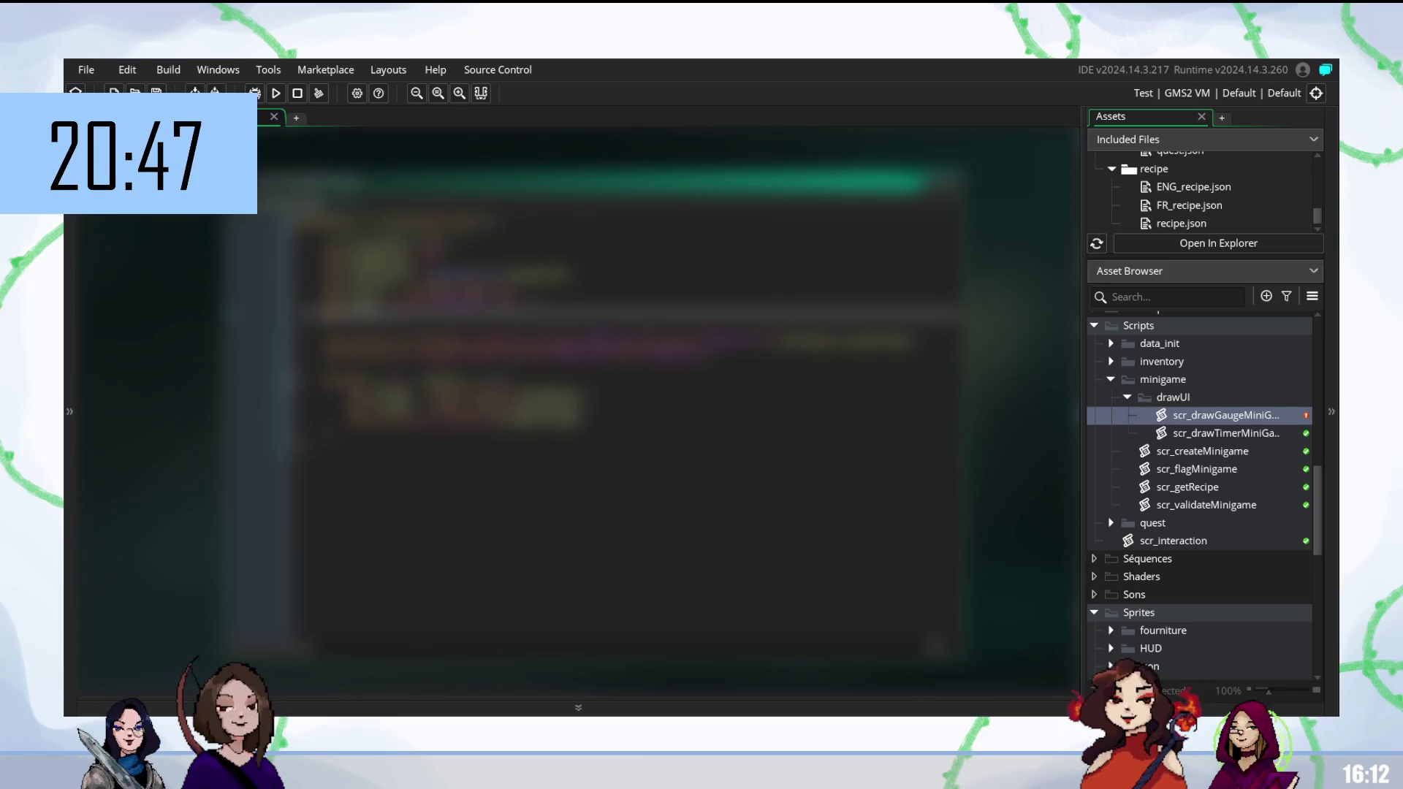
type("d")
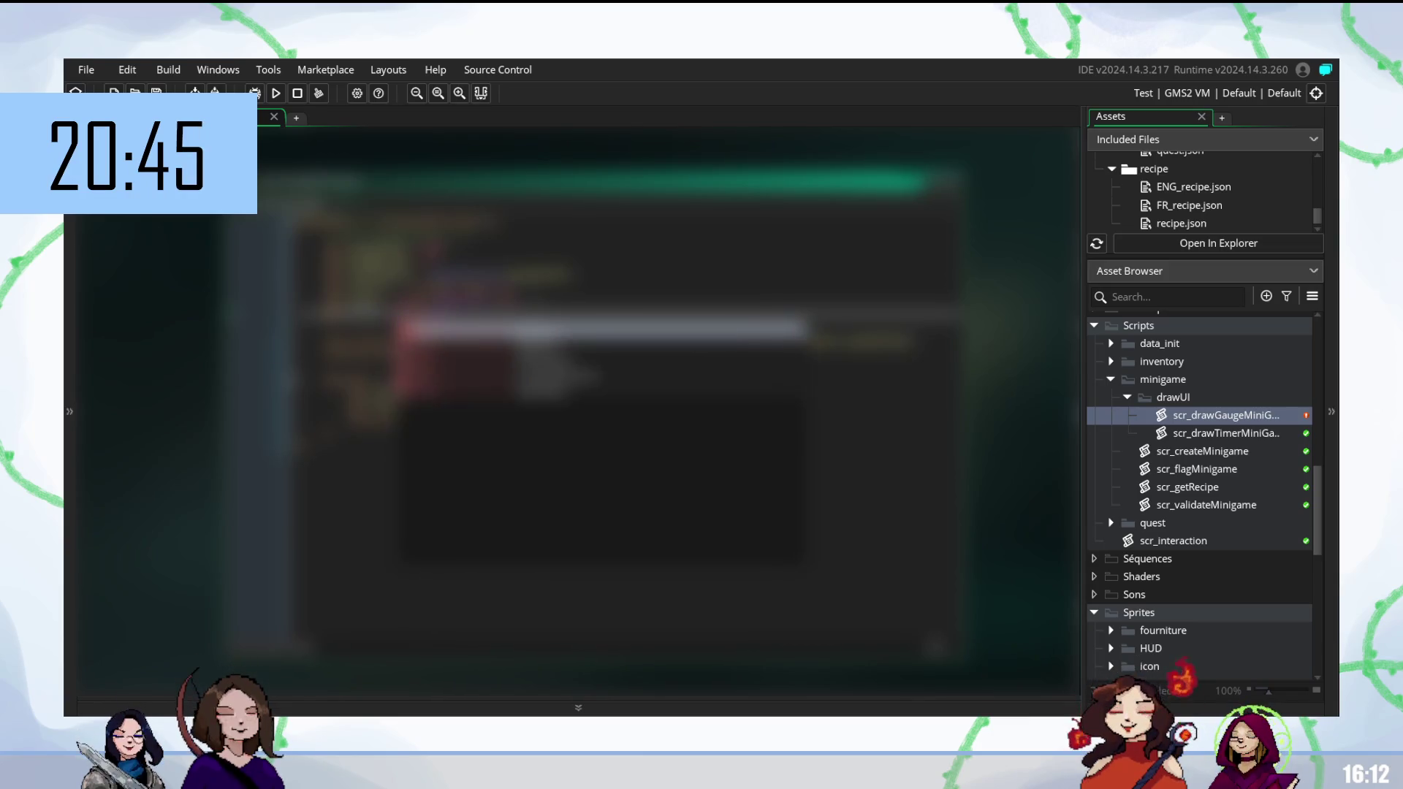
key("Return")
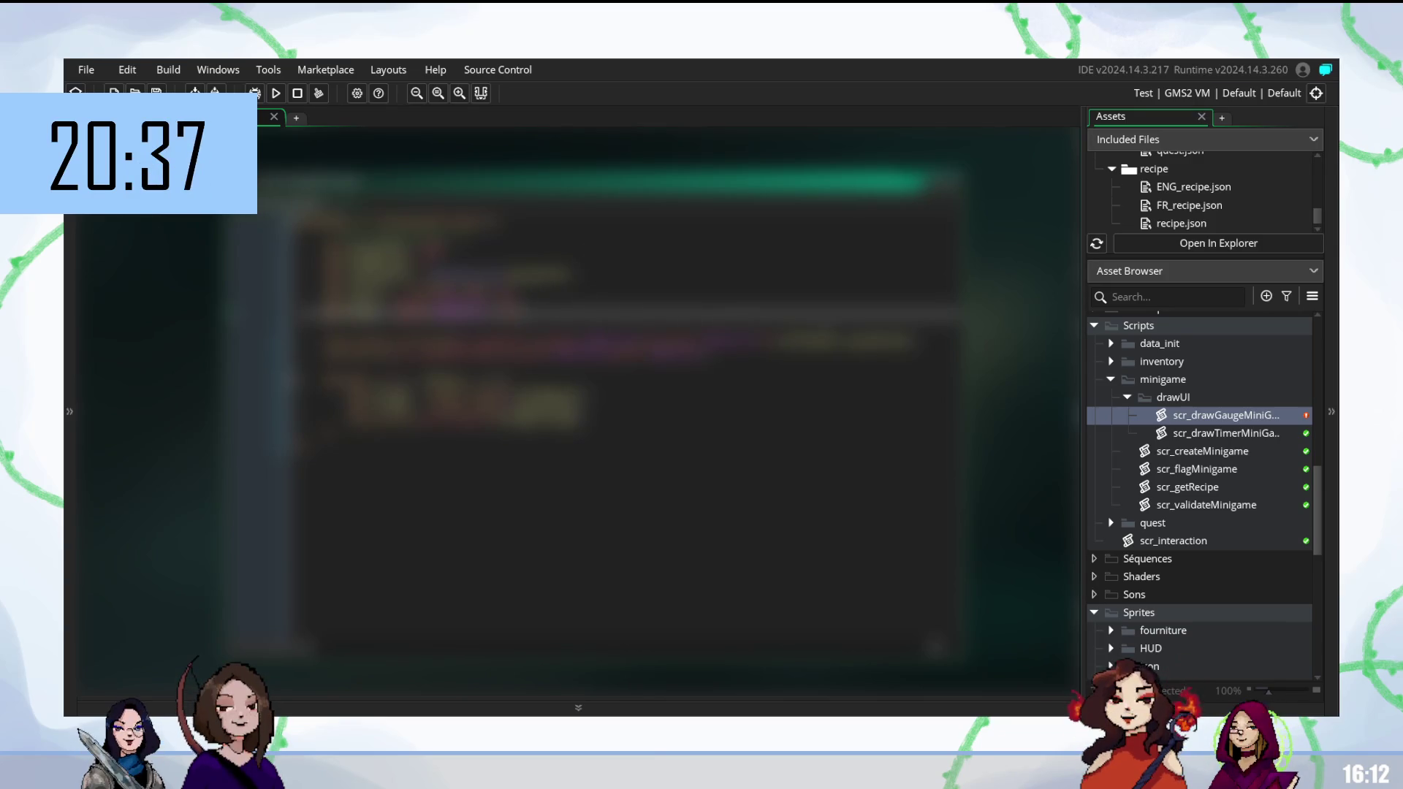
left_click(599, 342)
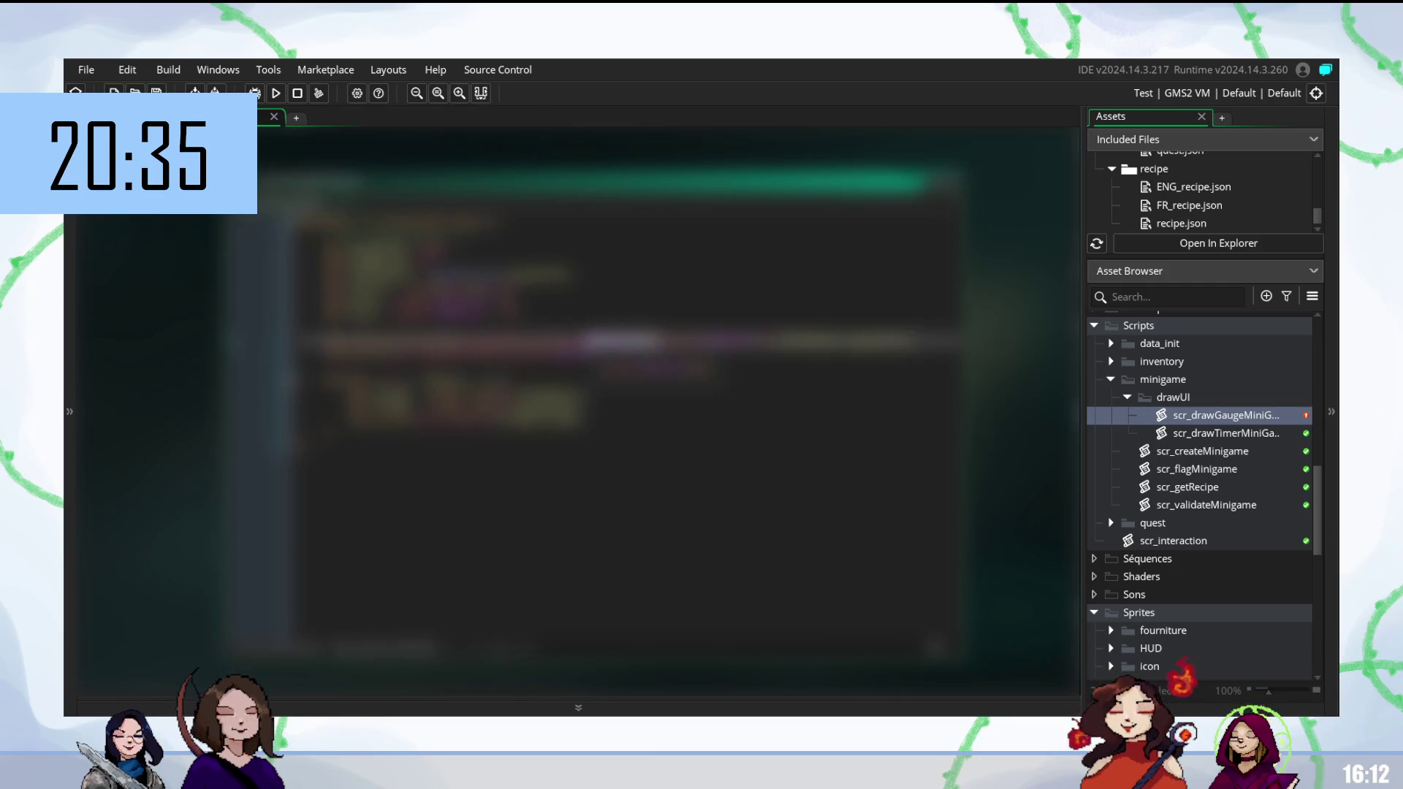
key("BackSpace")
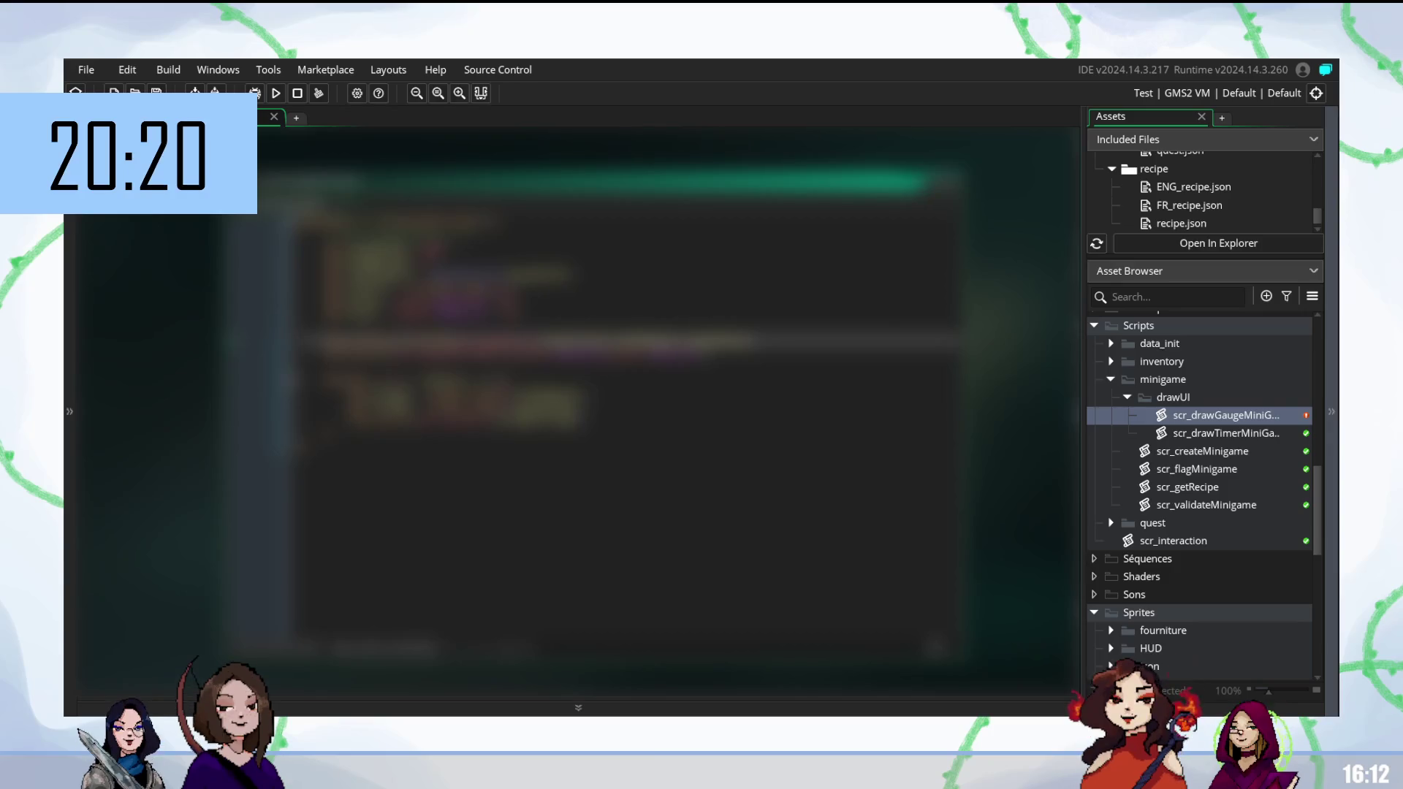
Paste code lines, undo the paste, and begin a new draw_ call below the if statement.
left_click(439, 380)
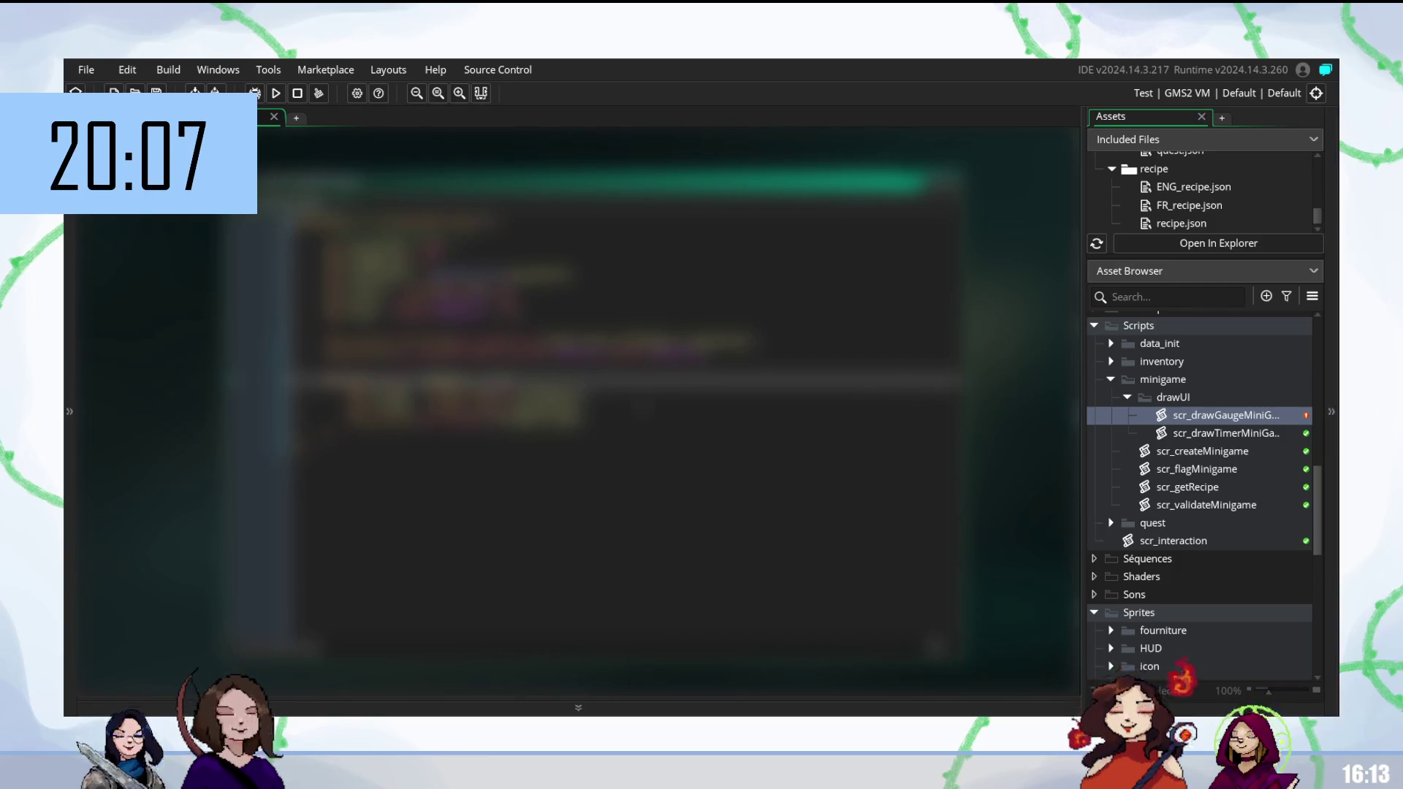
key("ctrl+v")
key("ctrl+z")
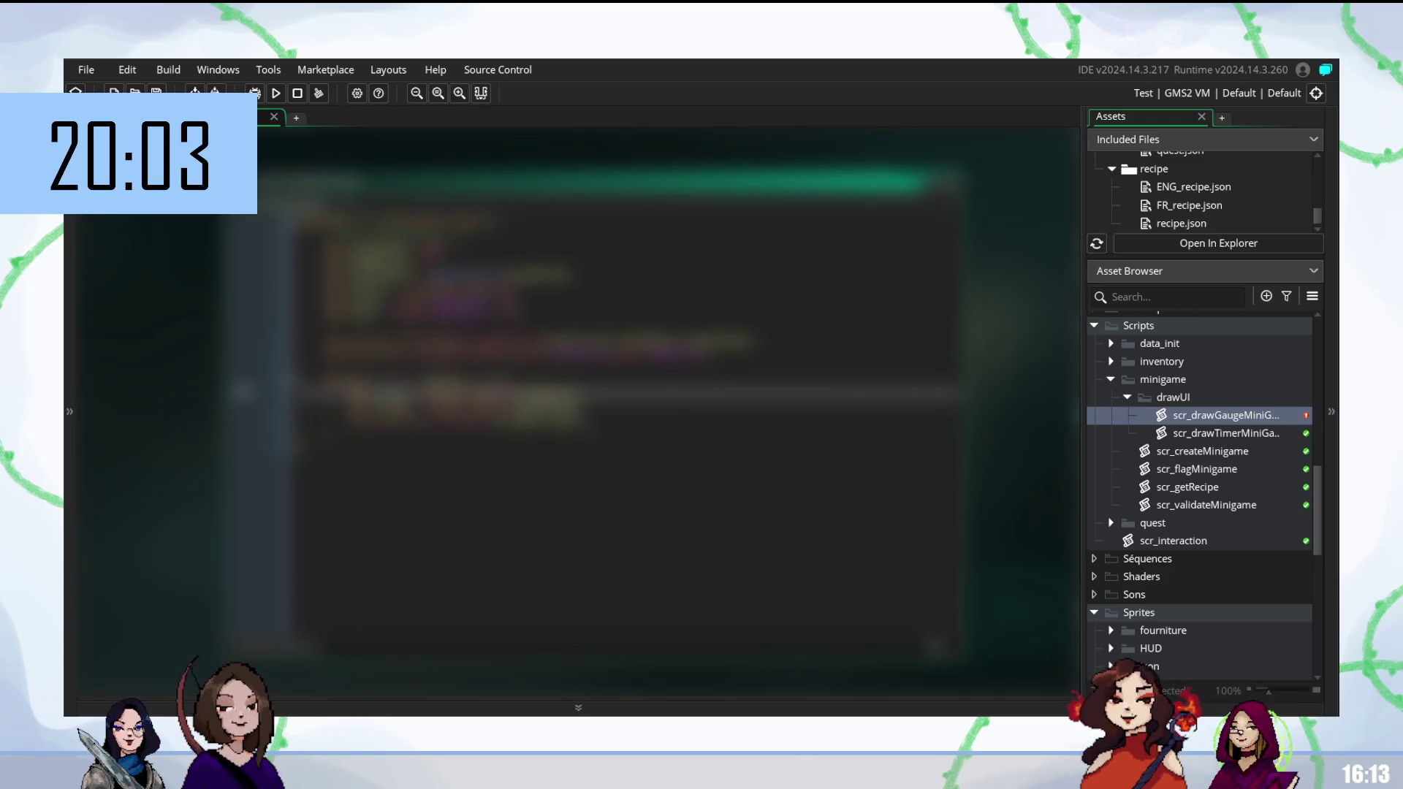
left_click(589, 408)
key("Up")
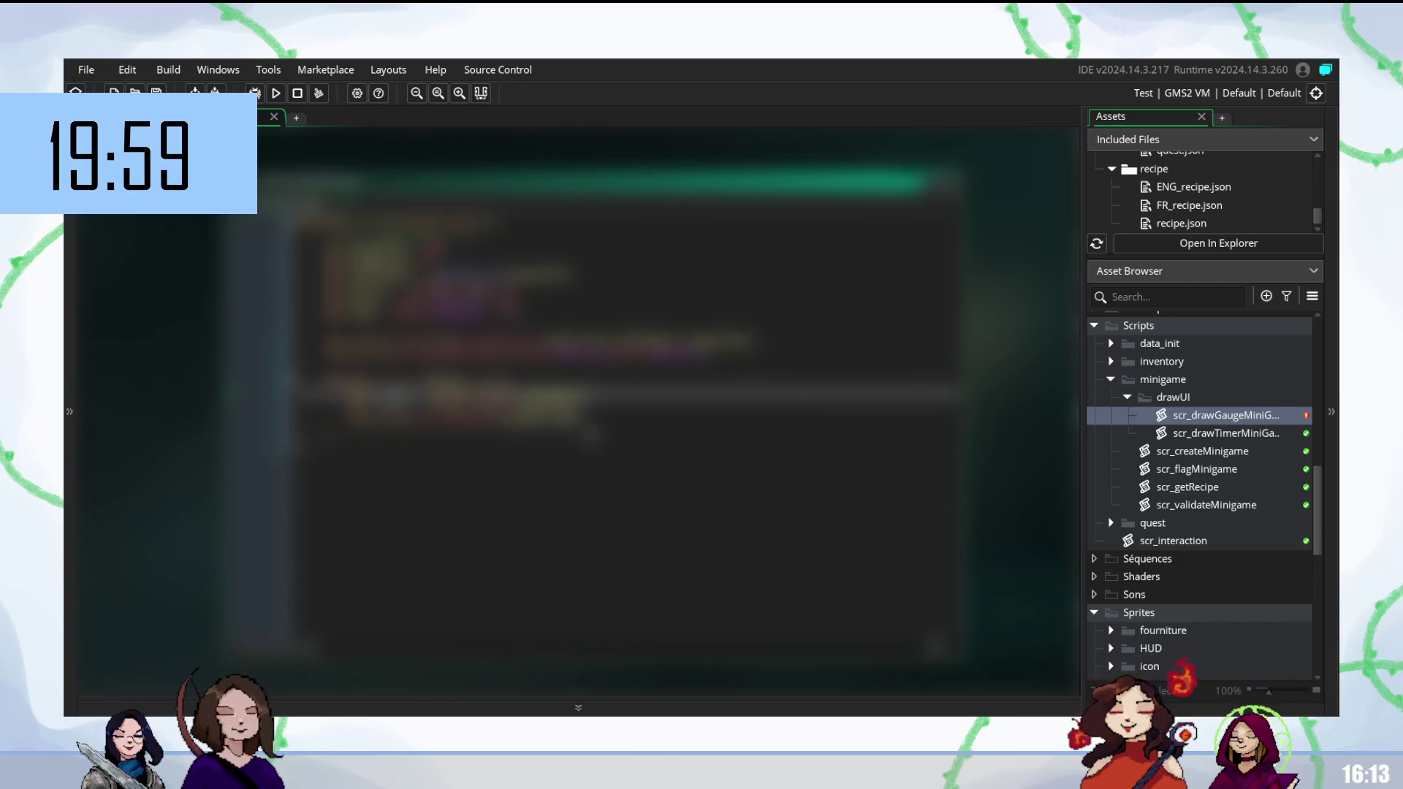
type("draw_")
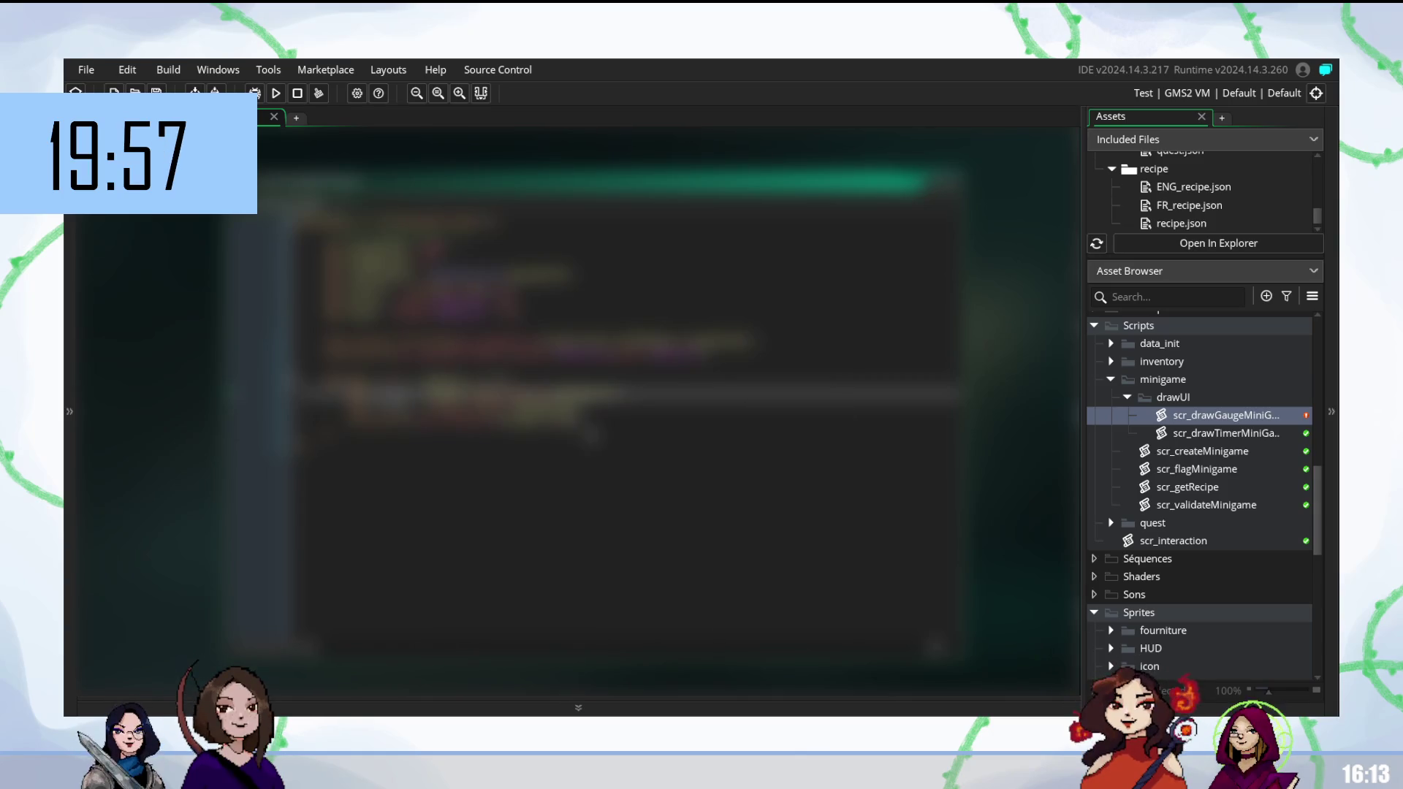
key("Down")
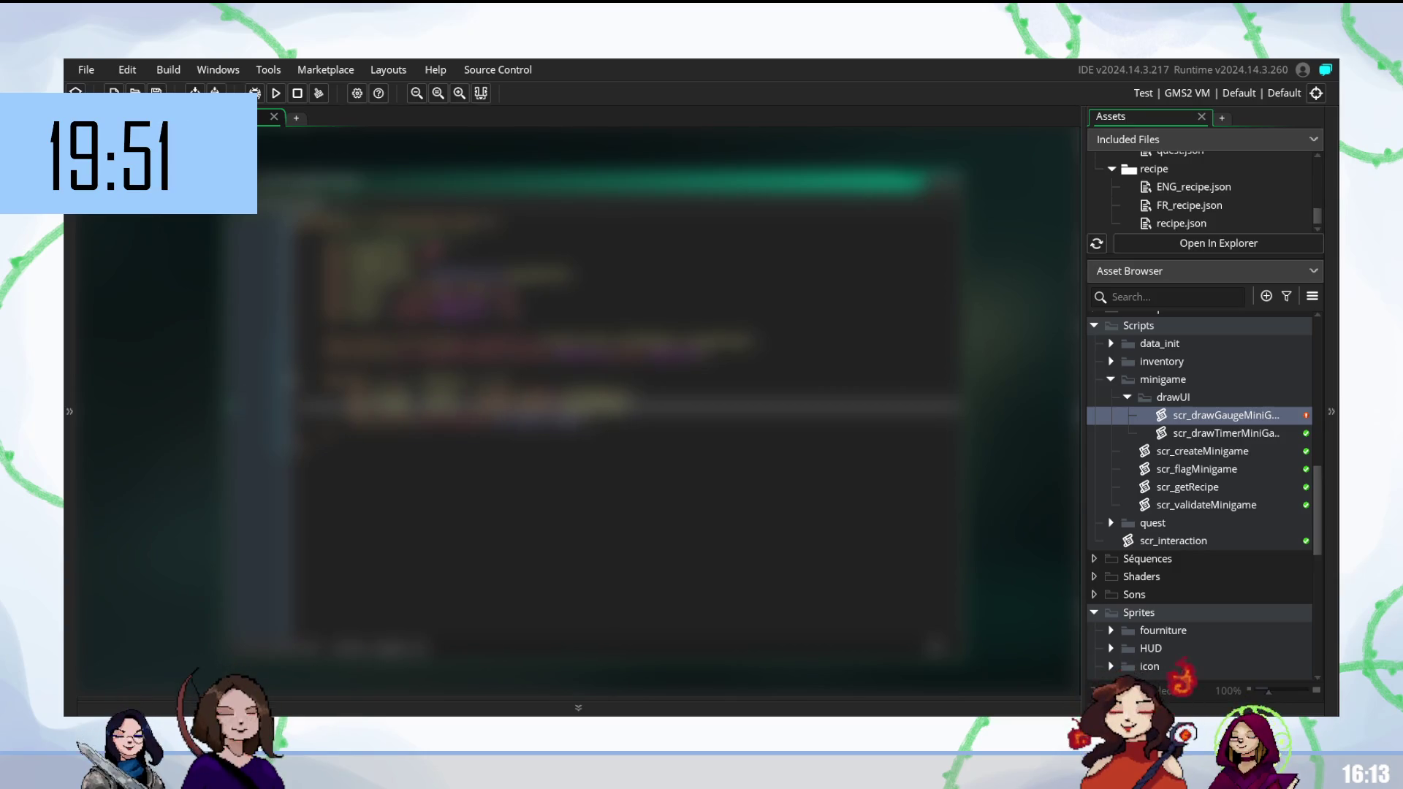
left_click(590, 424)
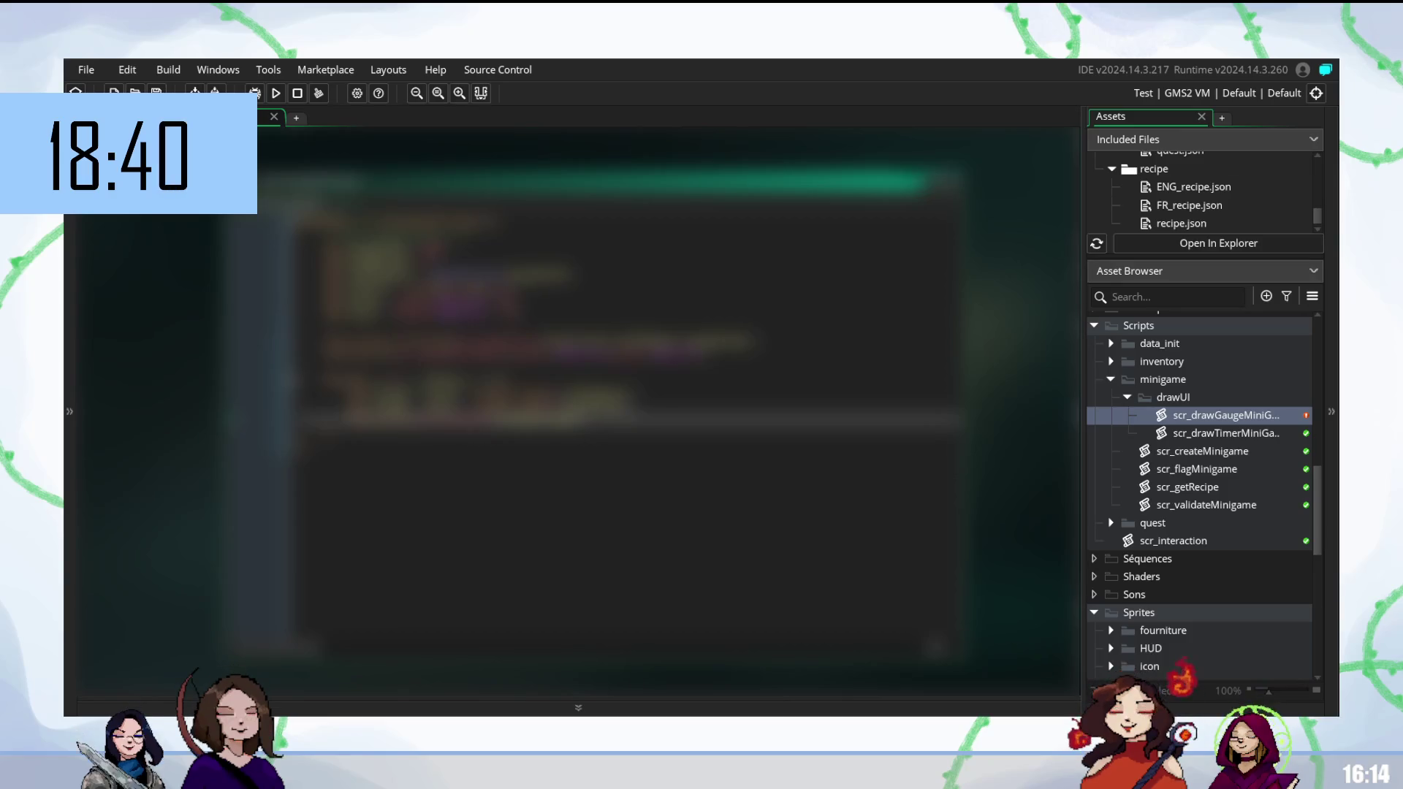
left_click(315, 448)
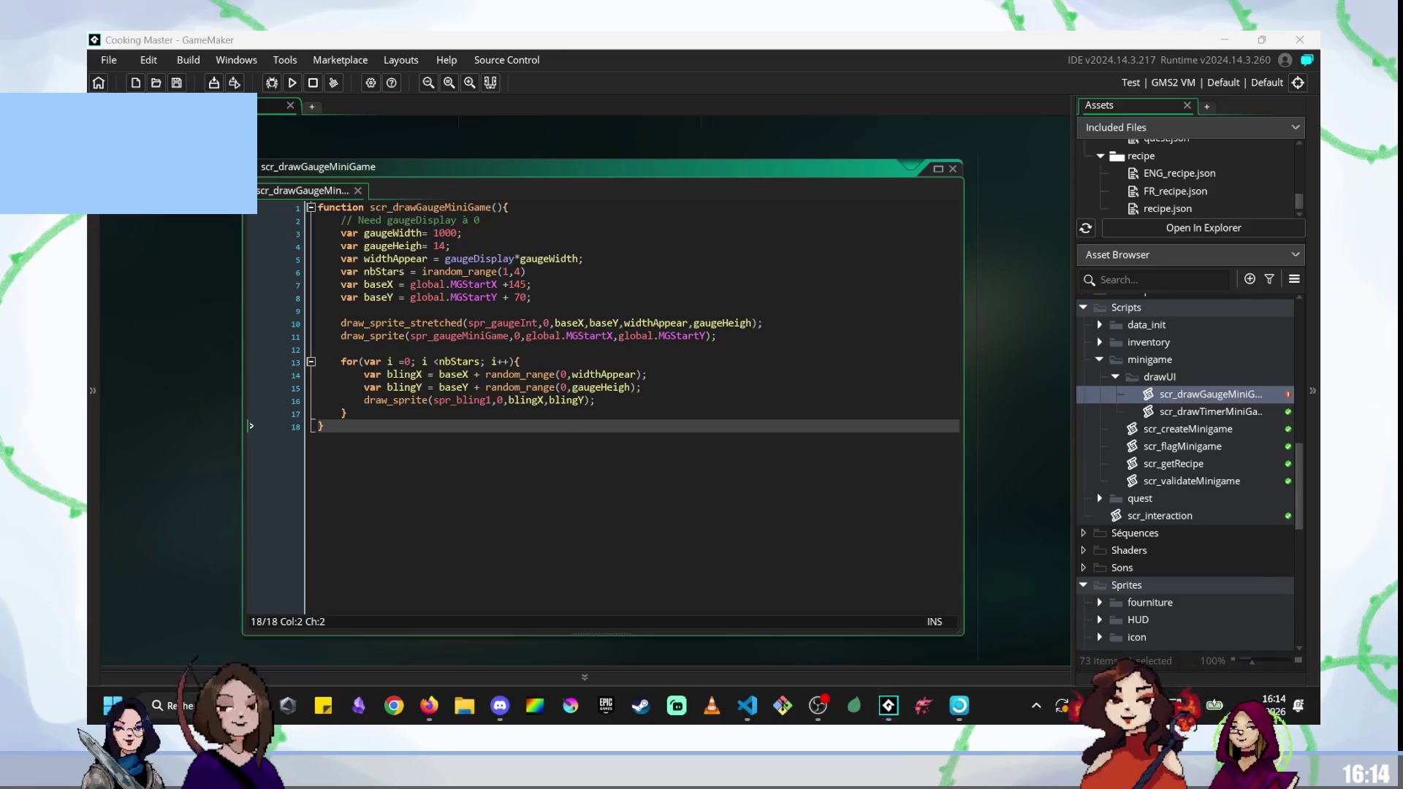
Start the game, stir the bowl to fill the gauge, then exit the minigame and return to the editor.
key("Return")
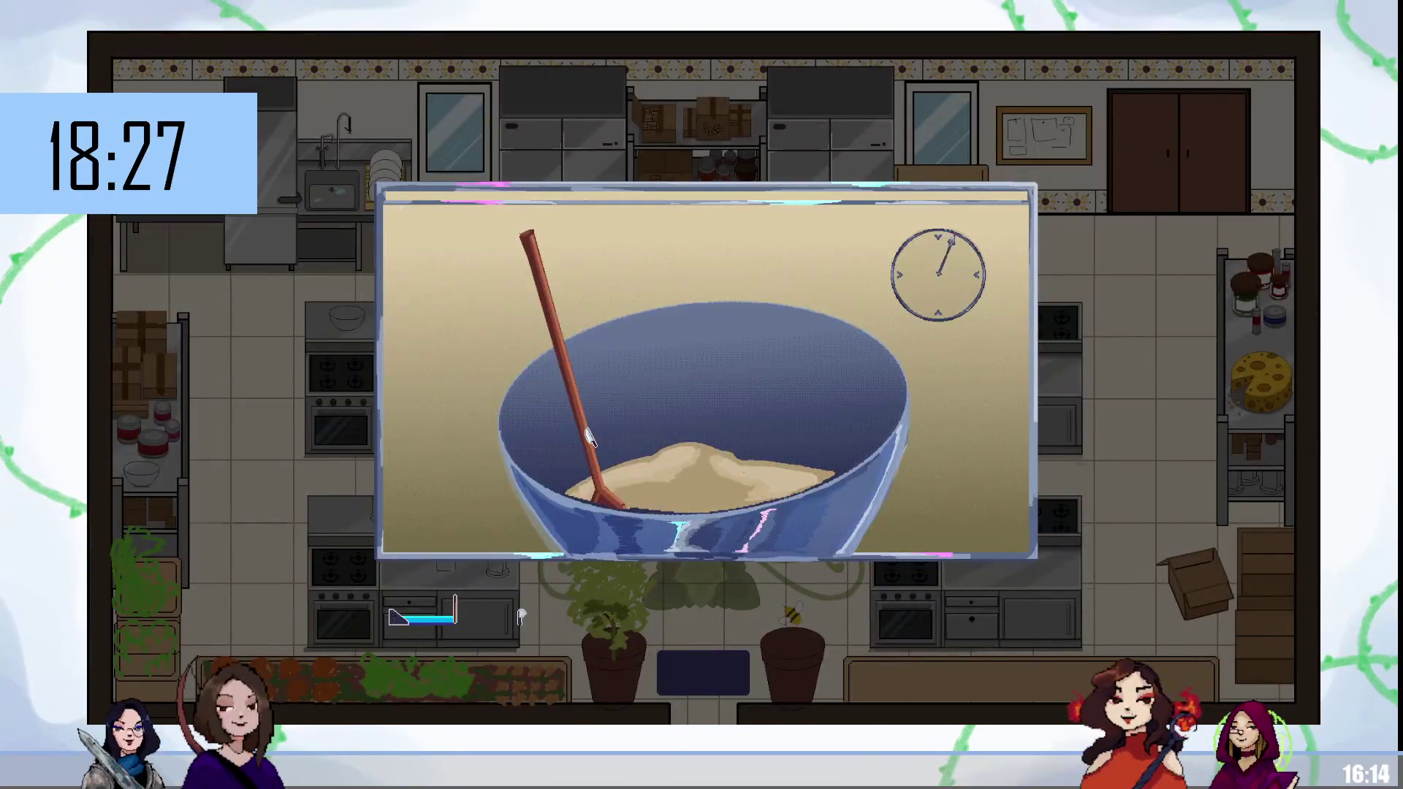
mouse_move(589, 437)
left_mouse_down()
mouse_move(841, 439)
mouse_move(687, 441)
mouse_move(497, 223)
left_mouse_up()
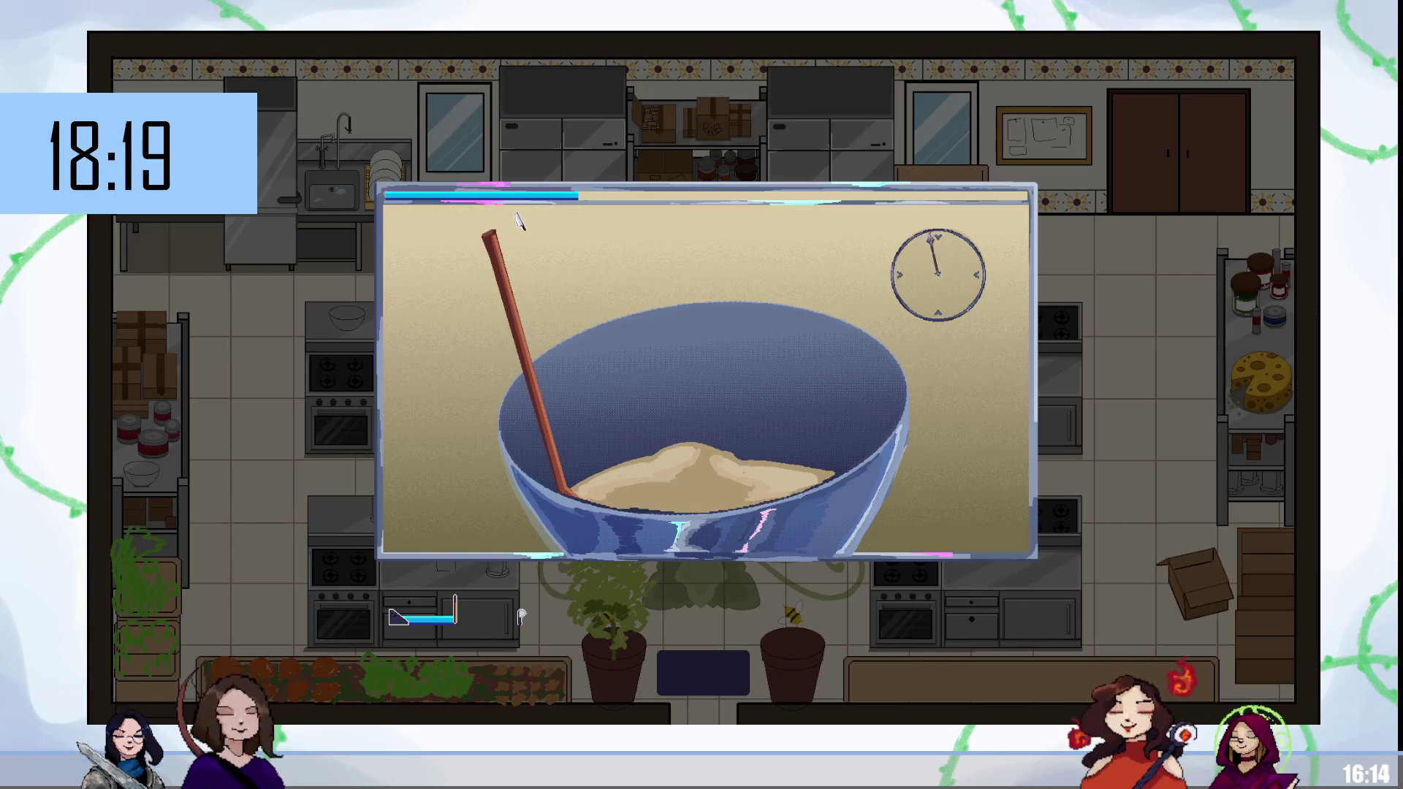
key("Escape")
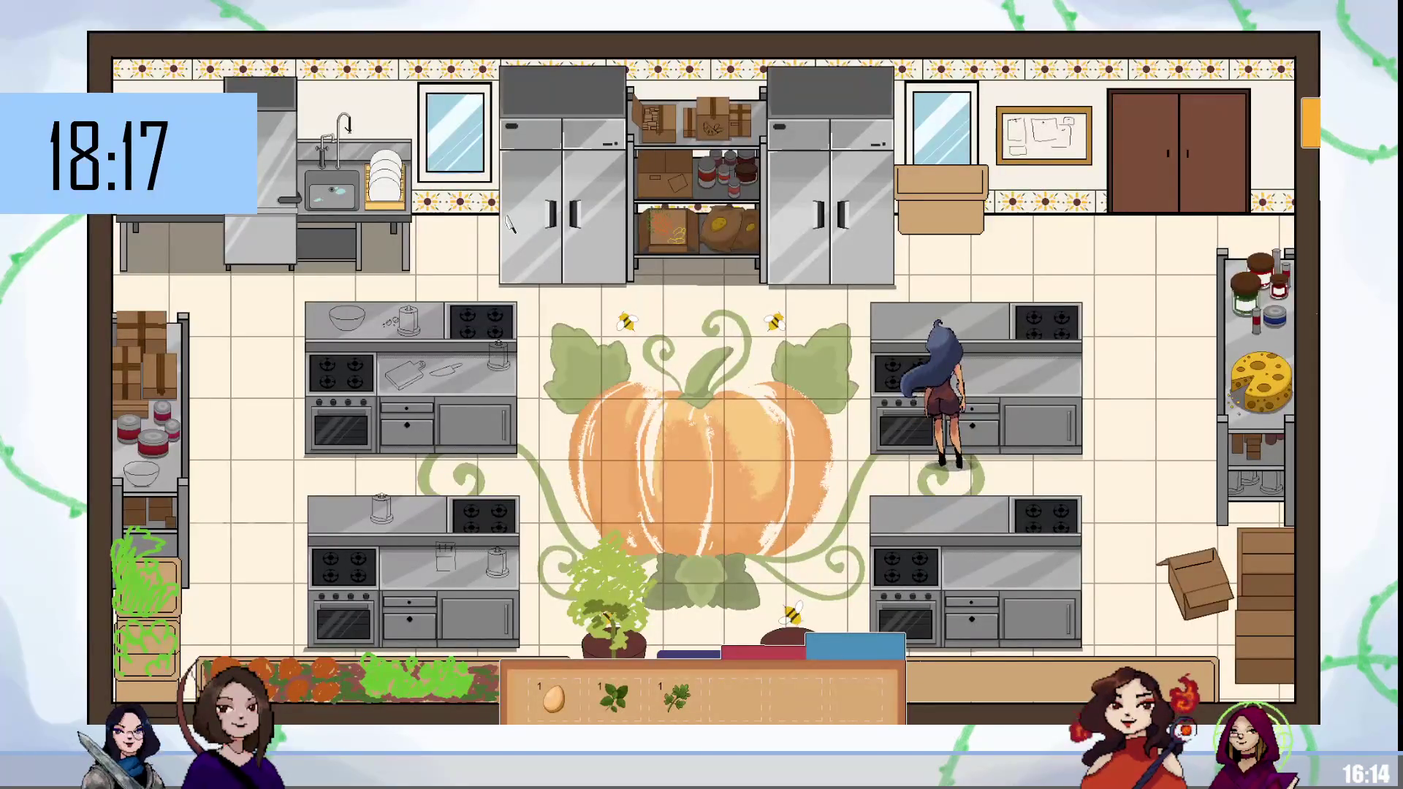
key("alt+Tab")
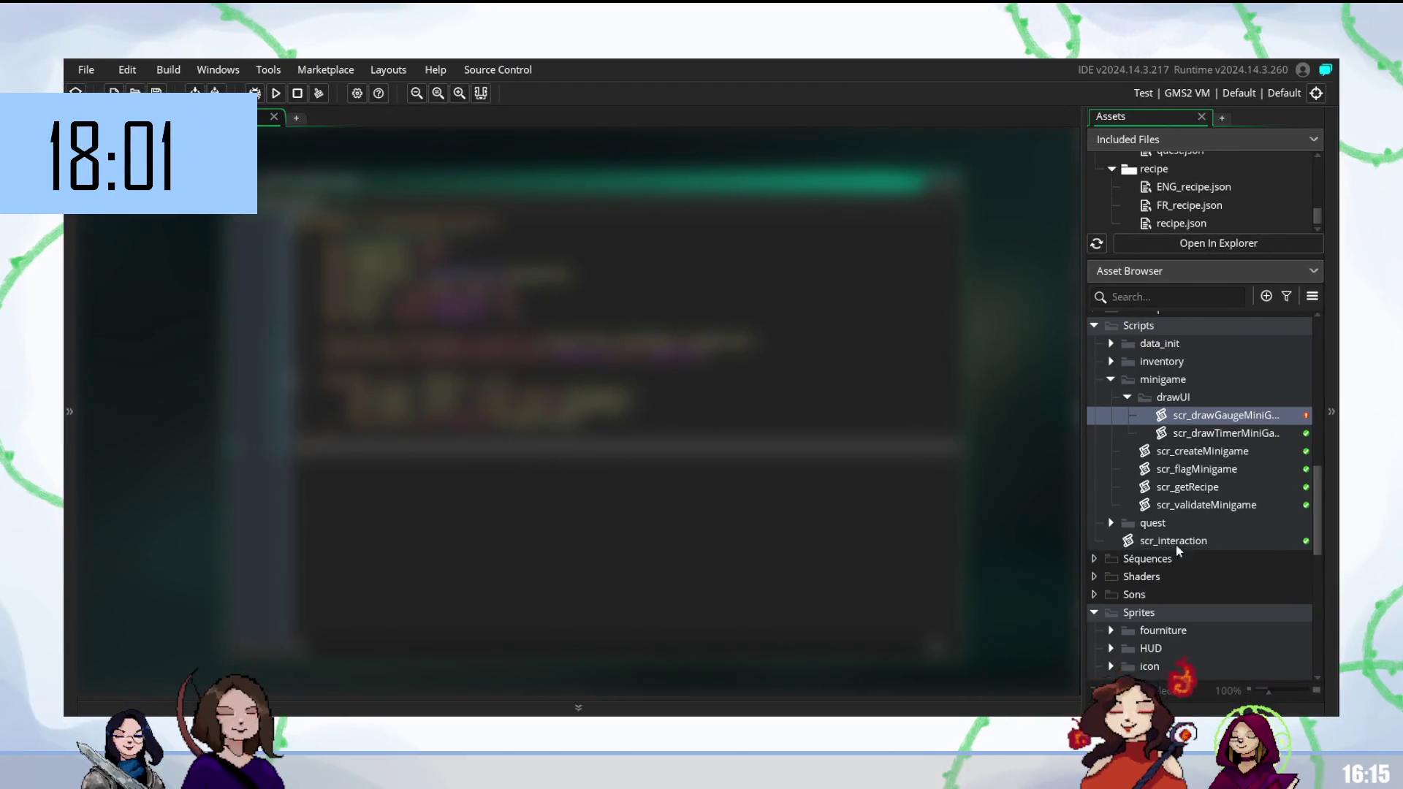
Open spr_bling1, then spr_bling2, then spr_bling1 again to compare the sparkle sprites.
scroll(1173, 626, "down", 6)
scroll(1173, 626, "down", 2)
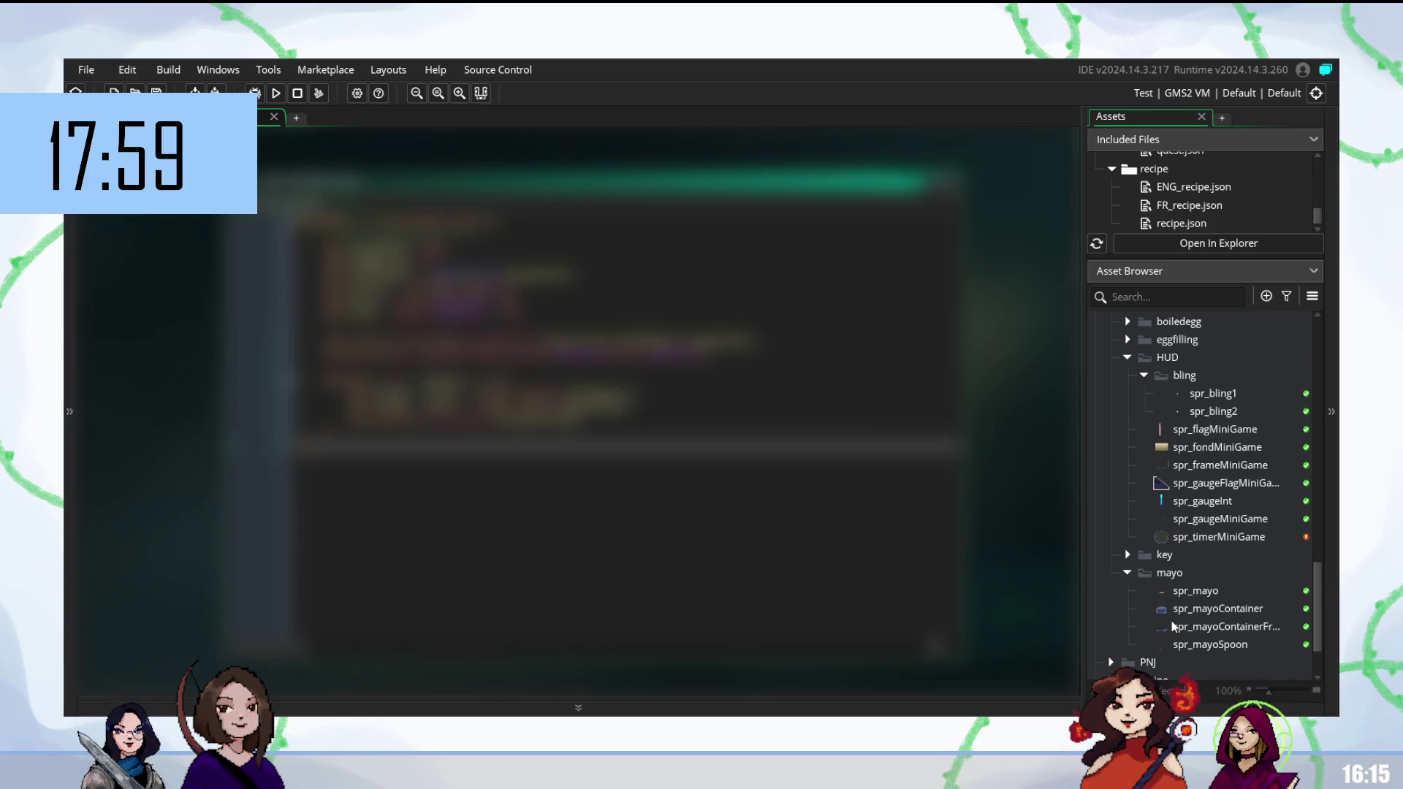
scroll(1172, 616, "up", 3)
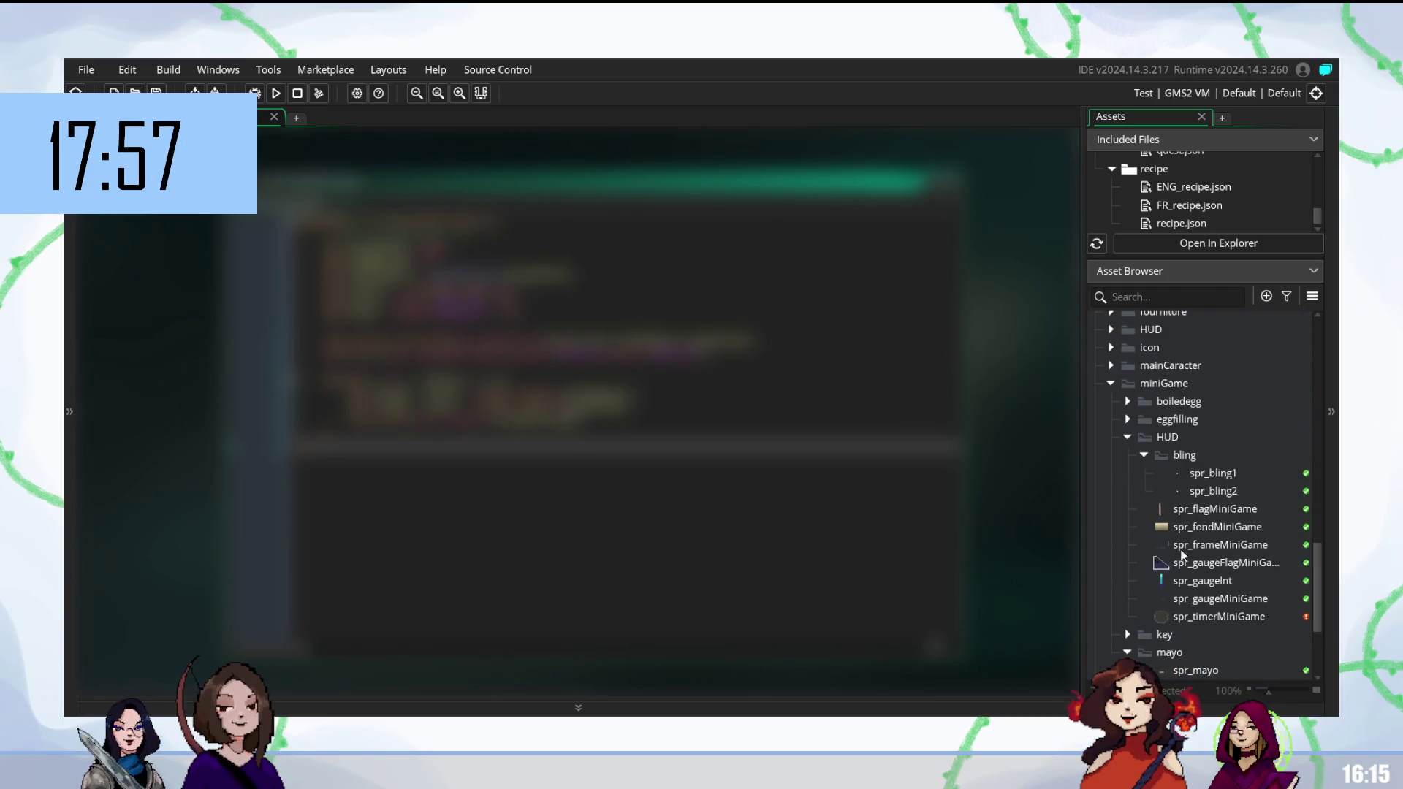
left_click(1219, 476)
double_click(1219, 475)
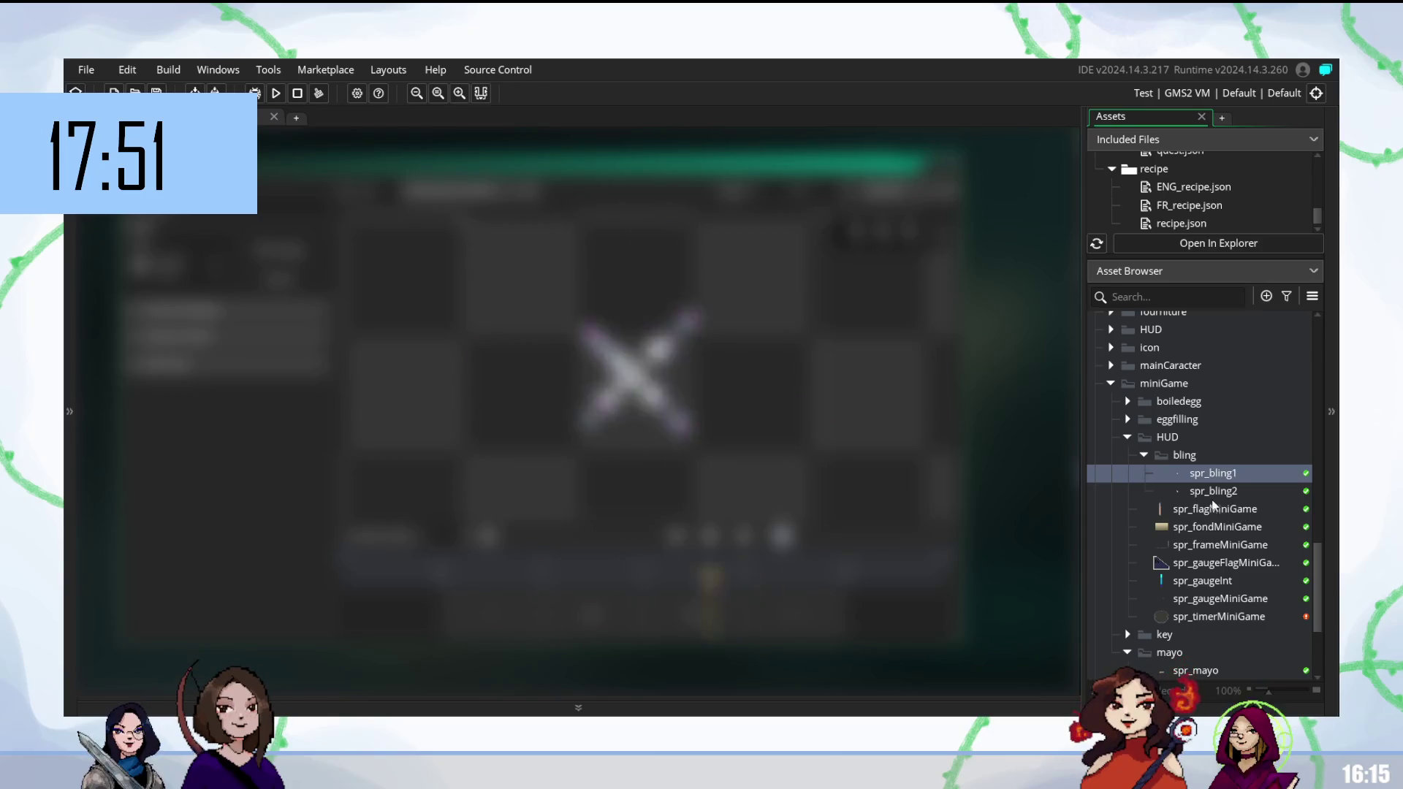
double_click(1213, 491)
double_click(1212, 475)
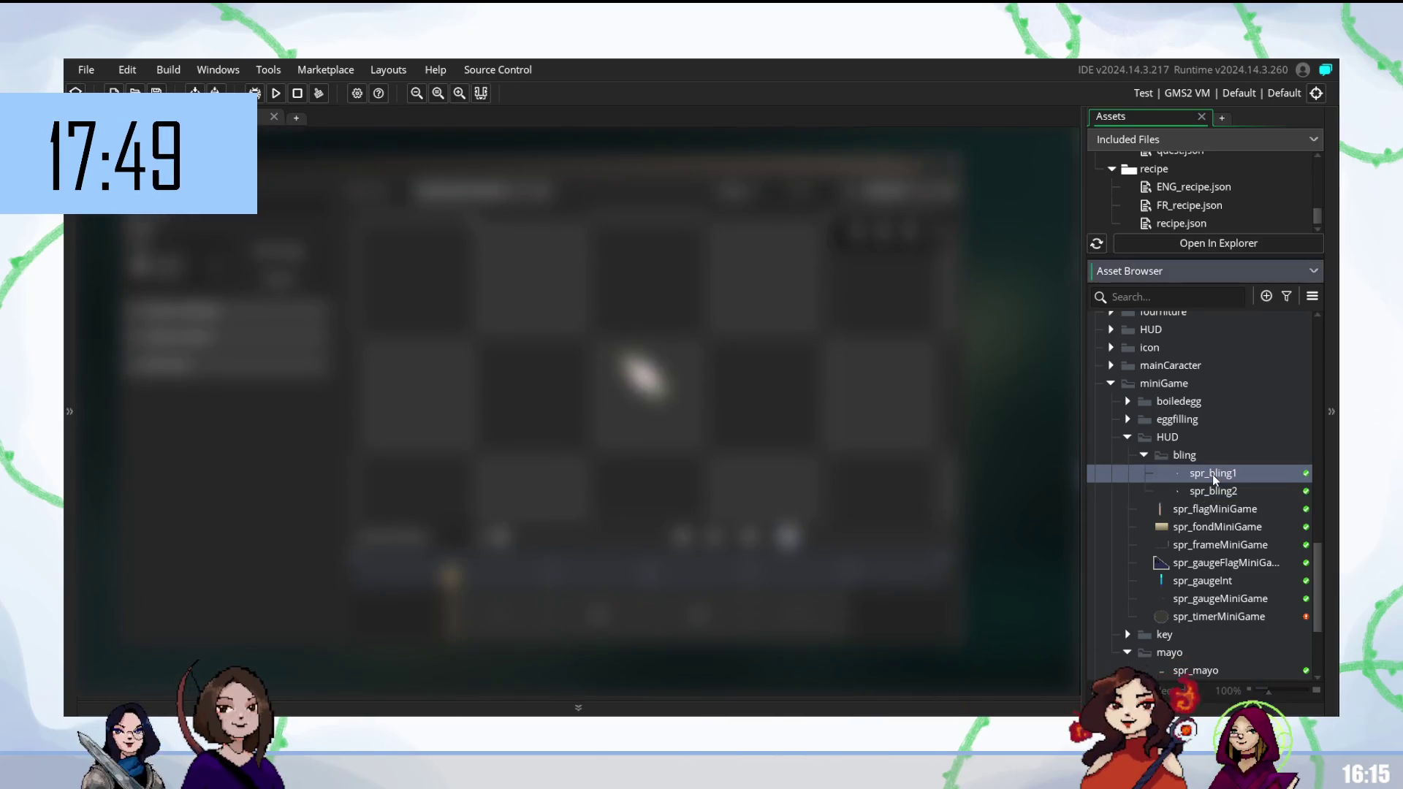
scroll(1221, 611, "down", 2)
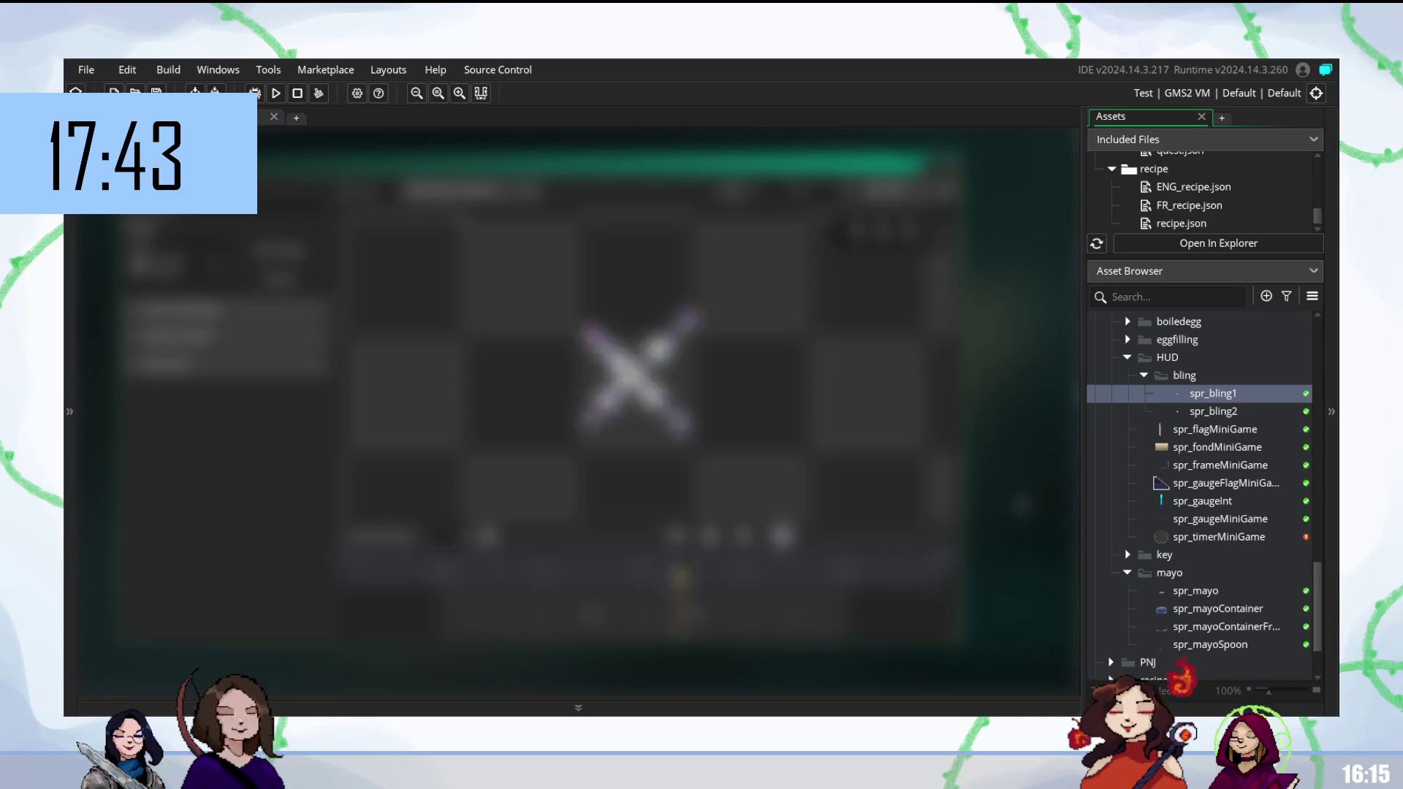
scroll(578, 410, "up", 3)
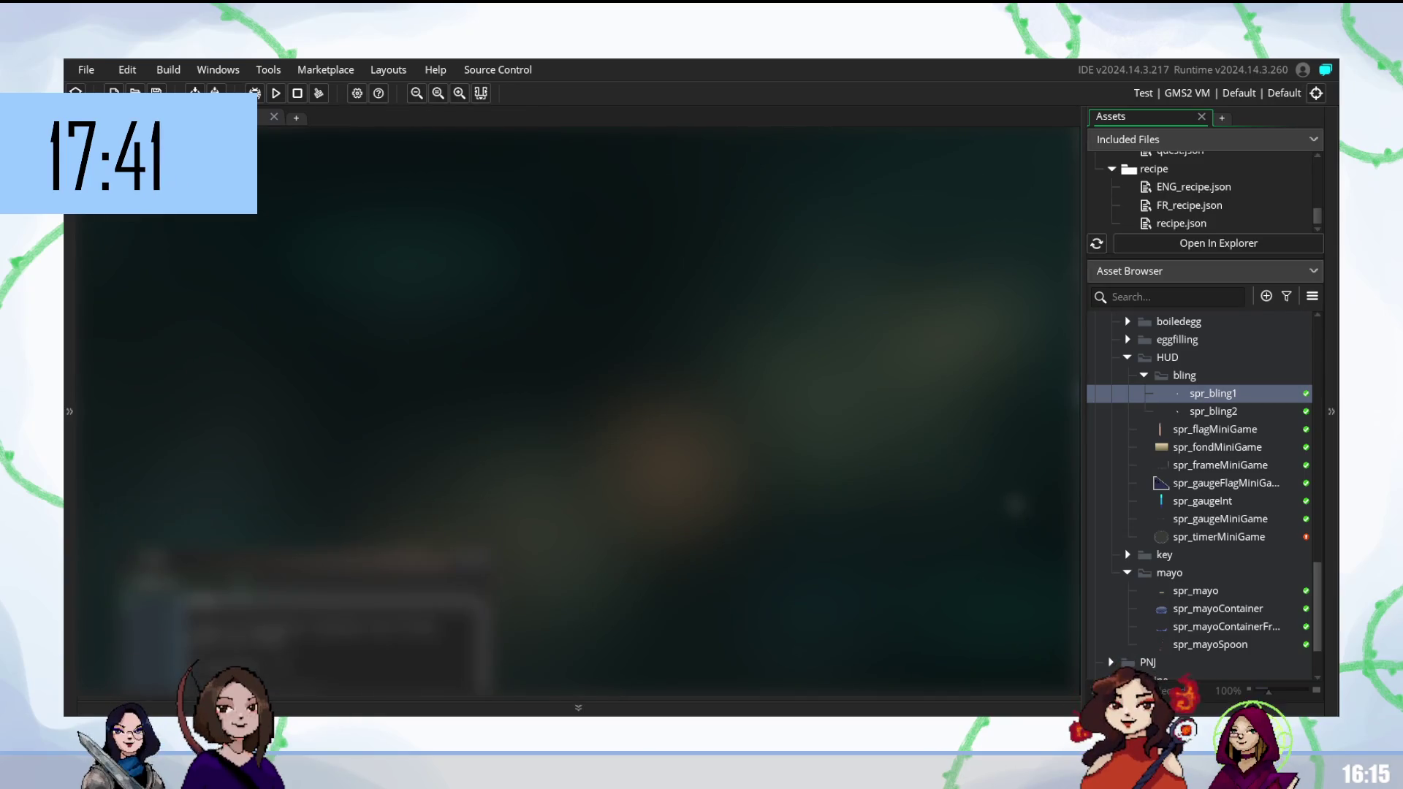
scroll(1159, 537, "up", 2)
scroll(1170, 541, "up", 8)
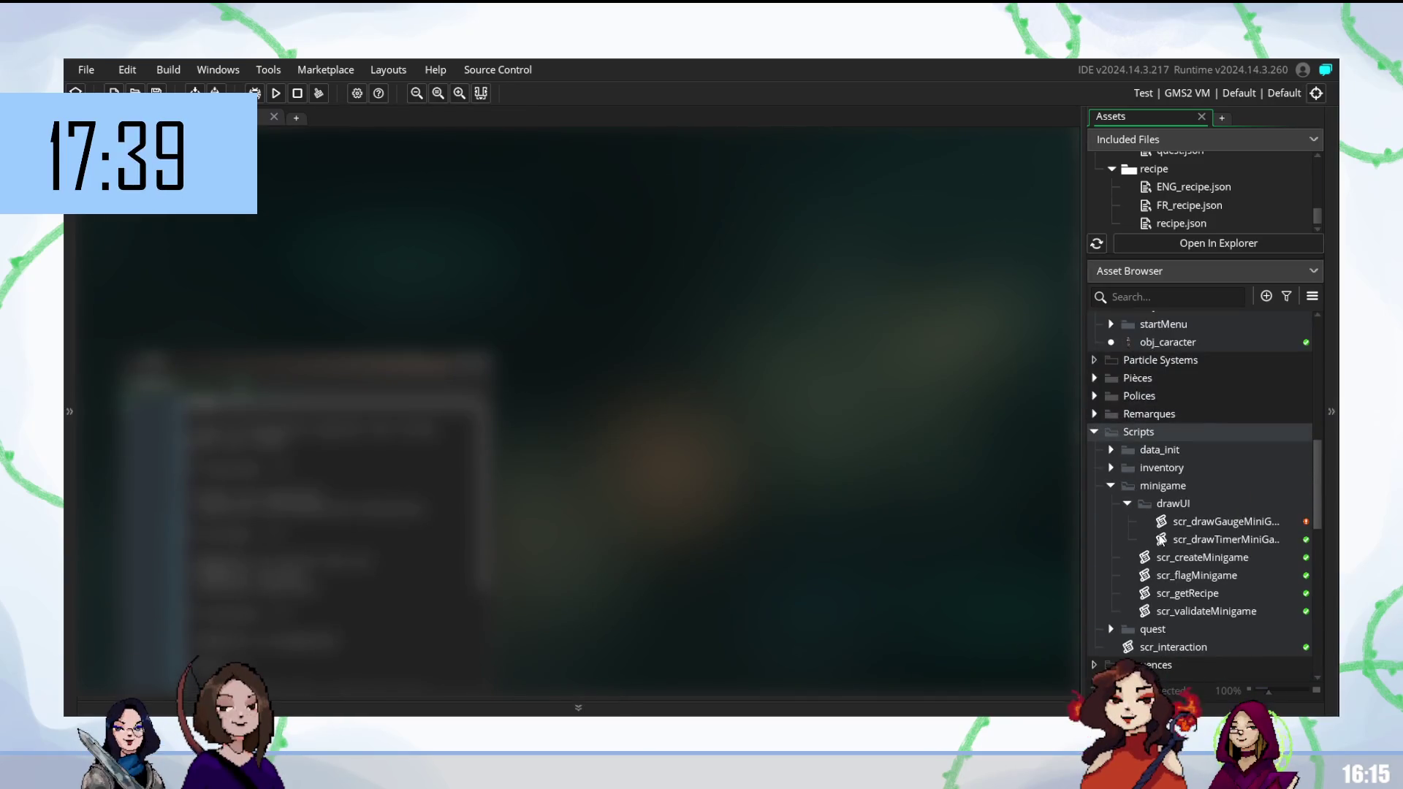
Open the scr_drawGaugeMinigame script from Scripts > minigame > drawUI.
left_click(1222, 524)
double_click(1221, 523)
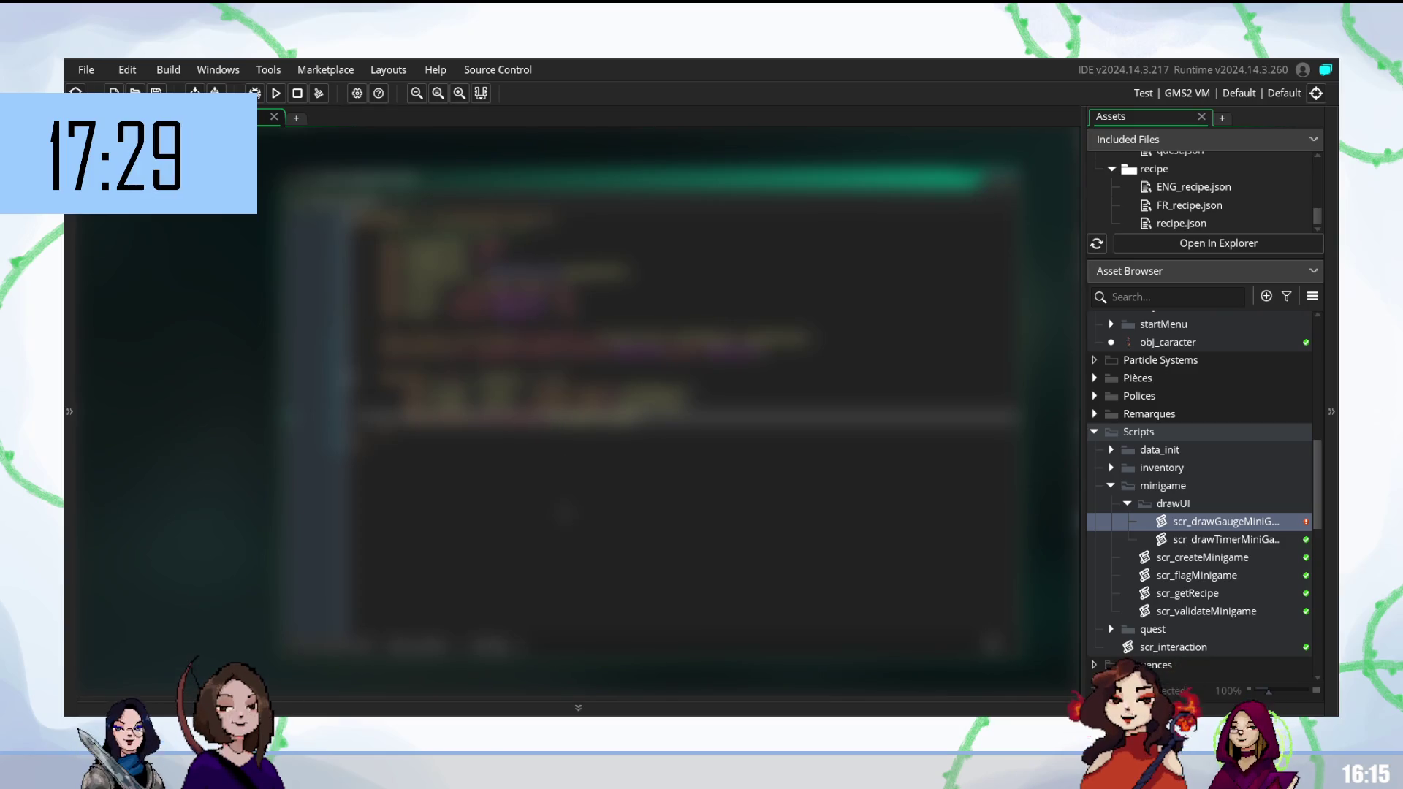
scroll(1153, 548, "down", 10)
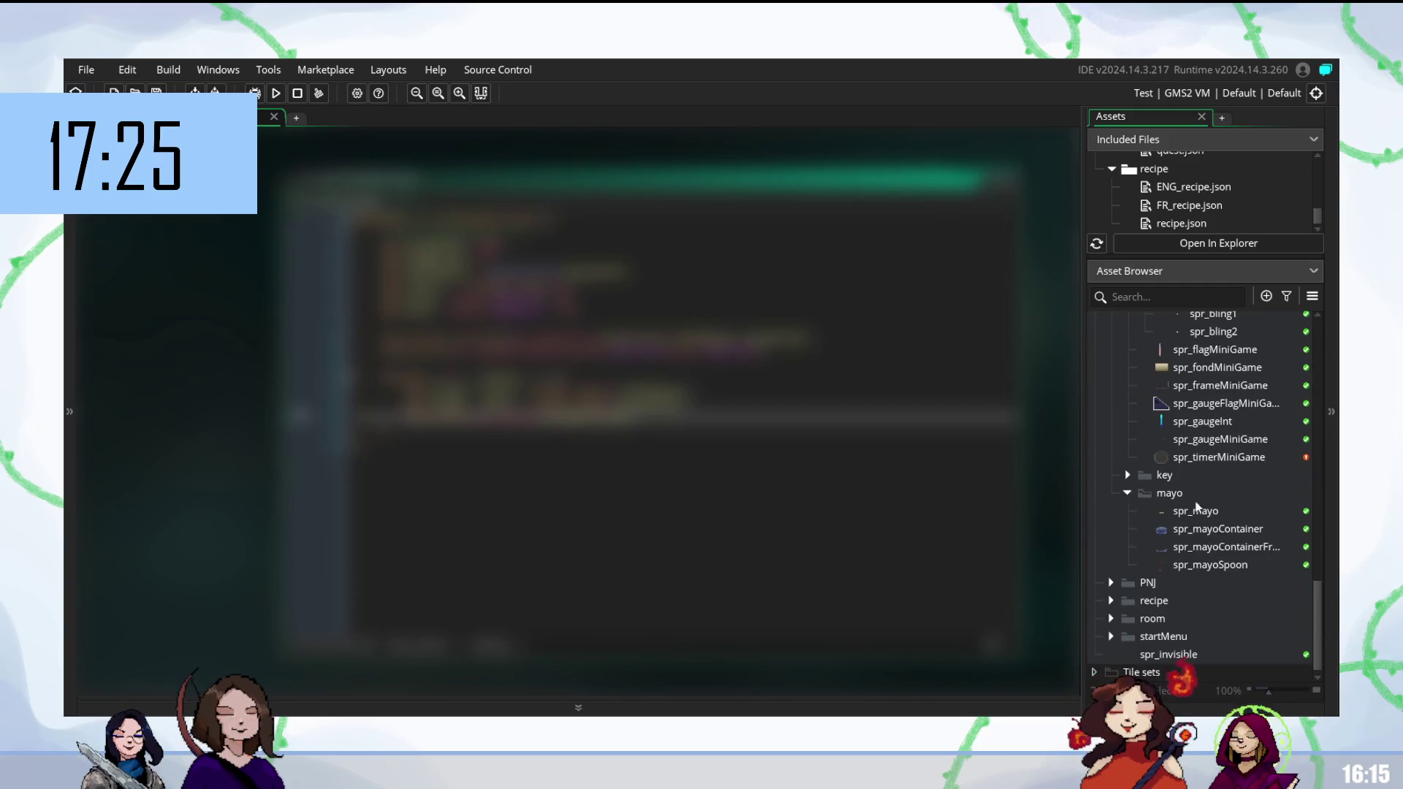
scroll(1202, 486, "up", 3)
Reopen the spr_bling1 sprite, then select the gauge-drawing script again.
double_click(1204, 477)
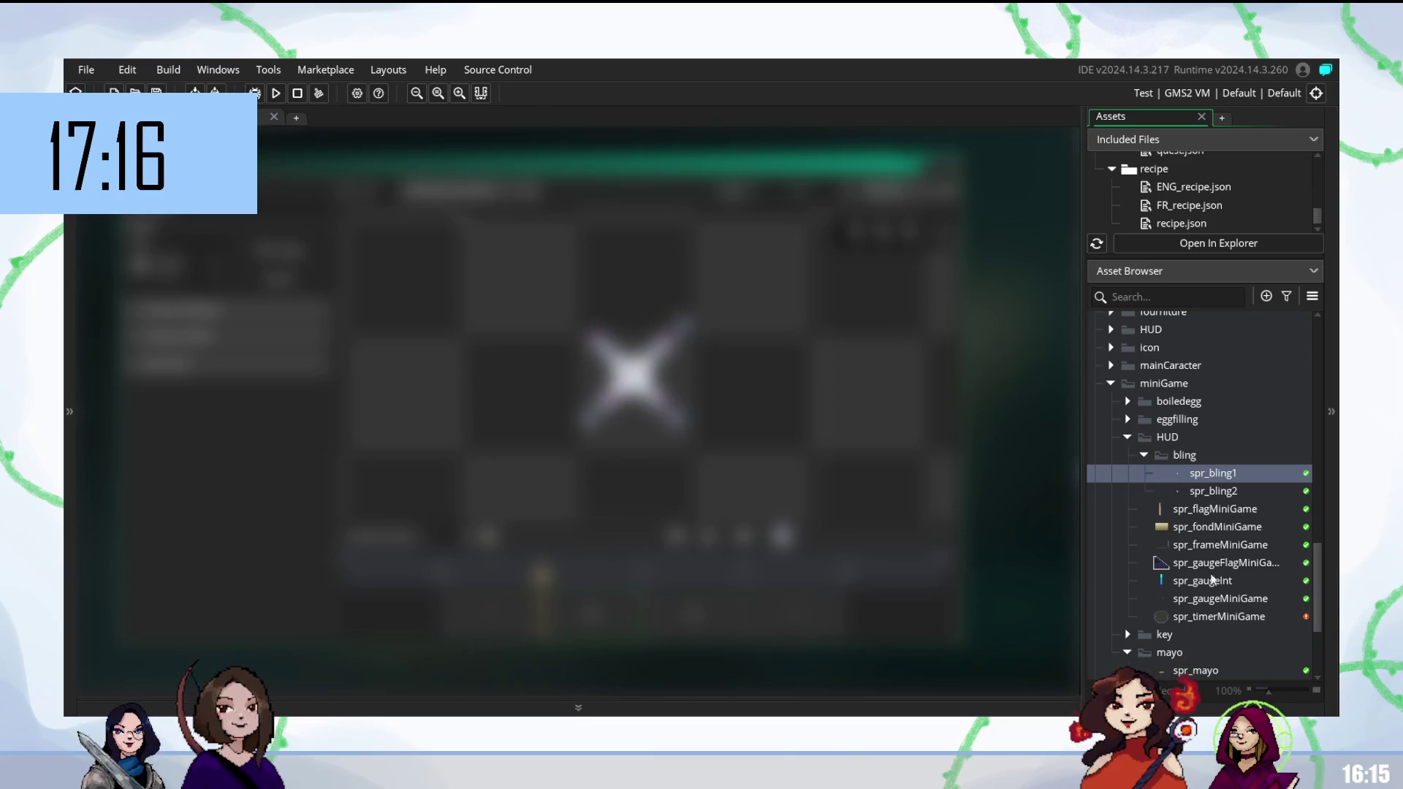
scroll(1188, 589, "up", 2)
scroll(1187, 589, "up", 7)
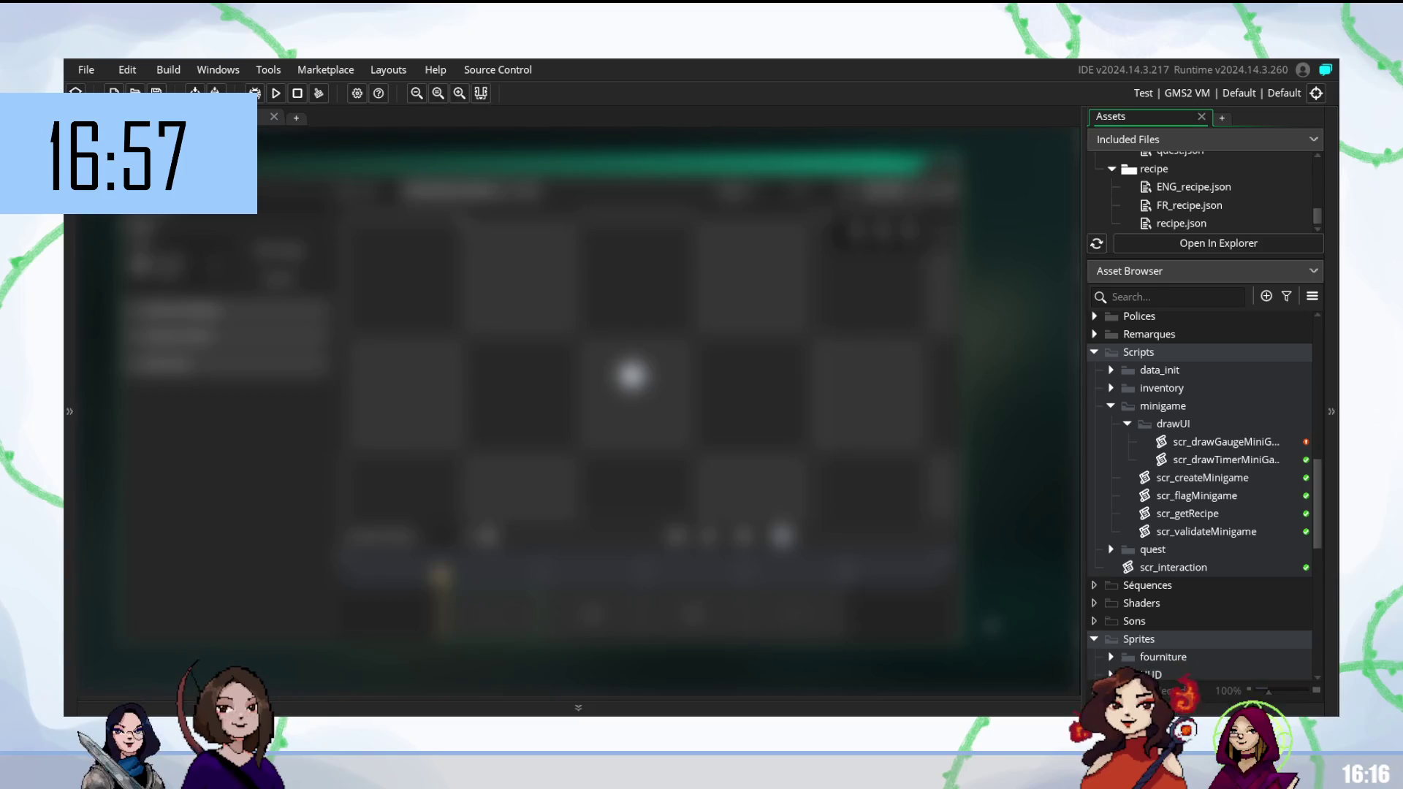
left_click(1234, 447)
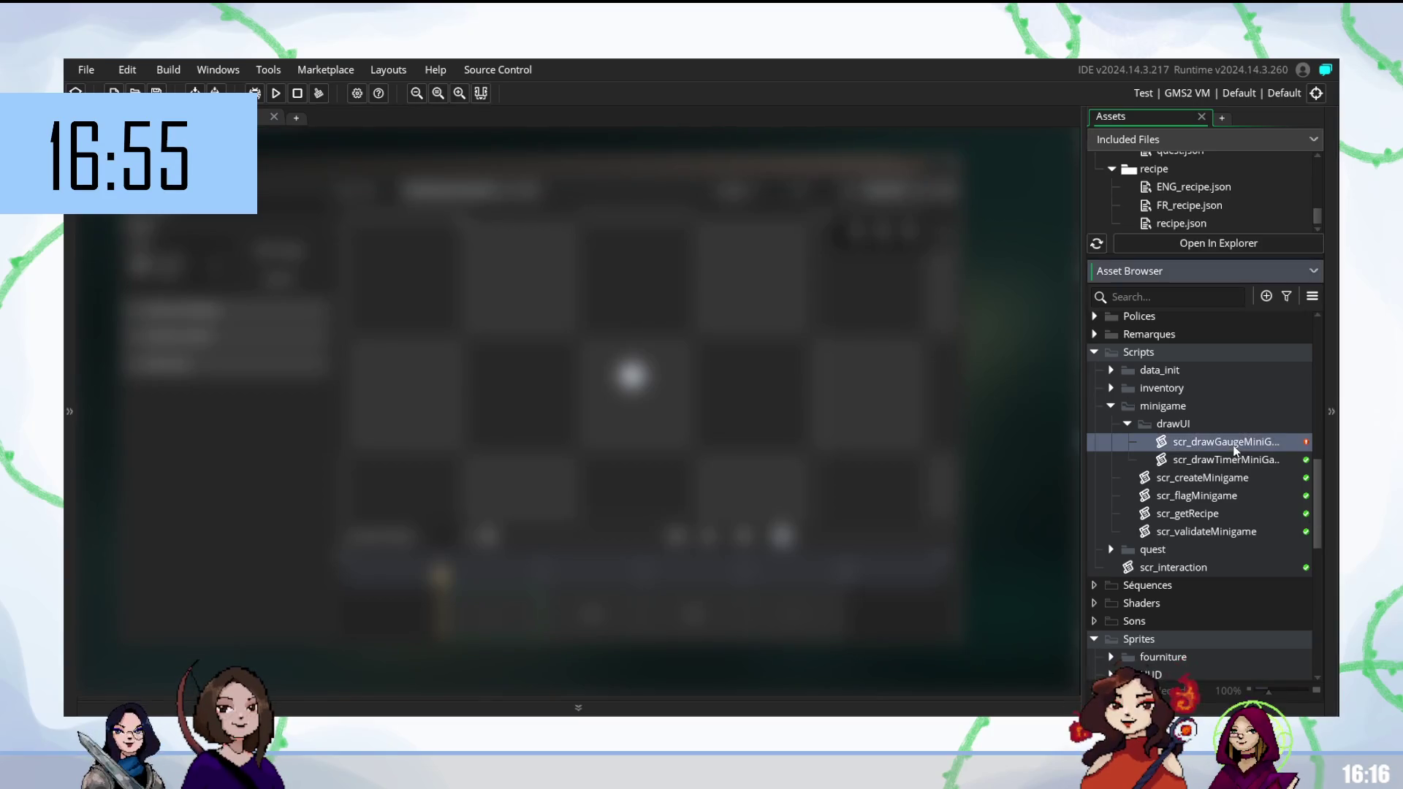
Comment out one code line in scr_drawGaugeMinigame with Ctrl+K.
double_click(1236, 445)
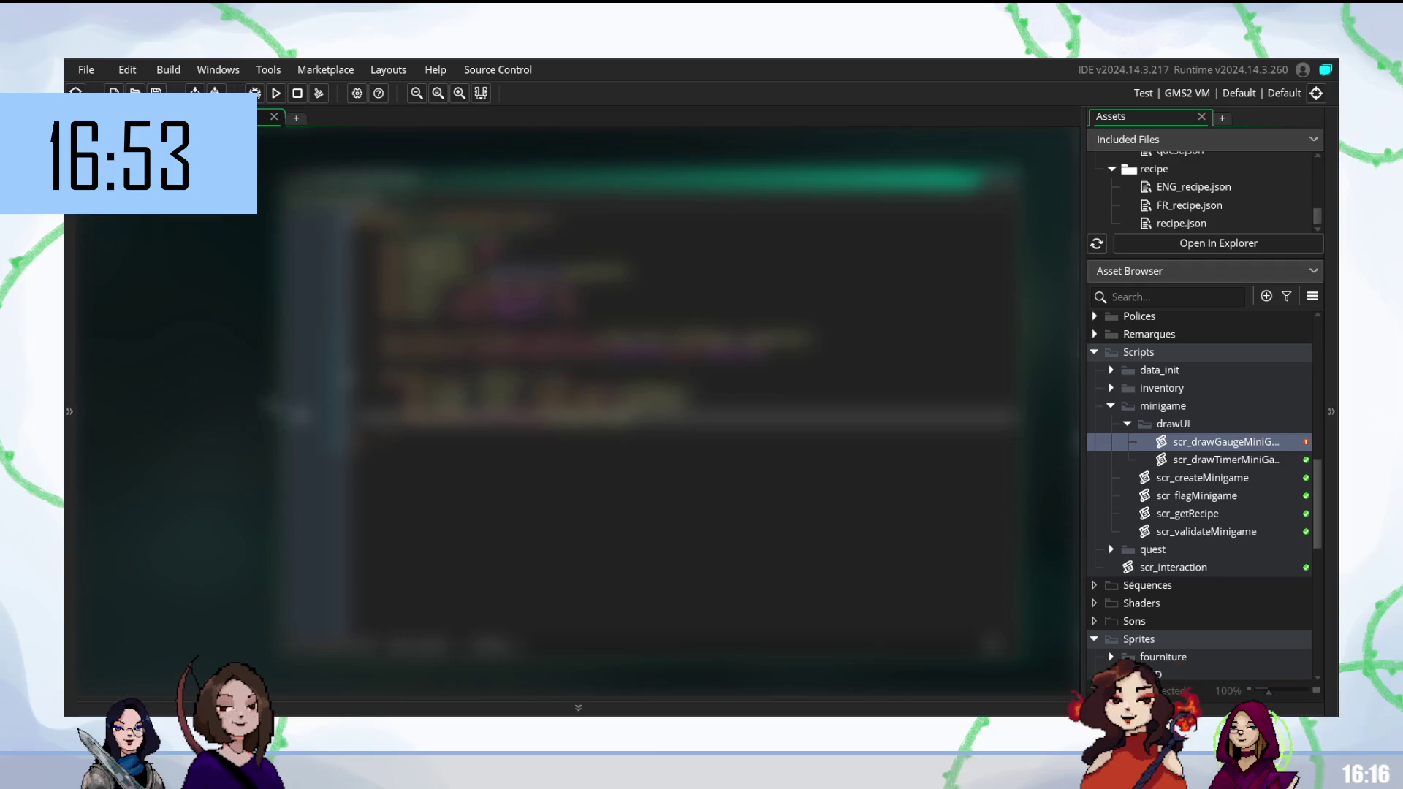
left_click_drag(362, 395, 694, 398)
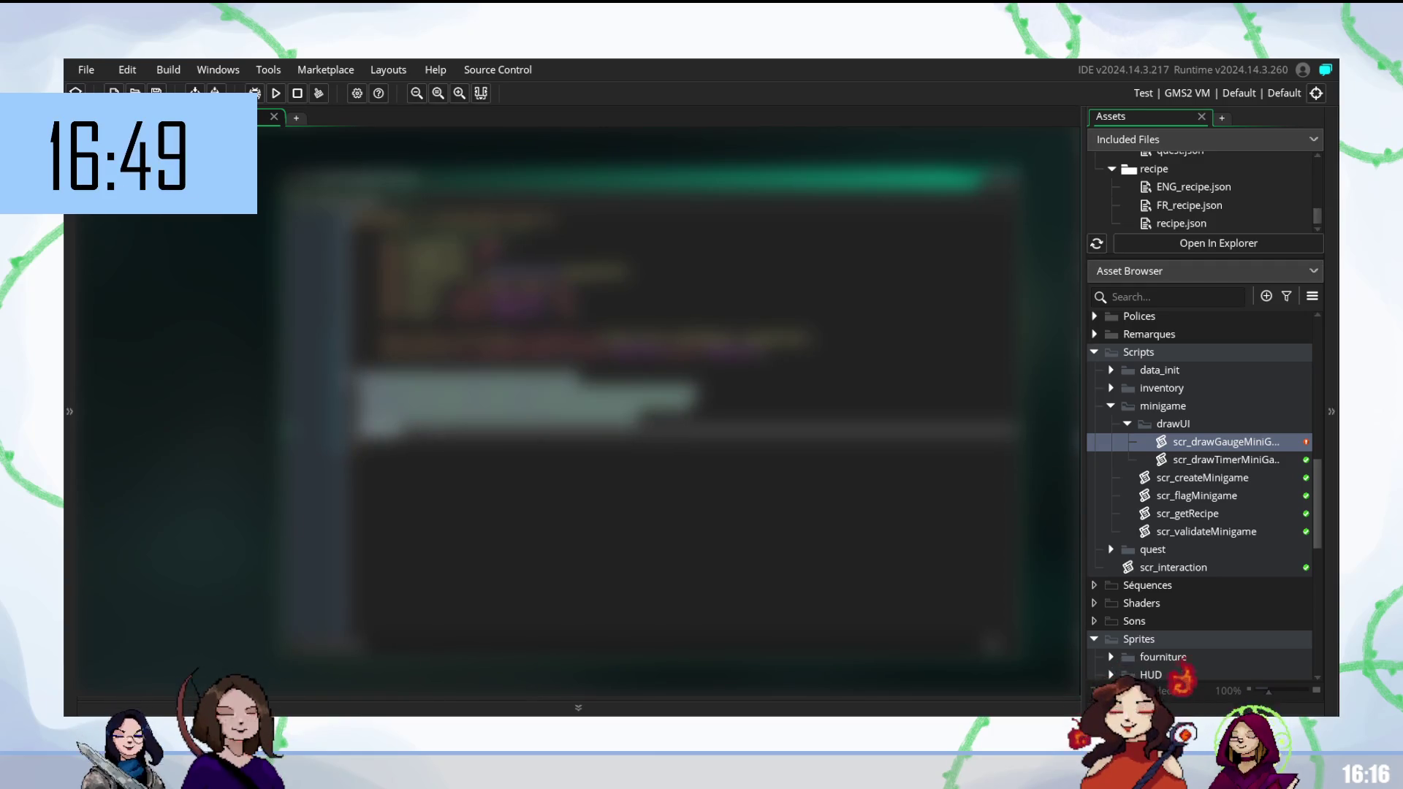
key("ctrl+k")
key("Down")
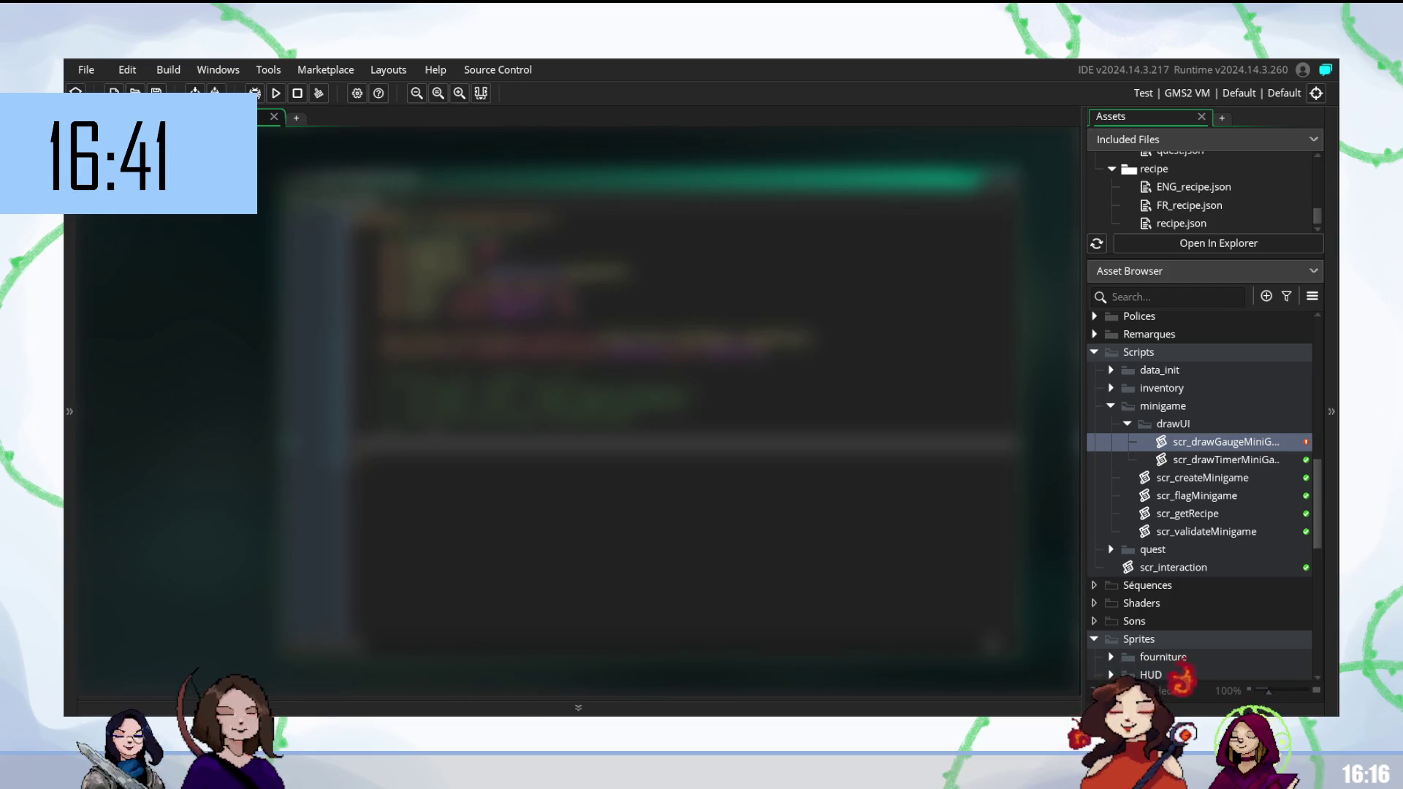
Check the spr_bling1 sparkle sprite, then reopen the gauge-drawing script.
scroll(1246, 542, "down", 5)
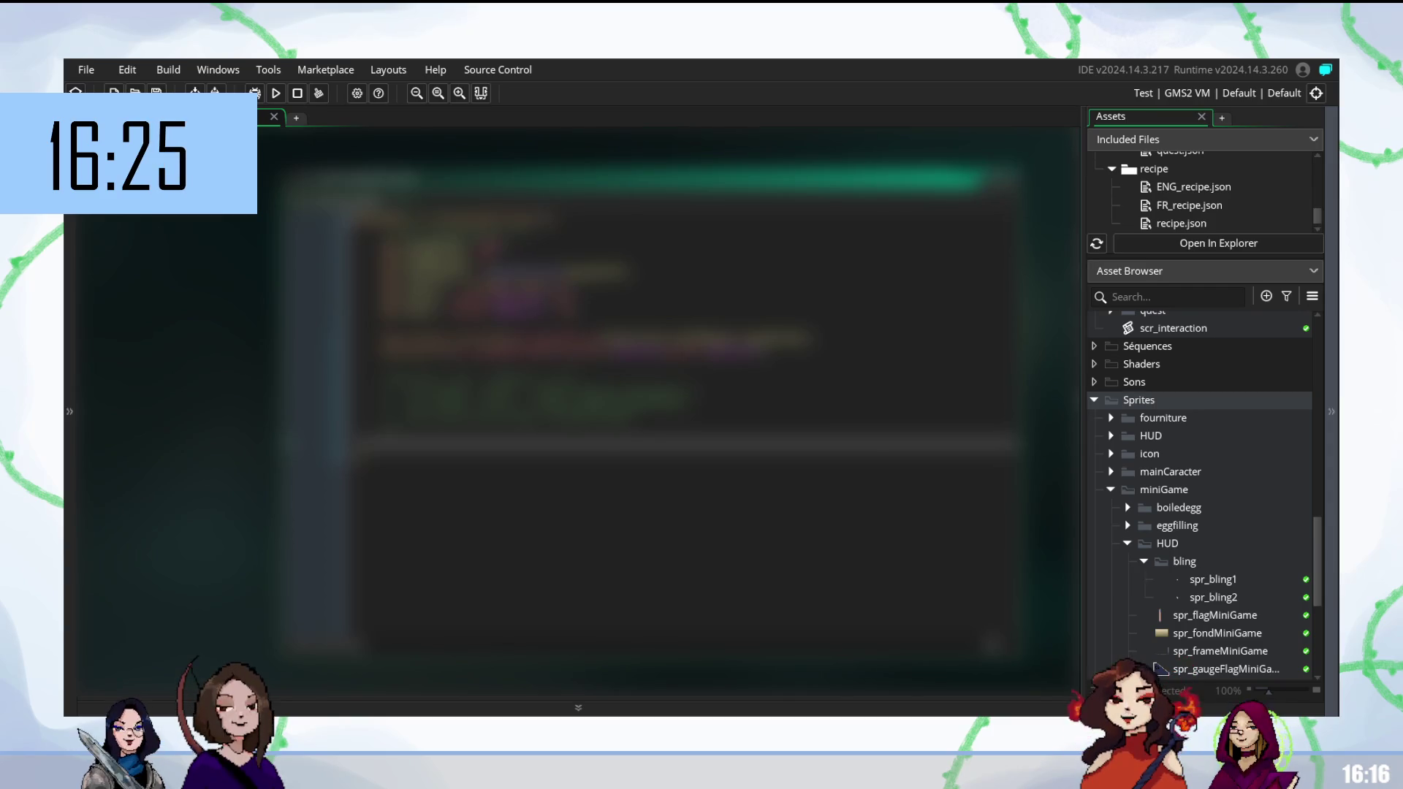
scroll(1228, 475, "down", 5)
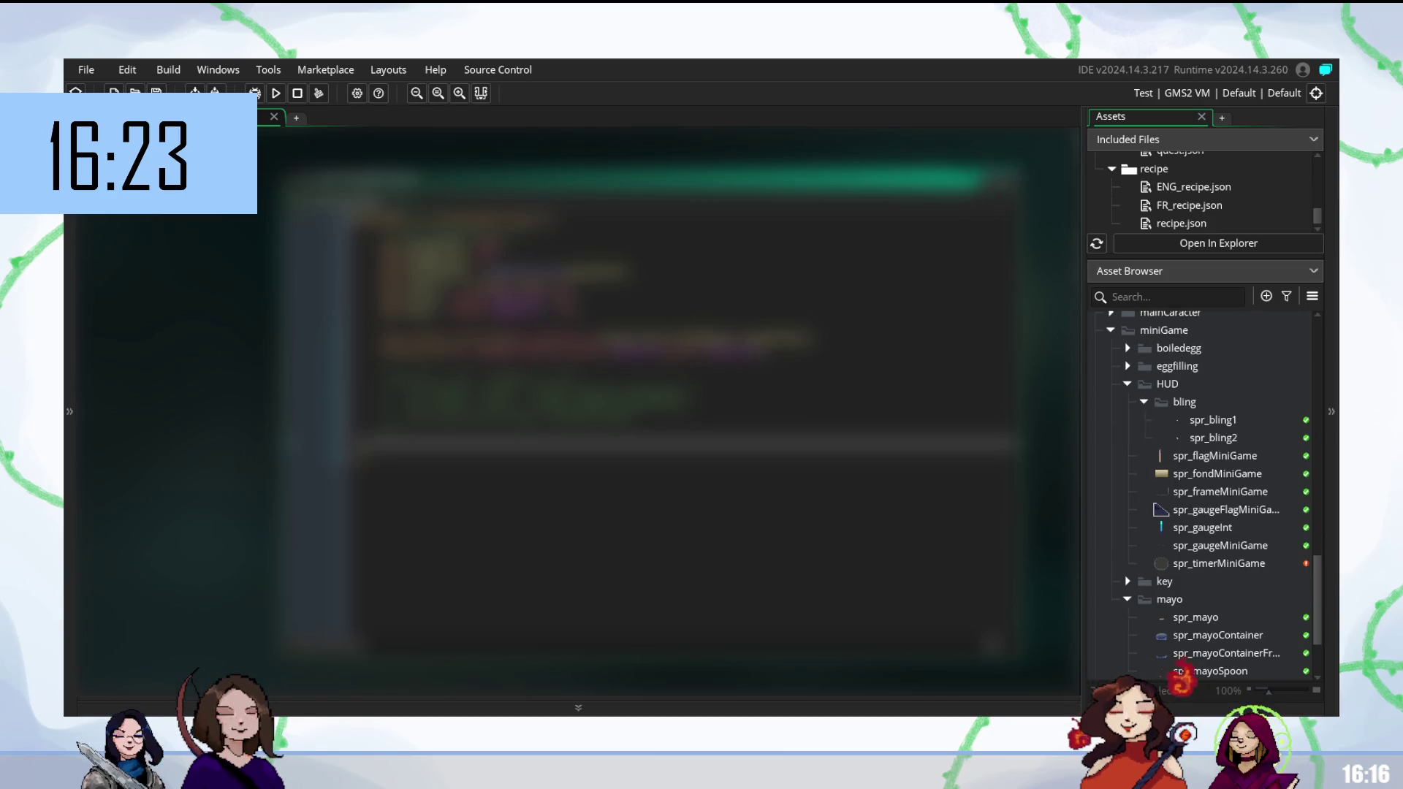
double_click(1228, 422)
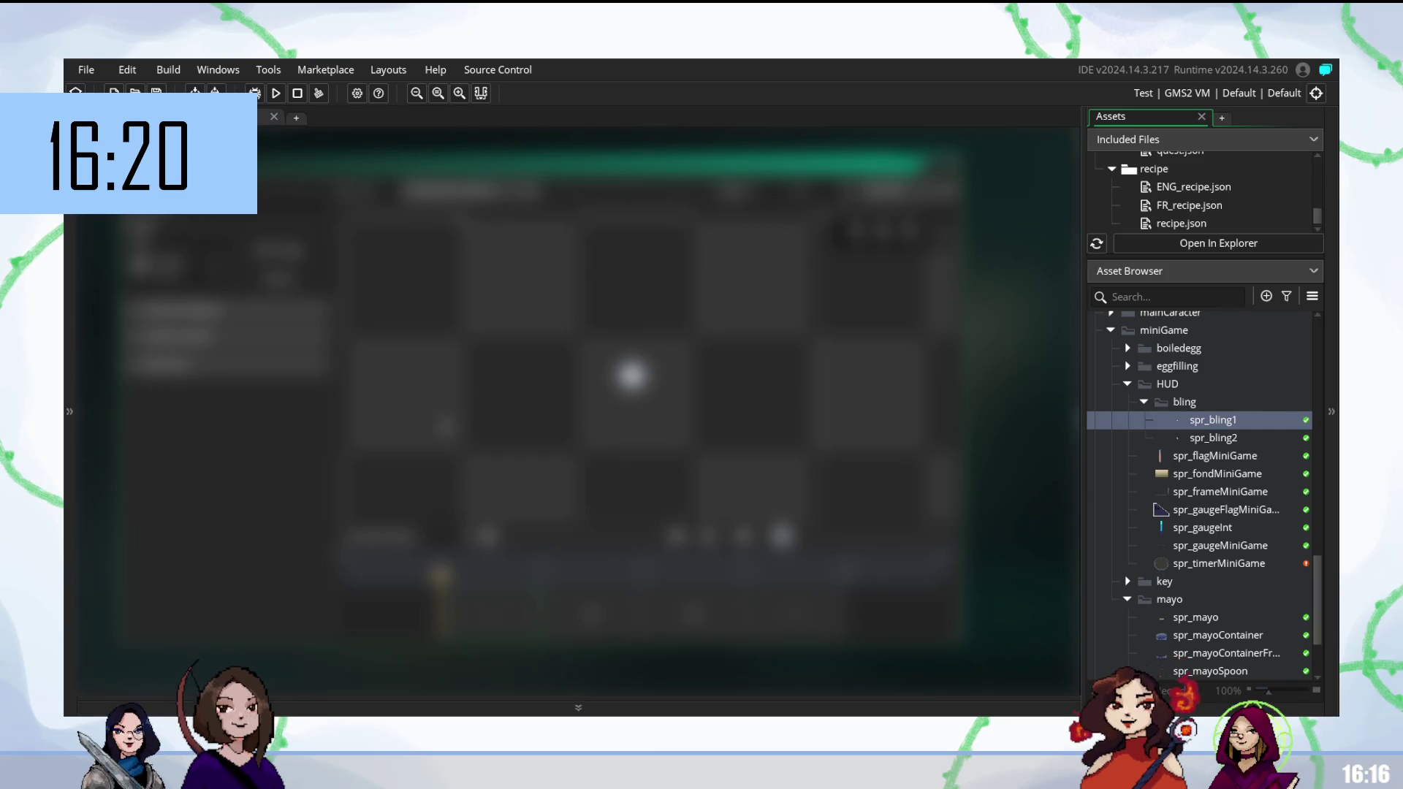
scroll(1216, 506, "up", 10)
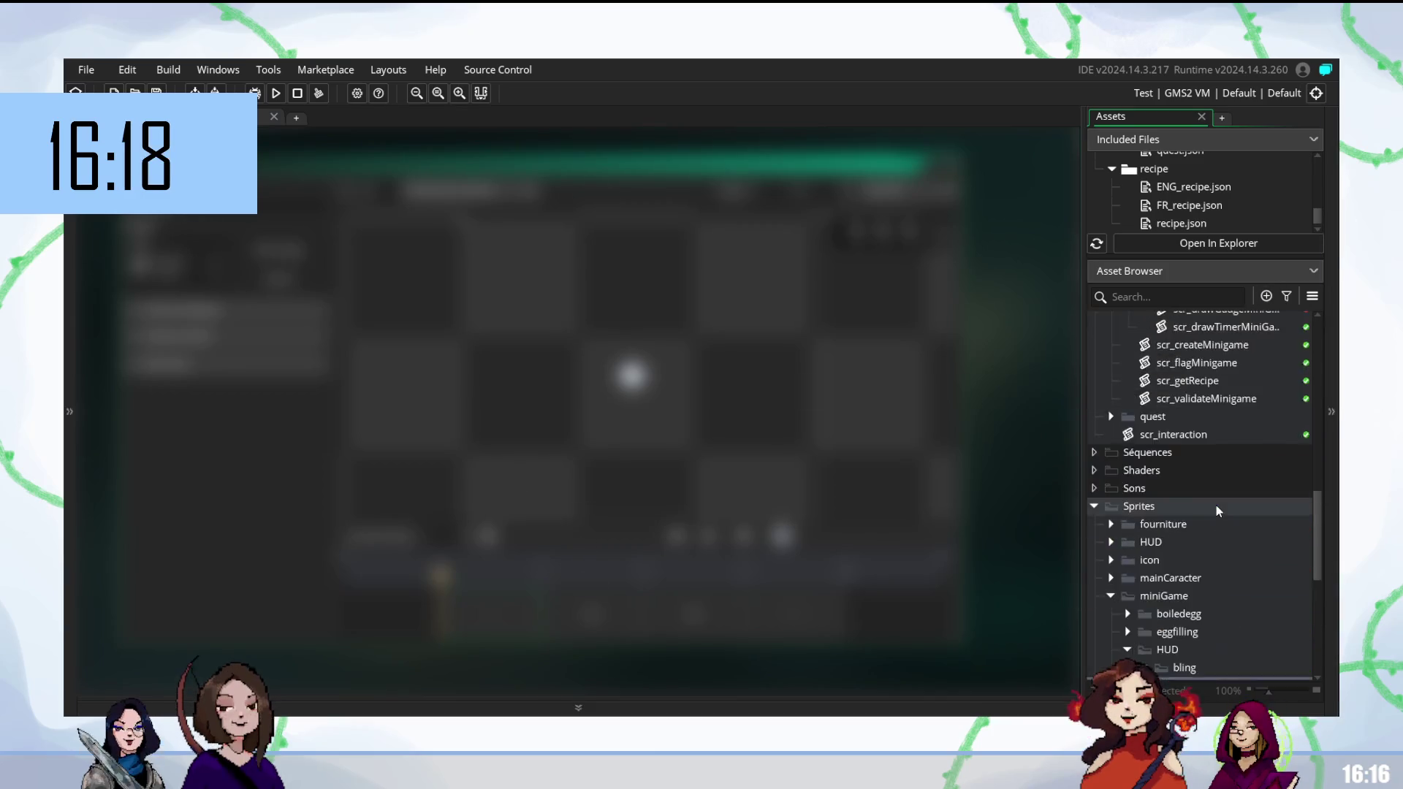
double_click(1223, 446)
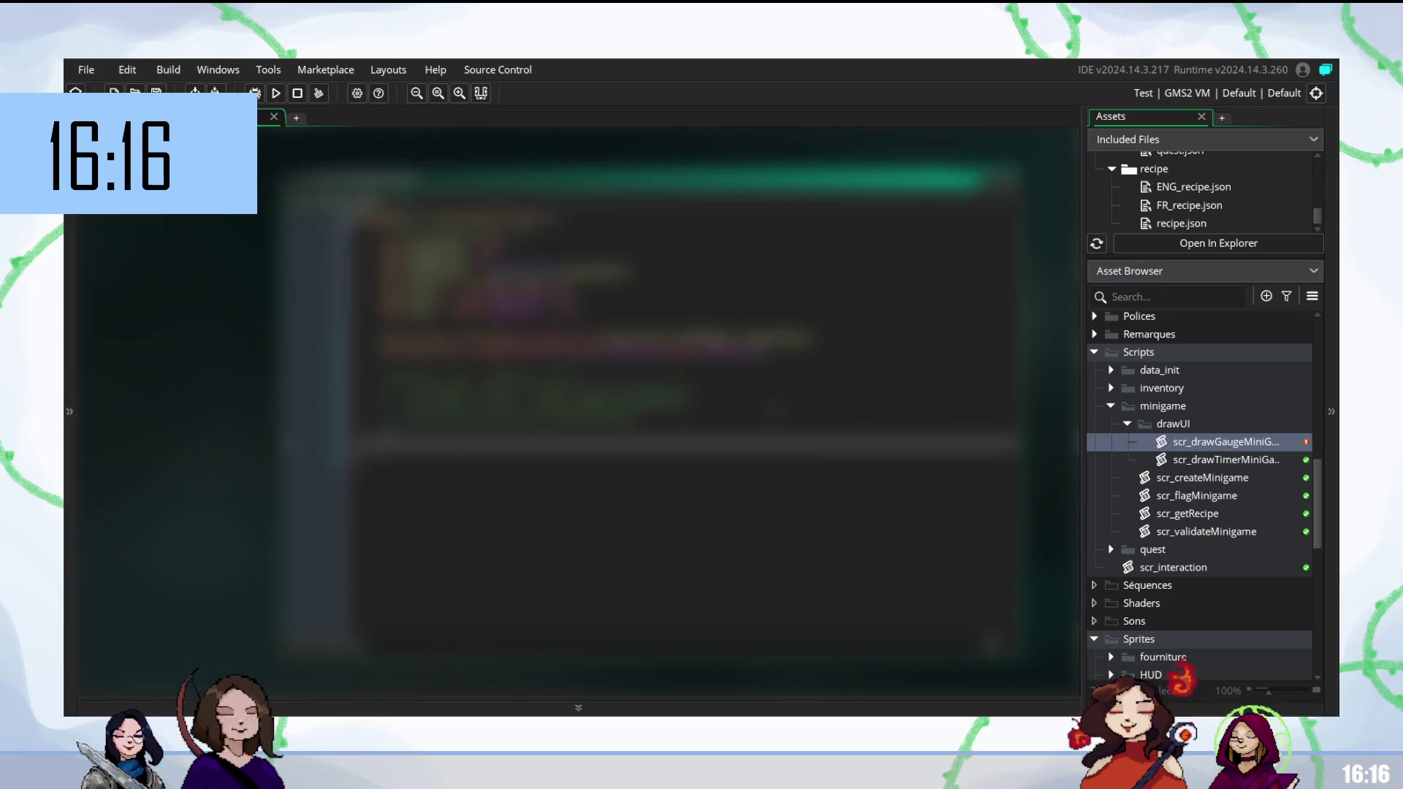
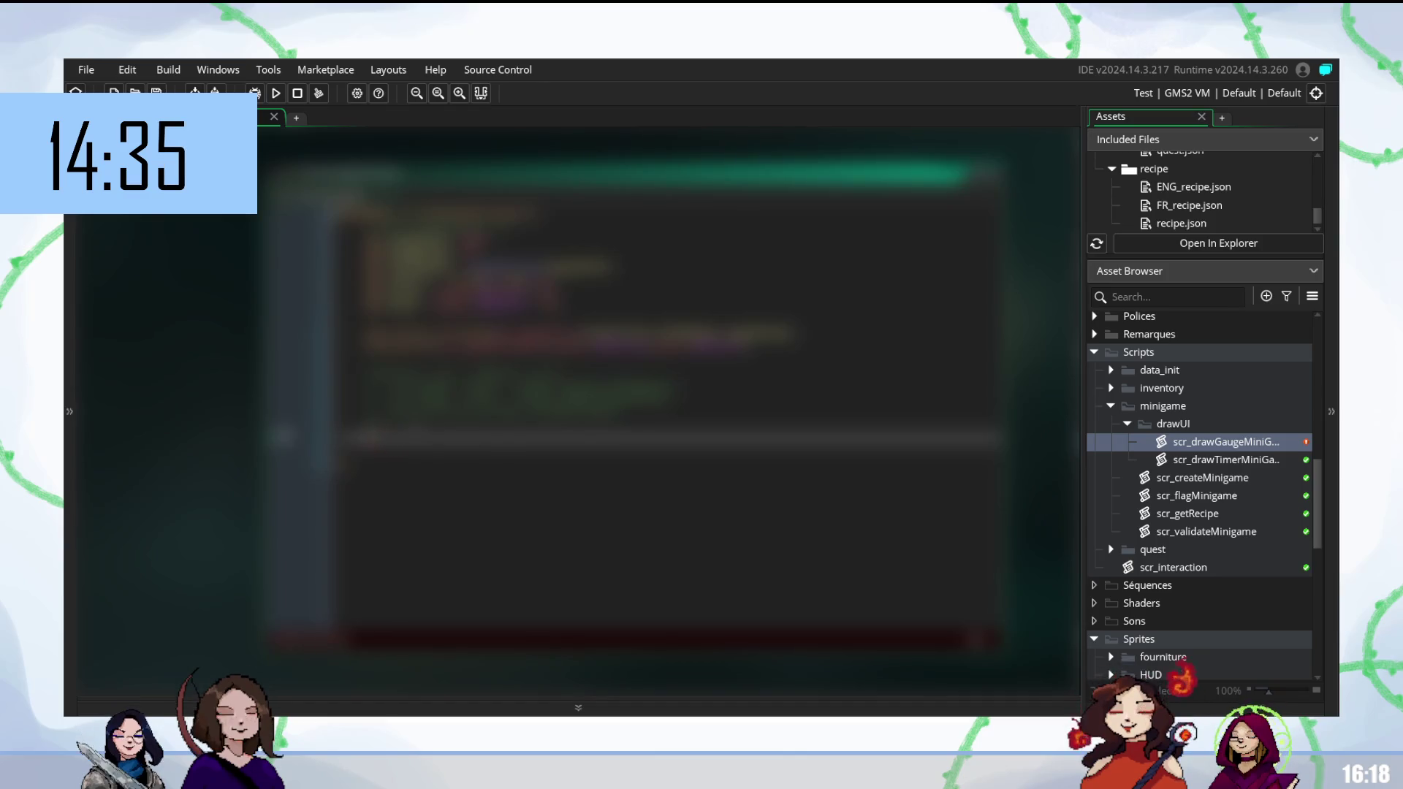
Rewrite a block of the gauge-drawing script by pasting new code over the selected lines.
type("draw_")
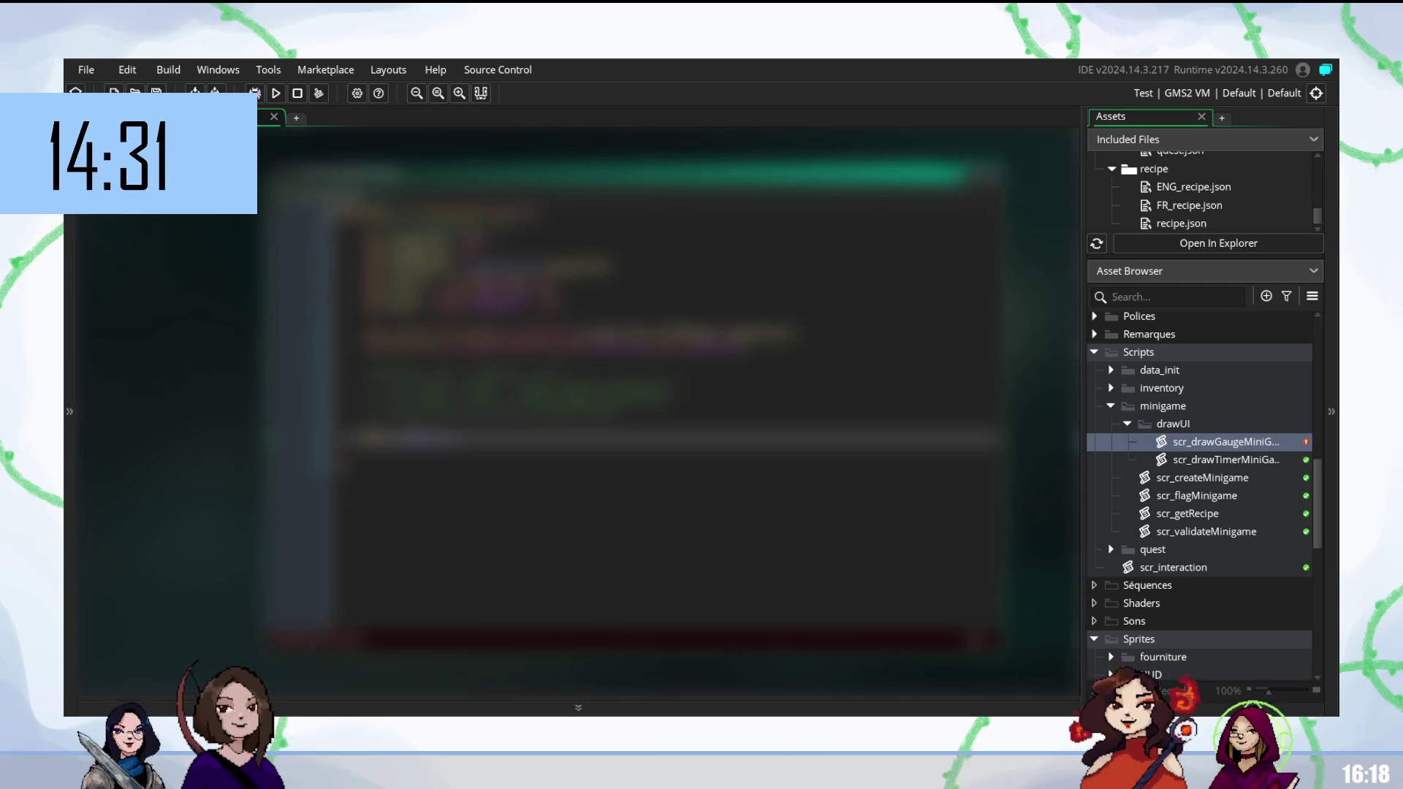
key("Return")
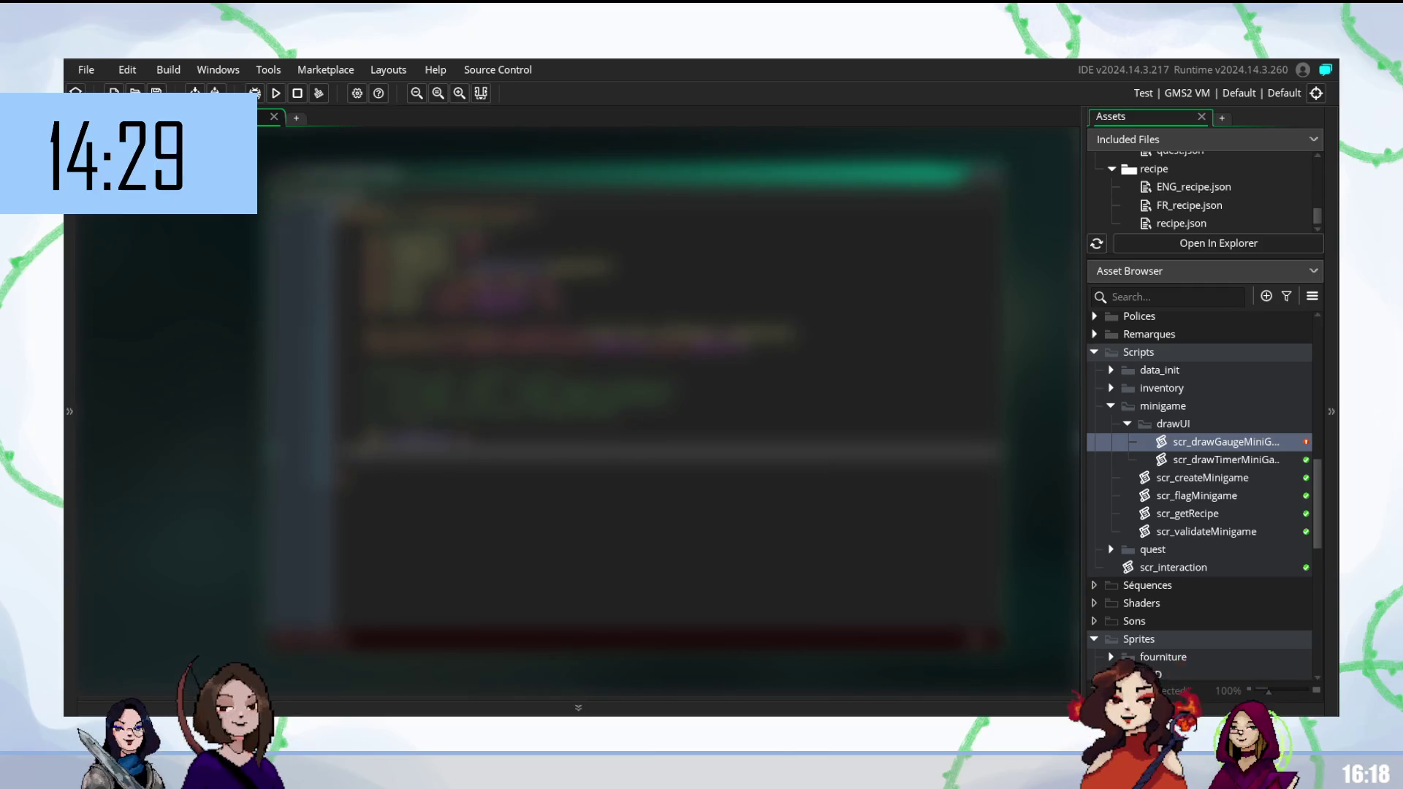
type("draw")
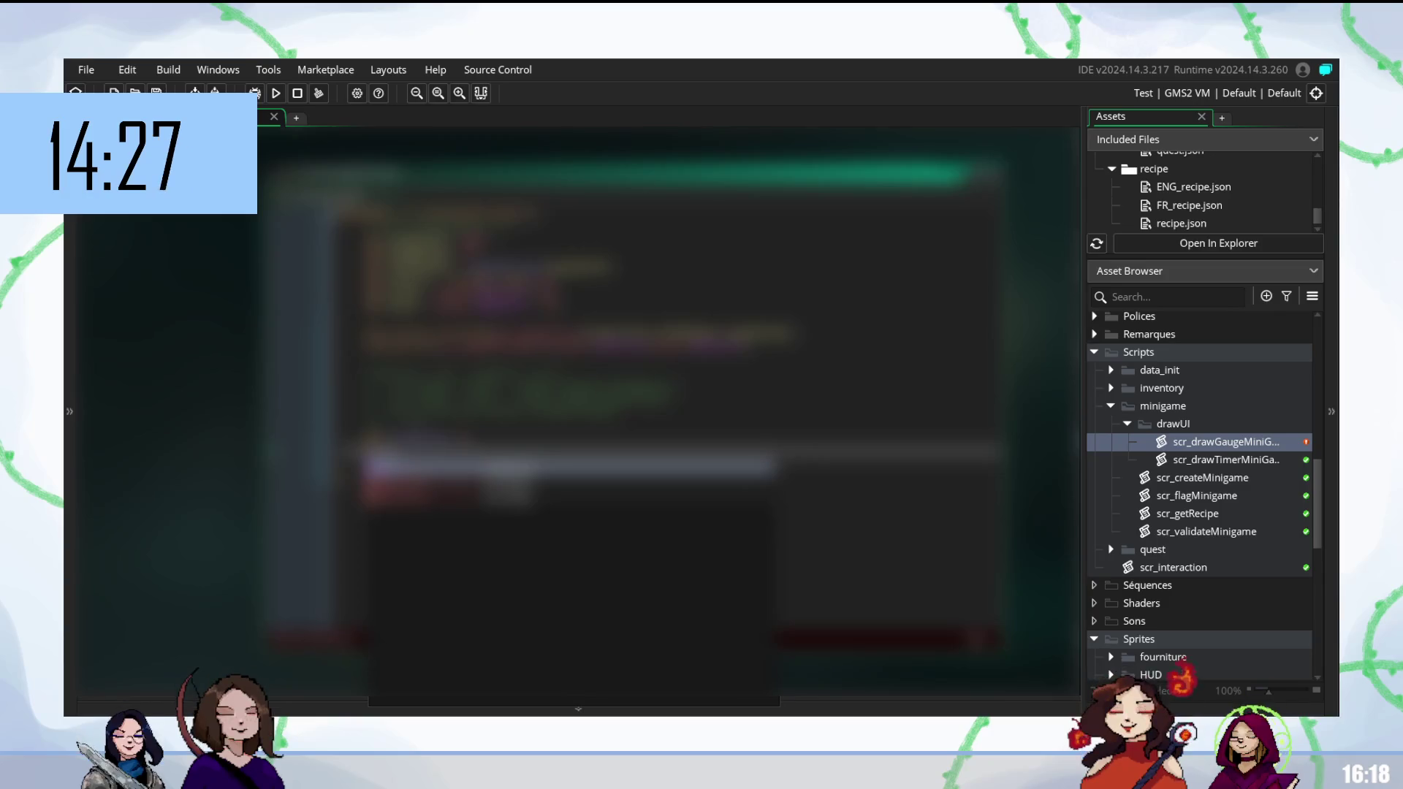
key("ctrl+z")
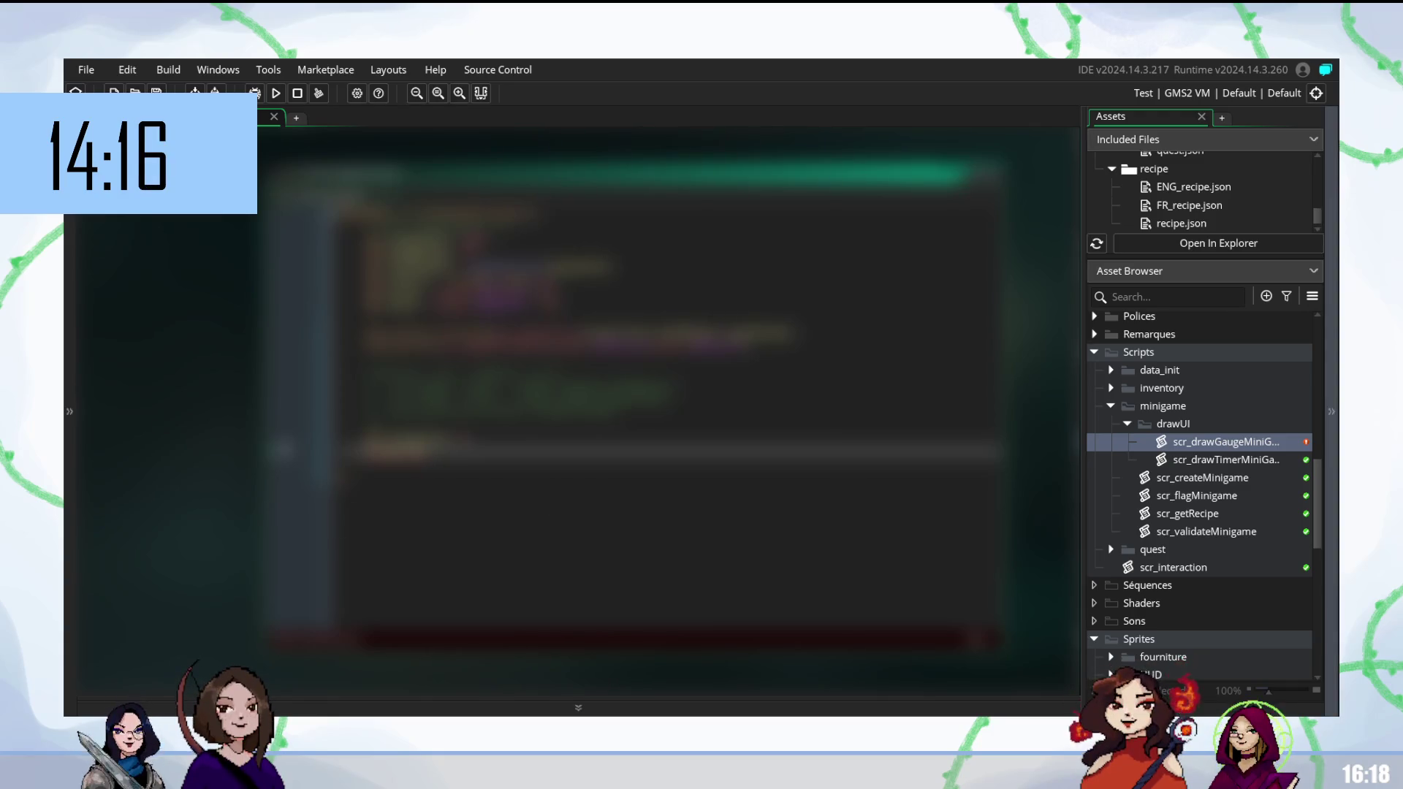
key("ctrl+shift+Home")
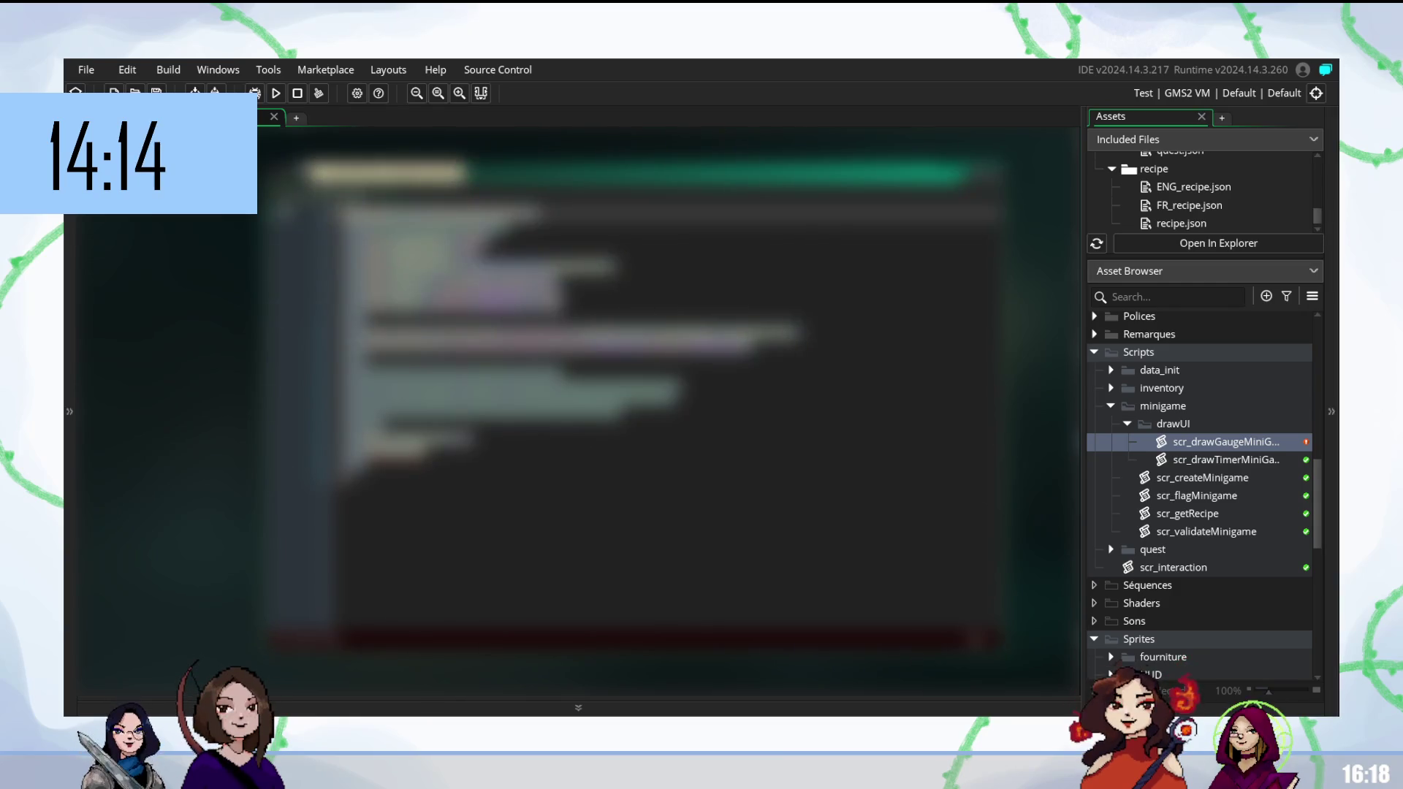
key("ctrl+v")
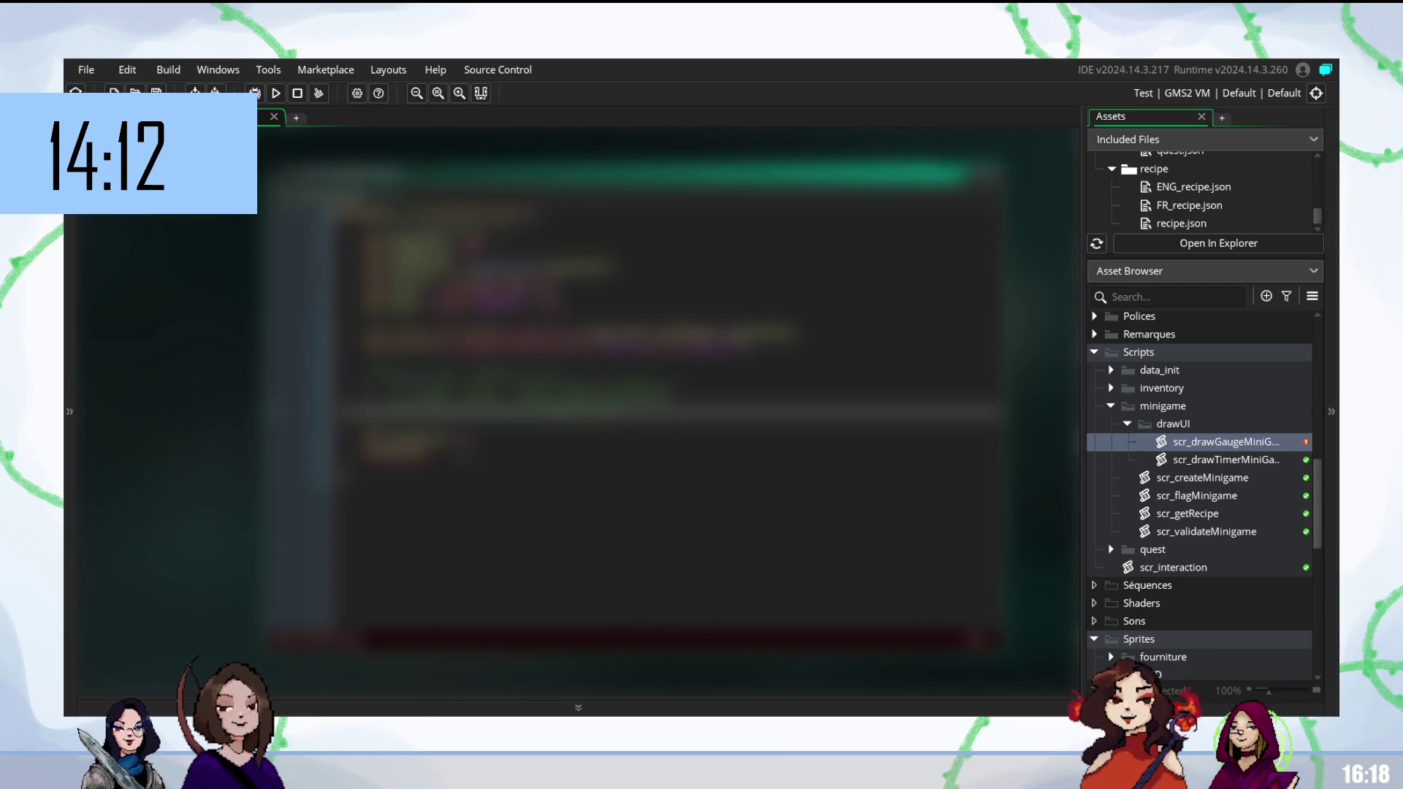
key("Return")
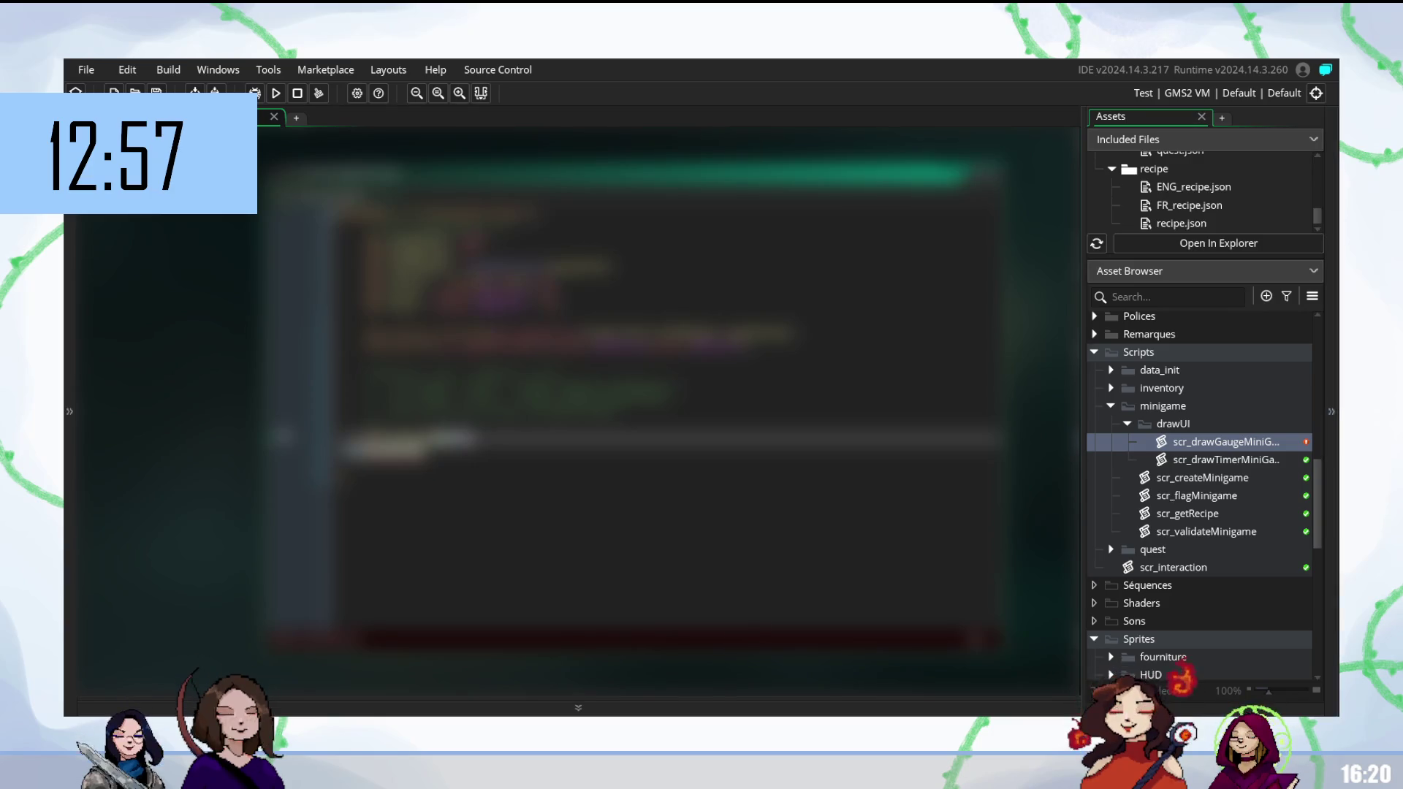
Fix the flagged error on the next line of the gauge-drawing code.
key("Return")
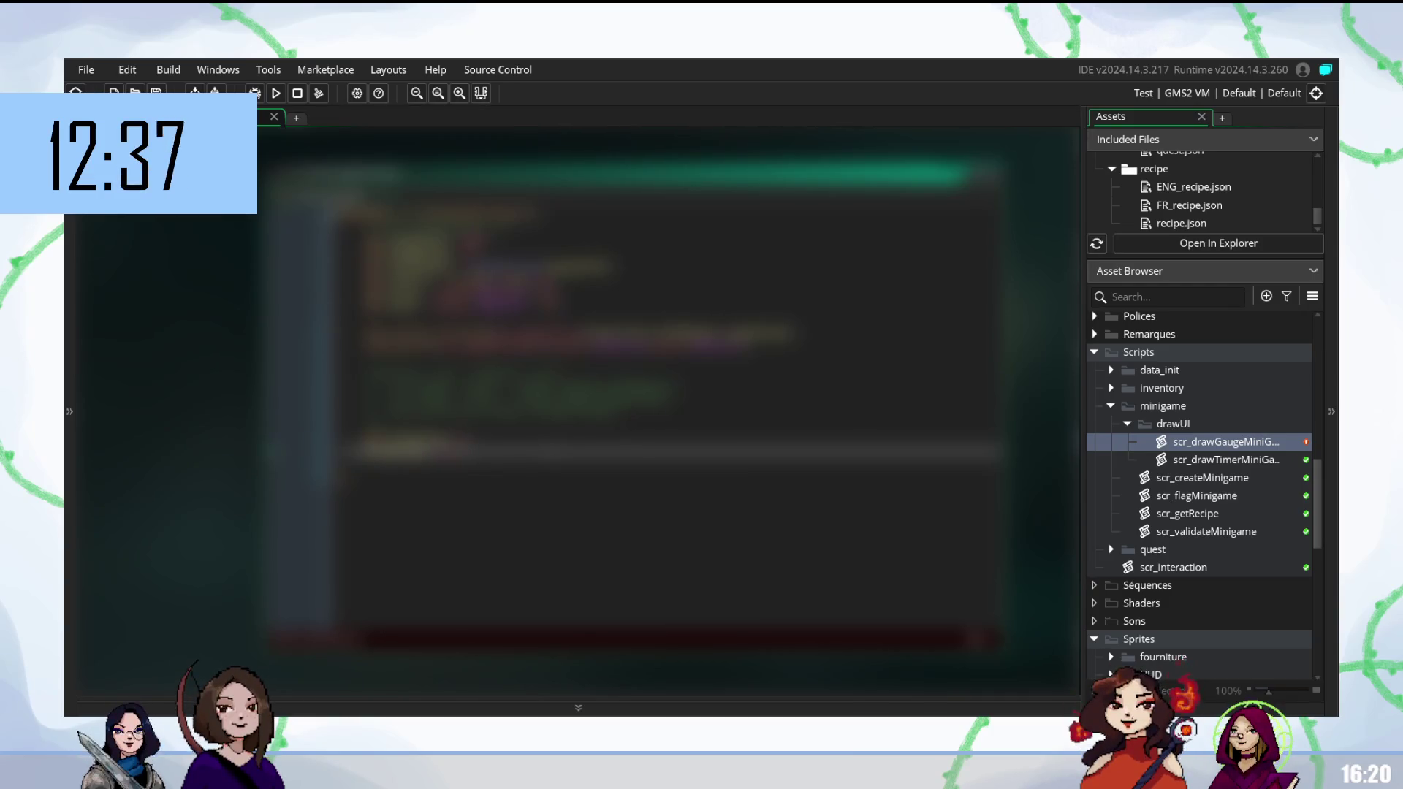
left_click(553, 461)
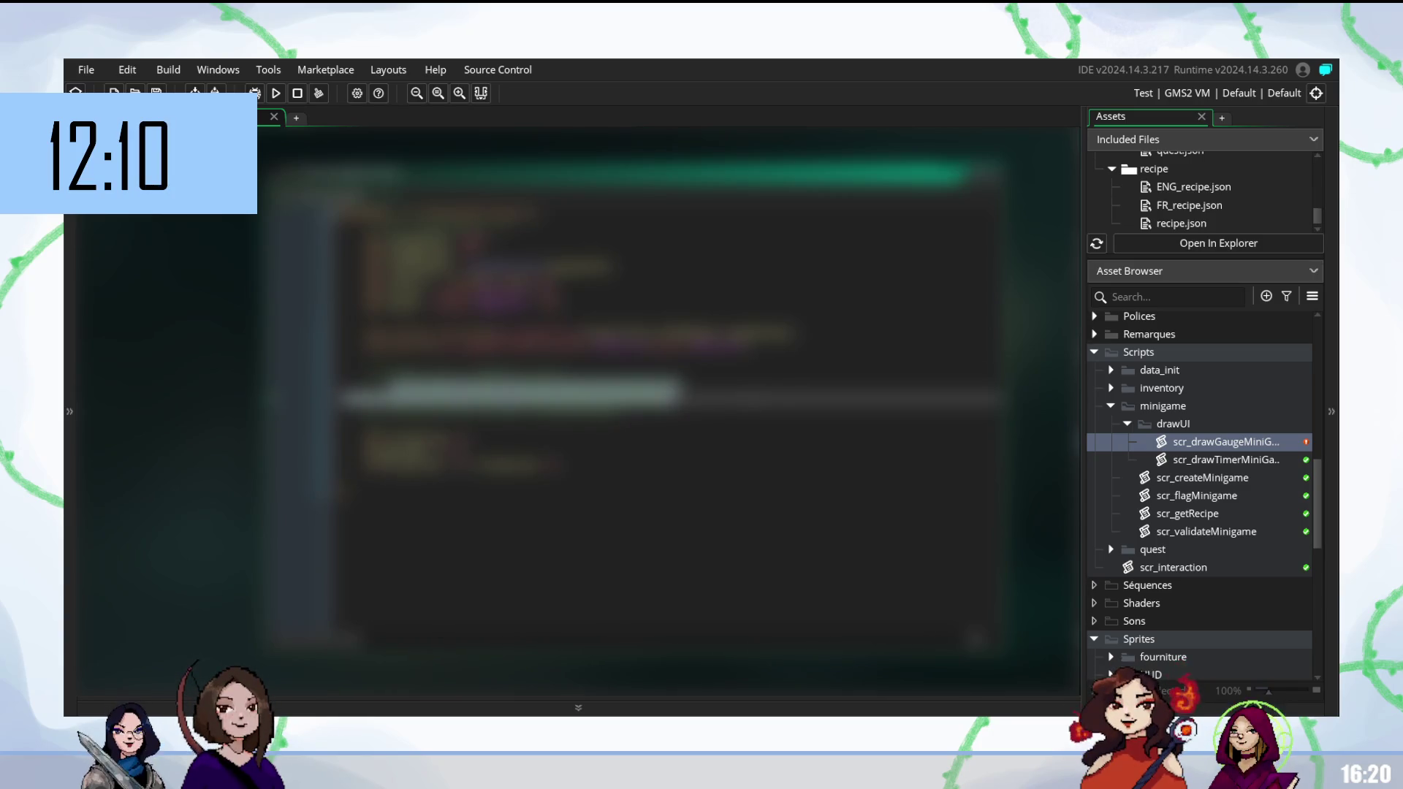
Edit several lines of the gauge-drawing code, accepting an autocomplete suggestion.
key("Down")
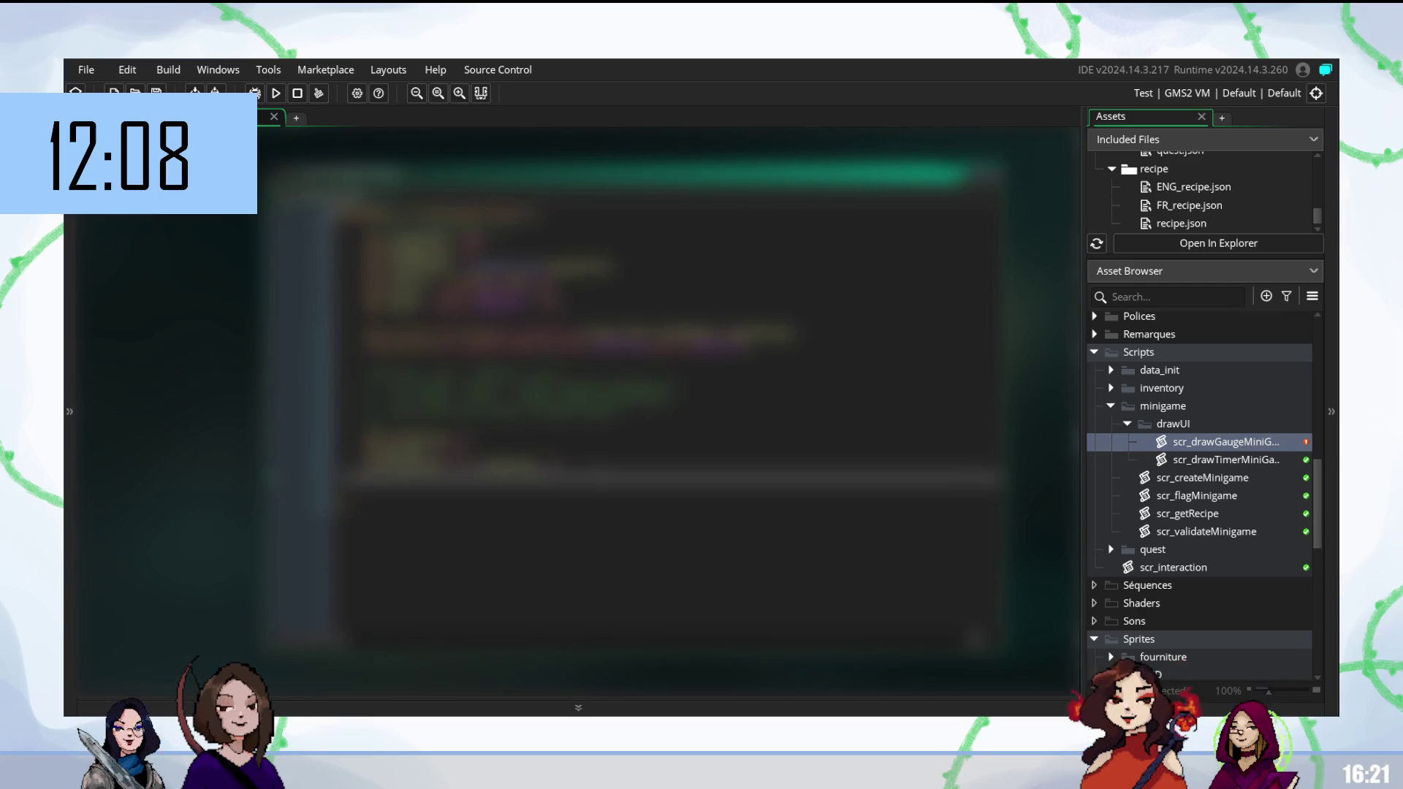
key("Down")
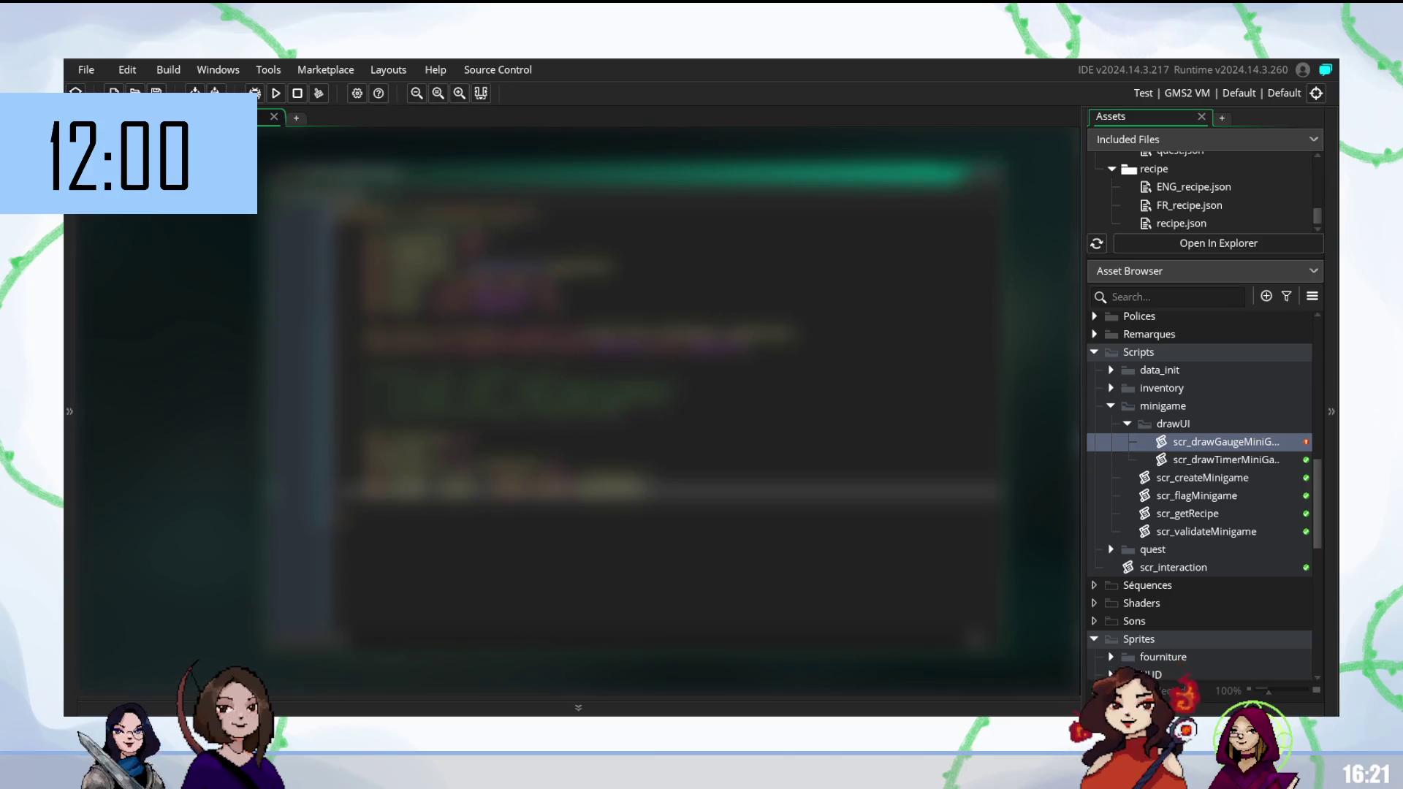
left_click(504, 411)
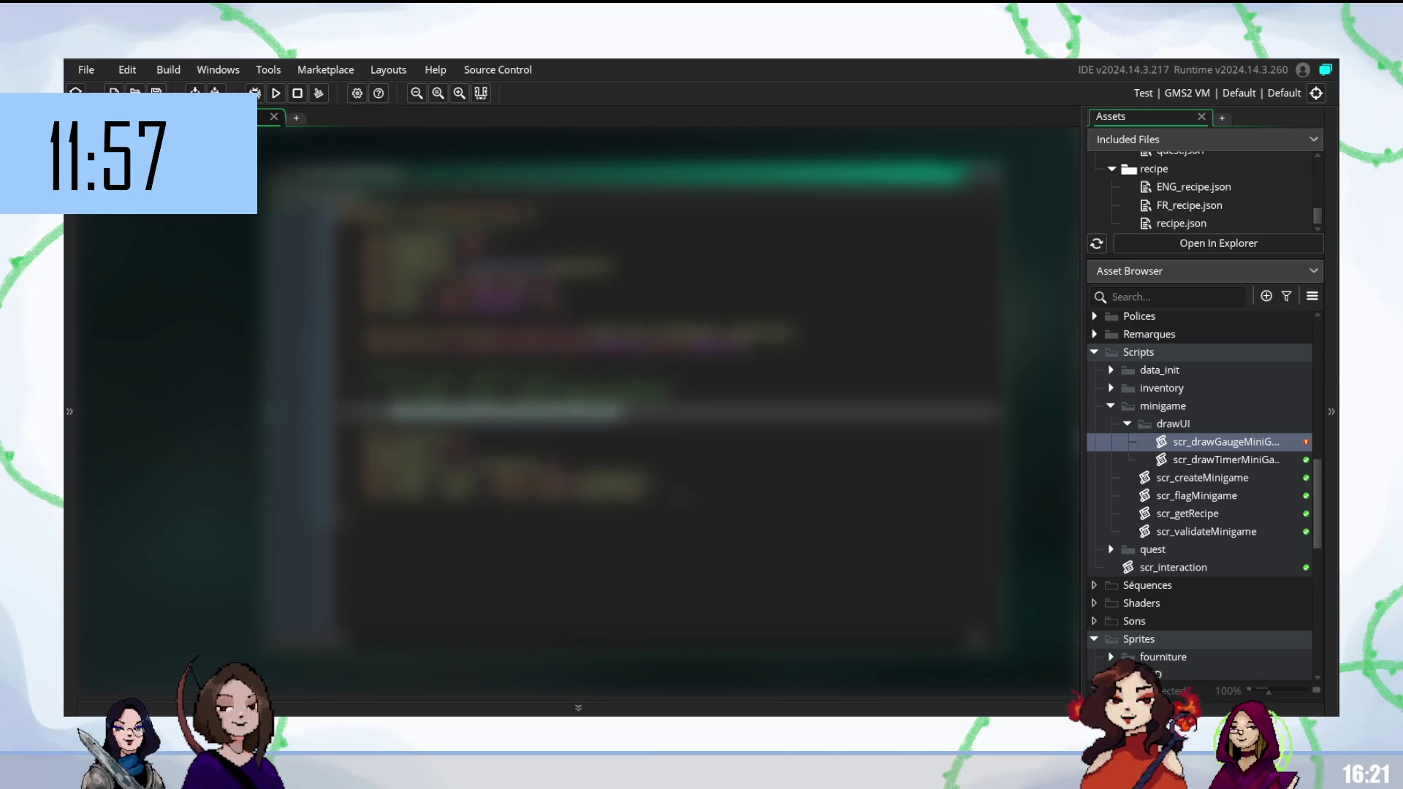
left_click(658, 504)
key("Up")
key("Down")
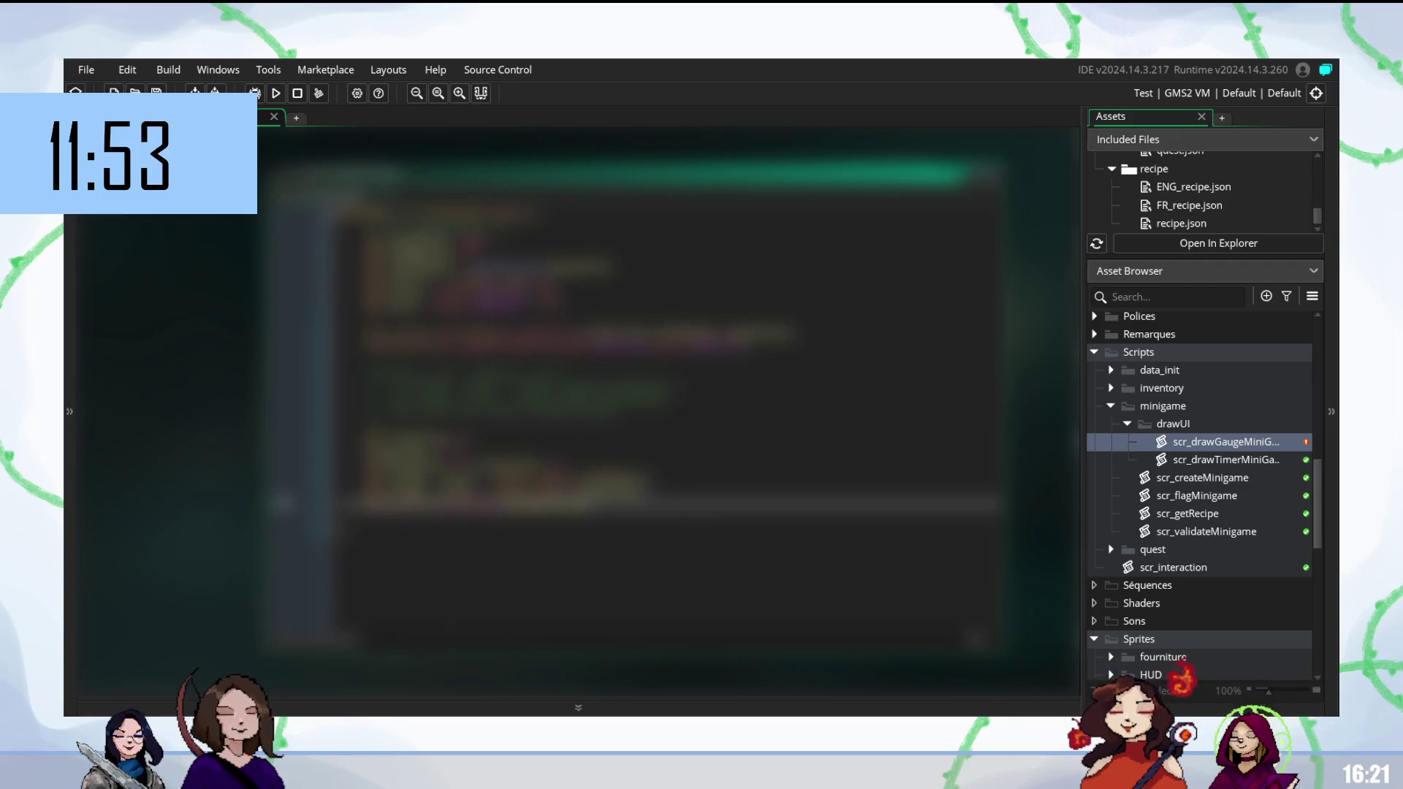
type("s")
key("BackSpace")
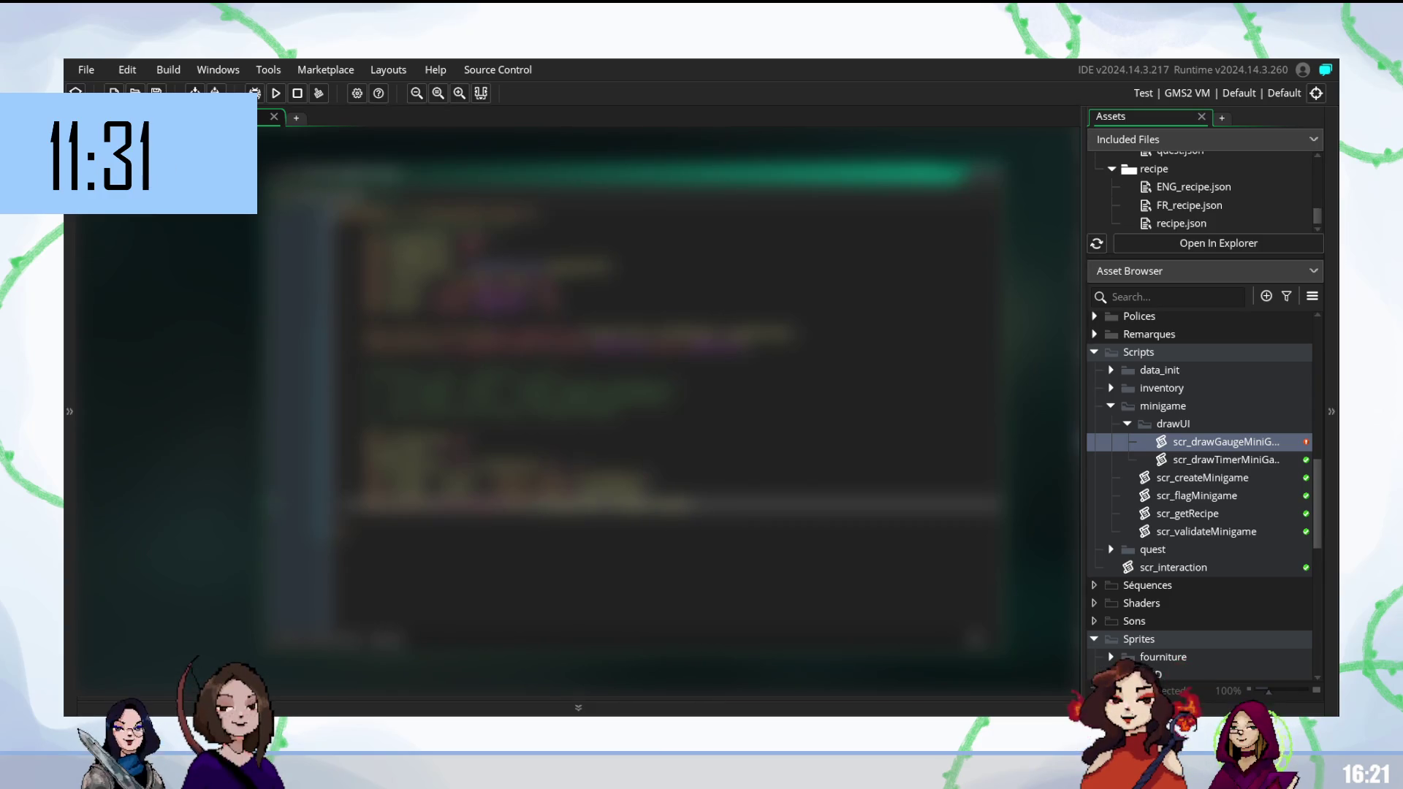
Build and run the game to test the gauge edits.
left_click(734, 452)
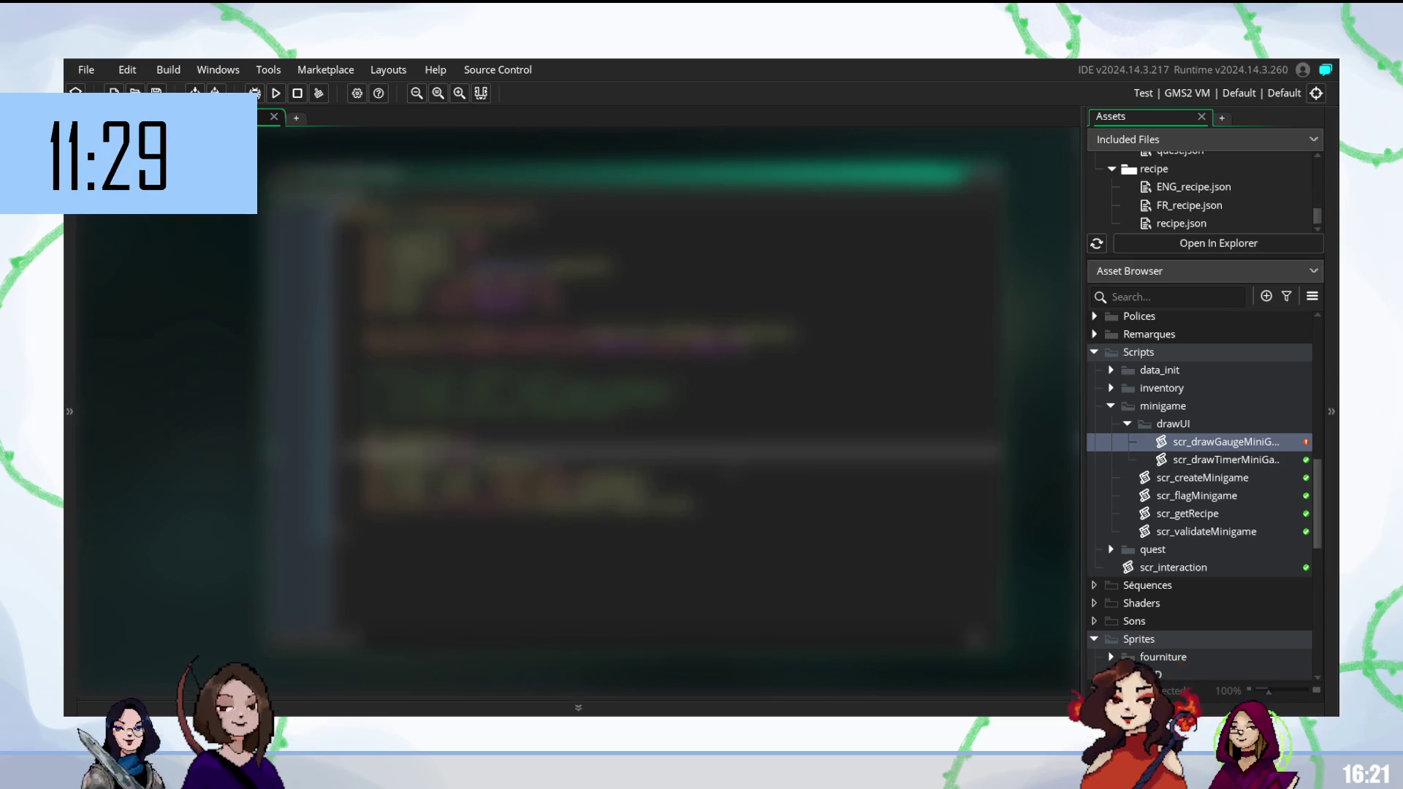
key("F5")
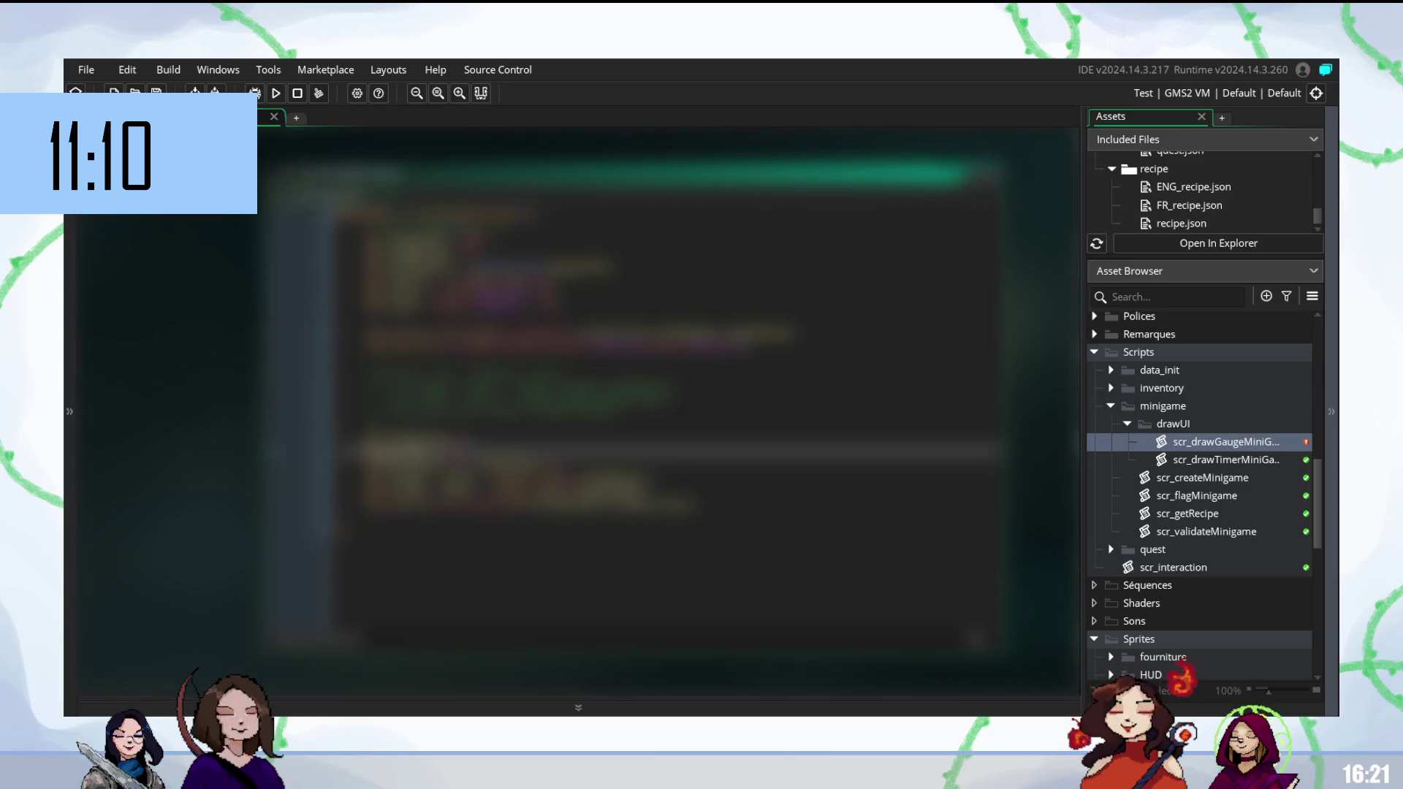
scroll(1213, 524, "down", 2)
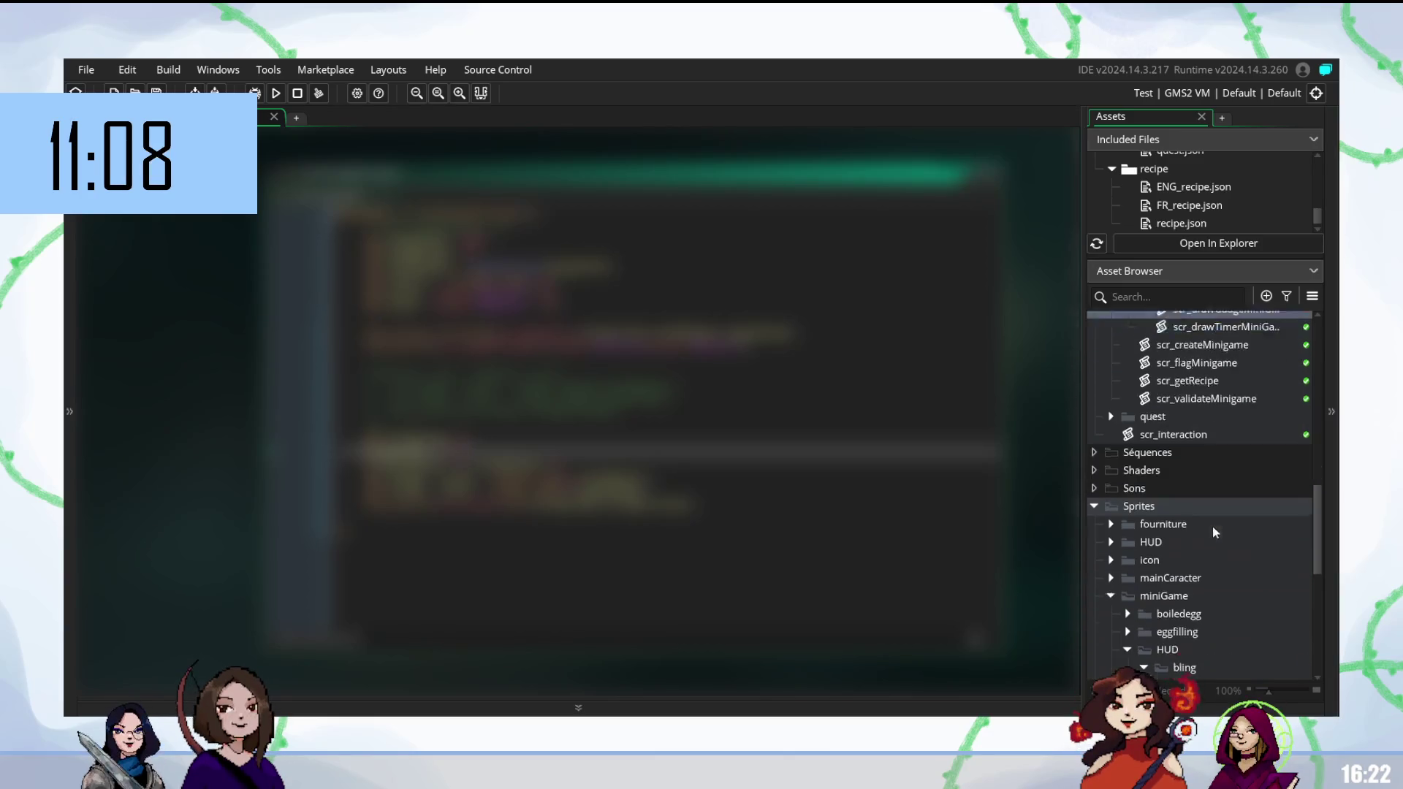
scroll(1212, 524, "down", 3)
double_click(1179, 526)
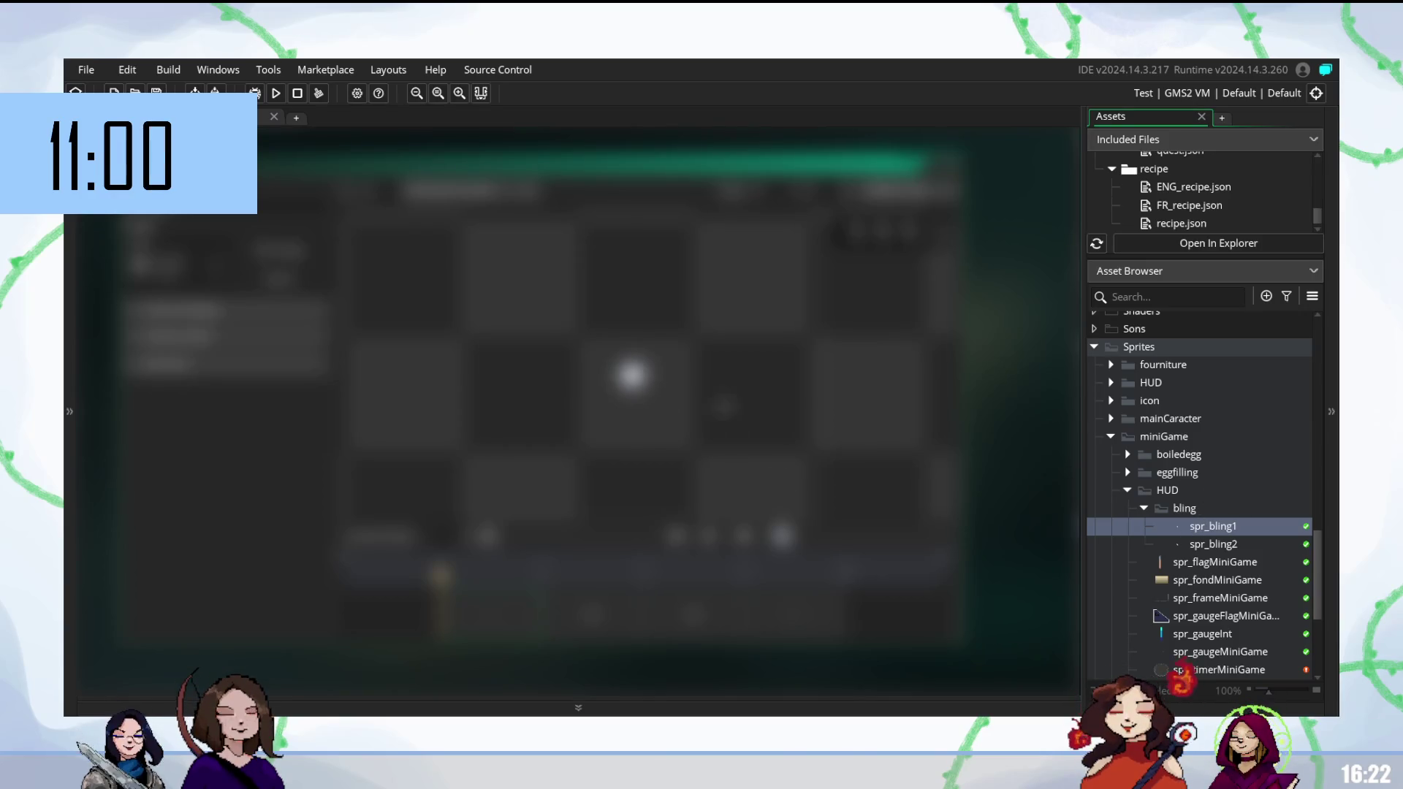
left_click(1217, 547)
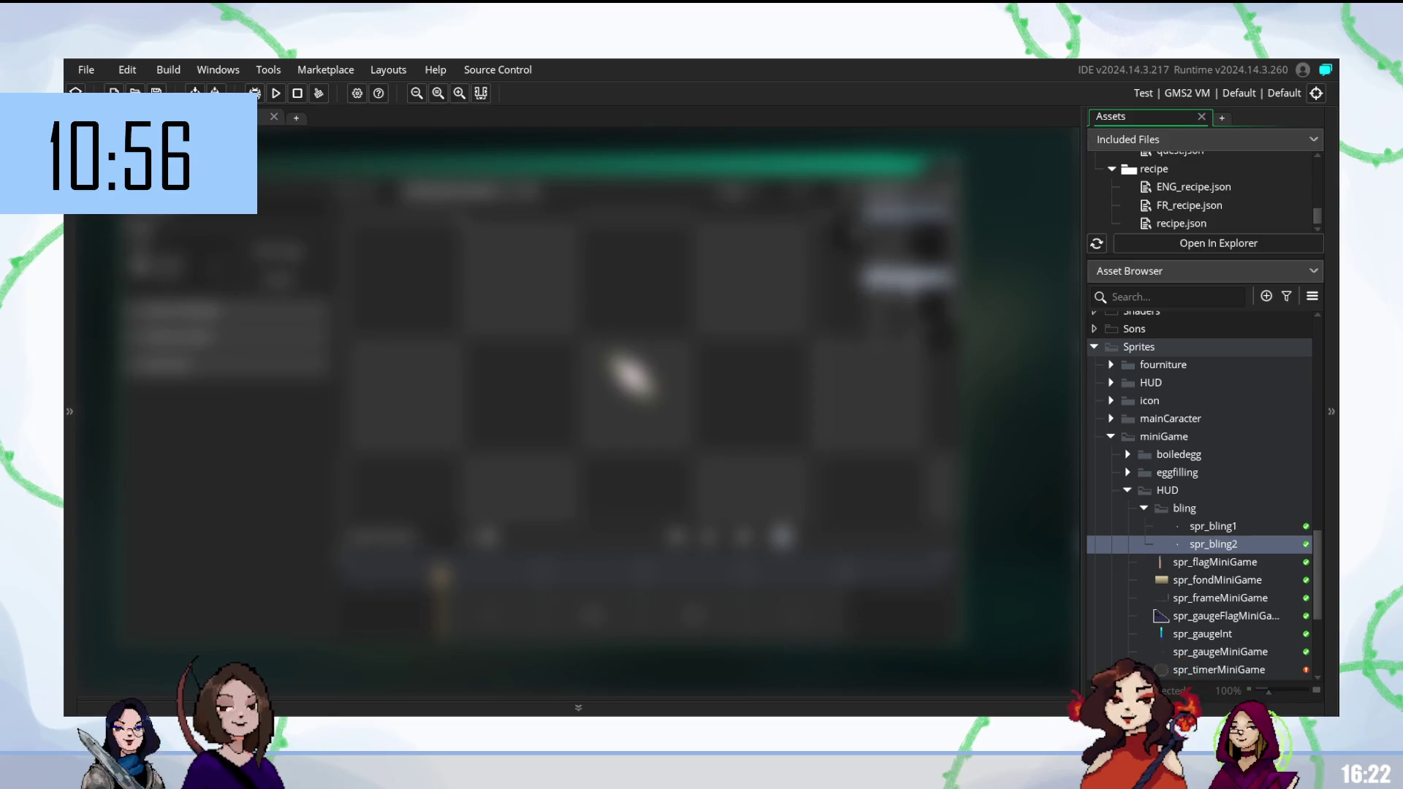
scroll(1188, 484, "up", 5)
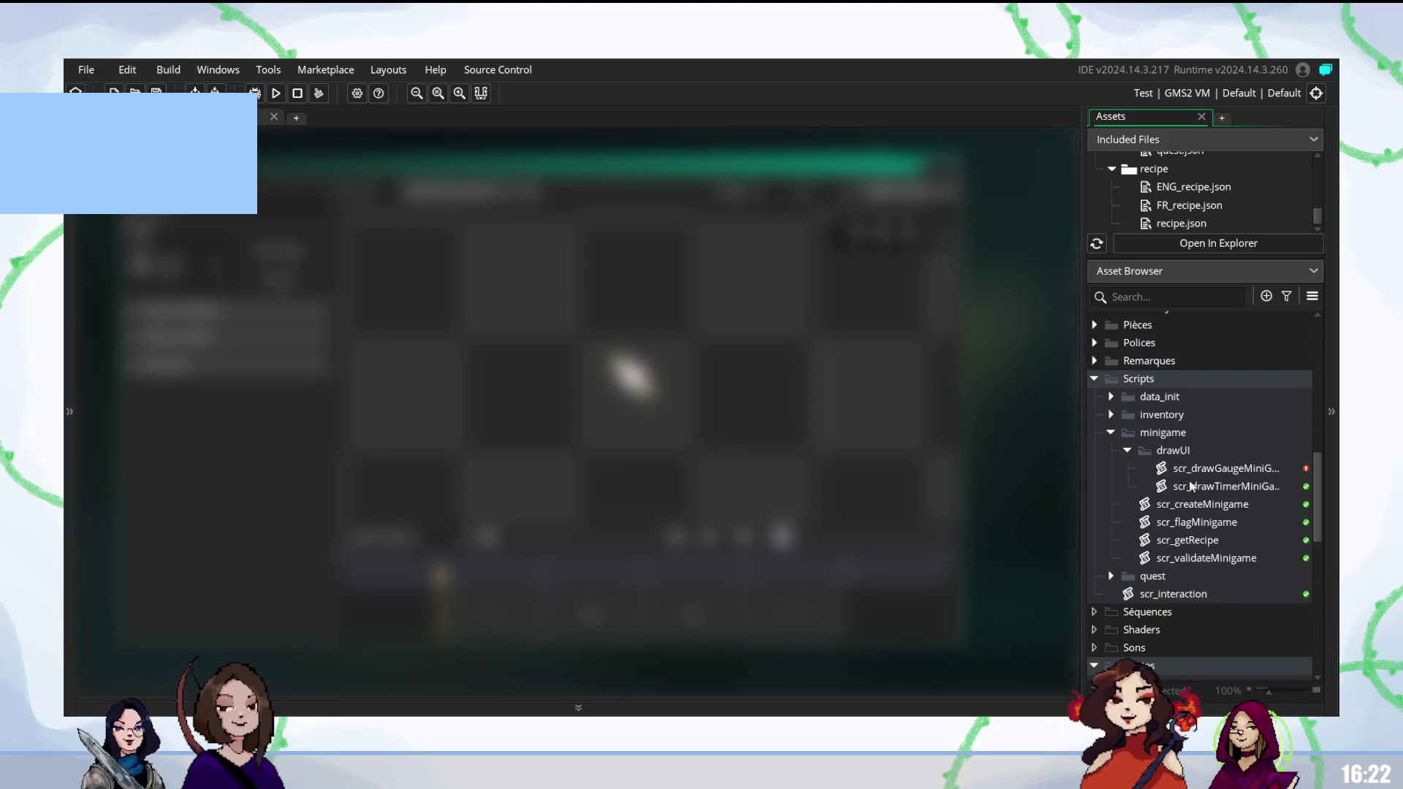
double_click(1208, 470)
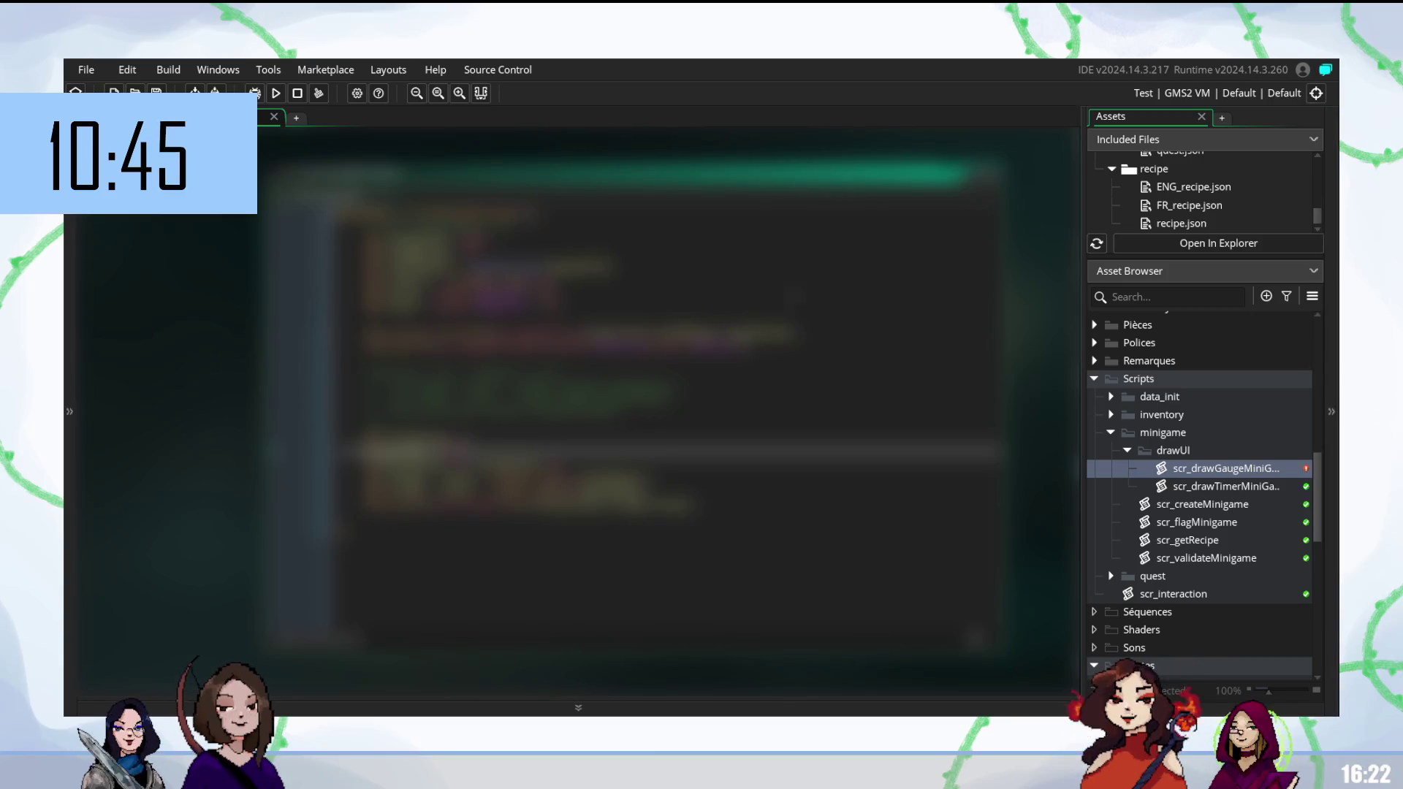
Build and run the game again to test the gauge minigame.
left_click(511, 492)
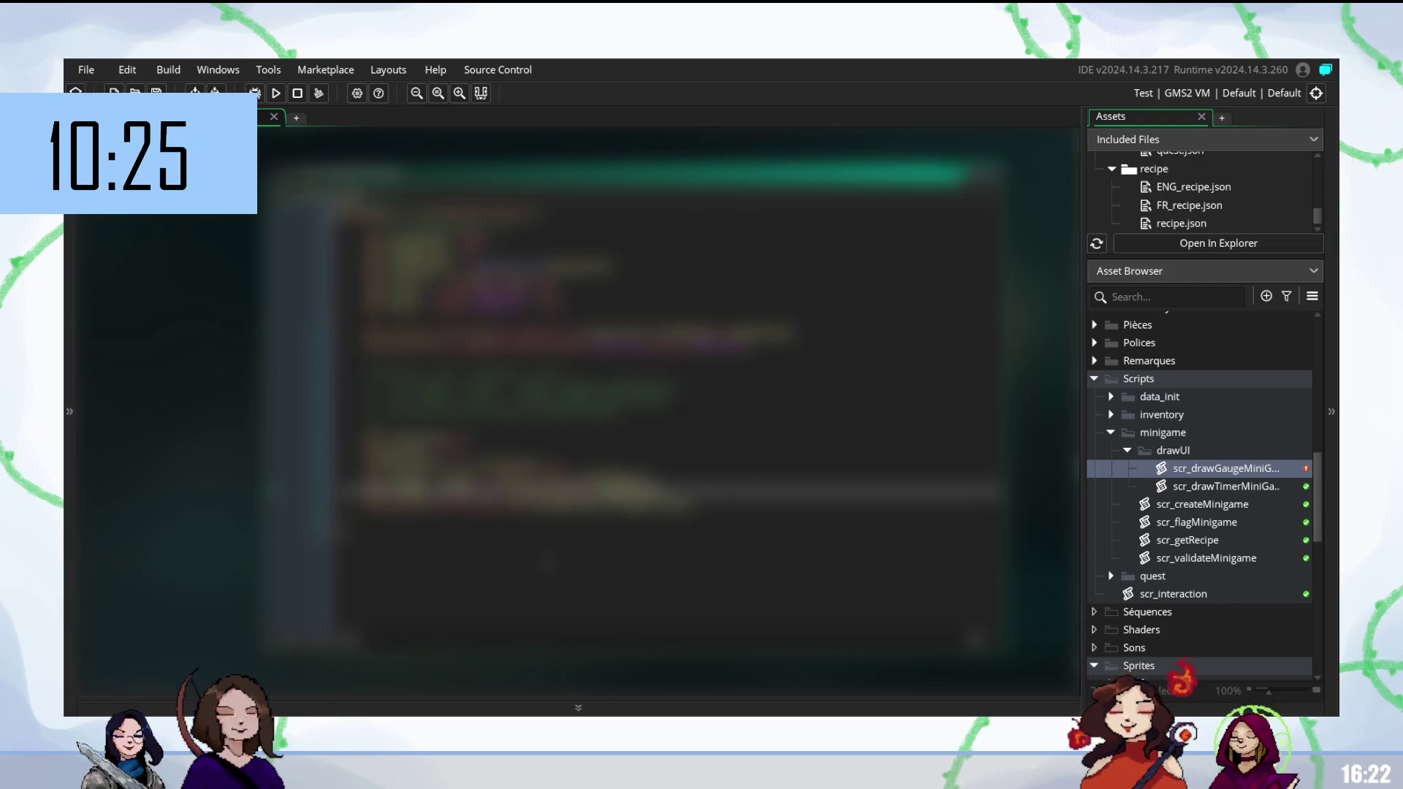
key("F5")
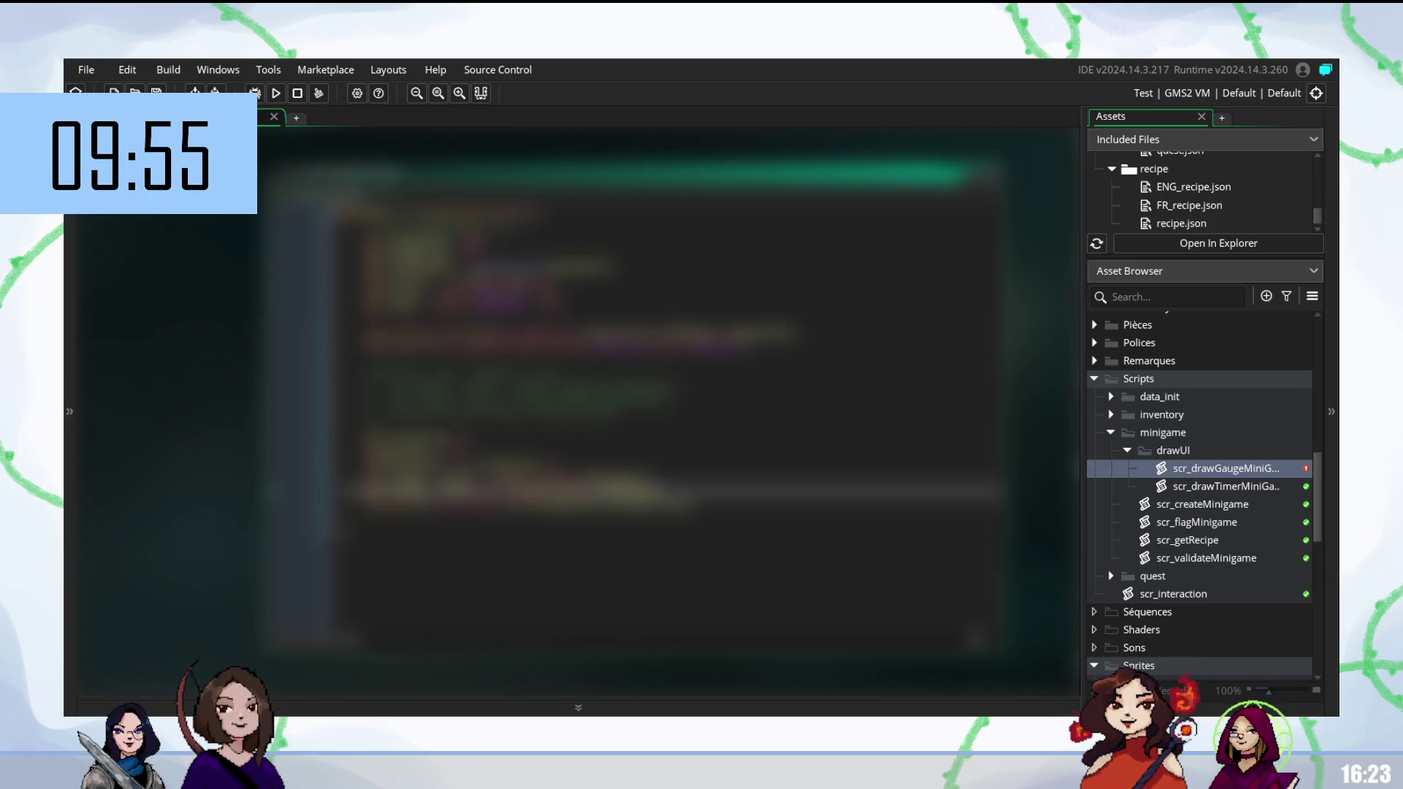
left_click(512, 279)
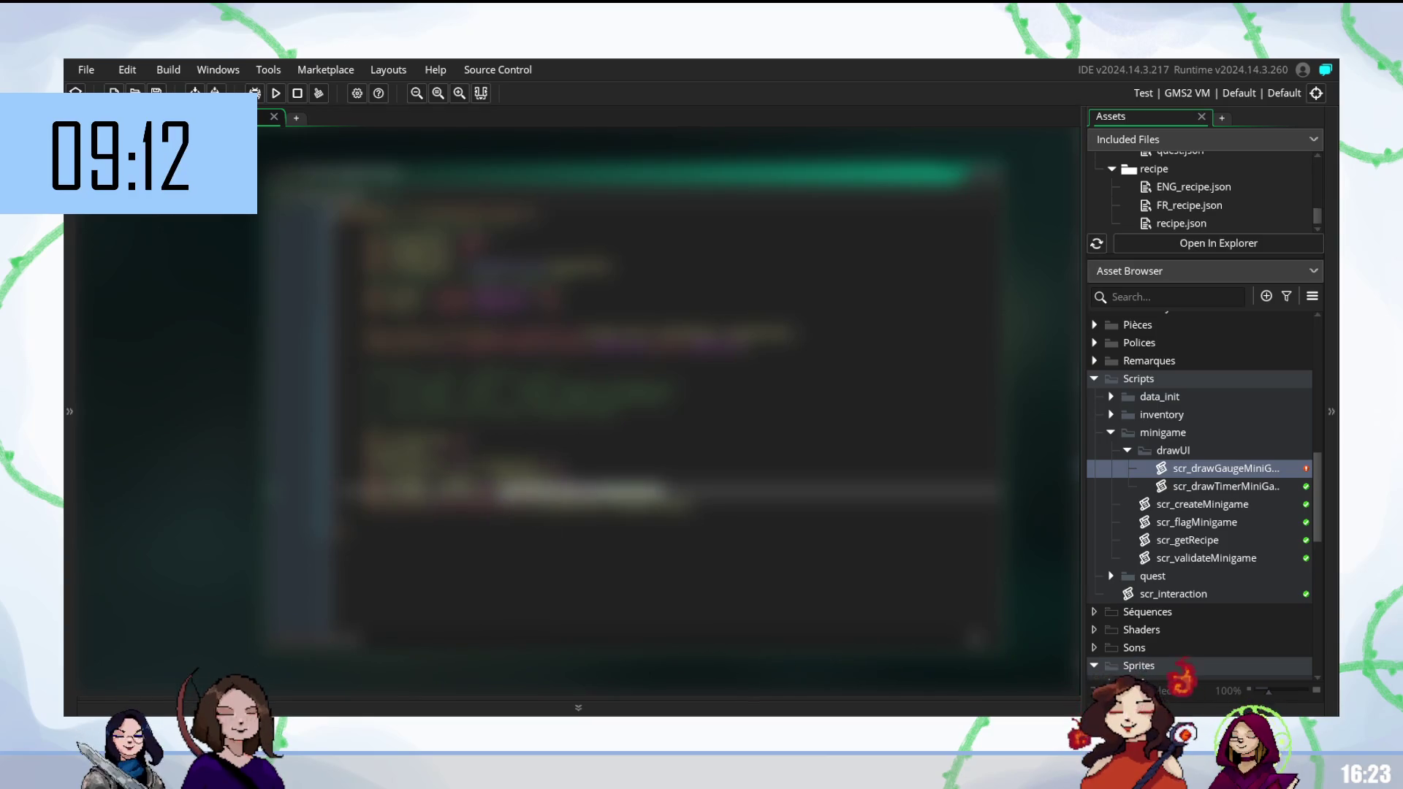
Rebuild the game for testing, then complete a line in the lower code block via autocomplete.
mouse_move(589, 491)
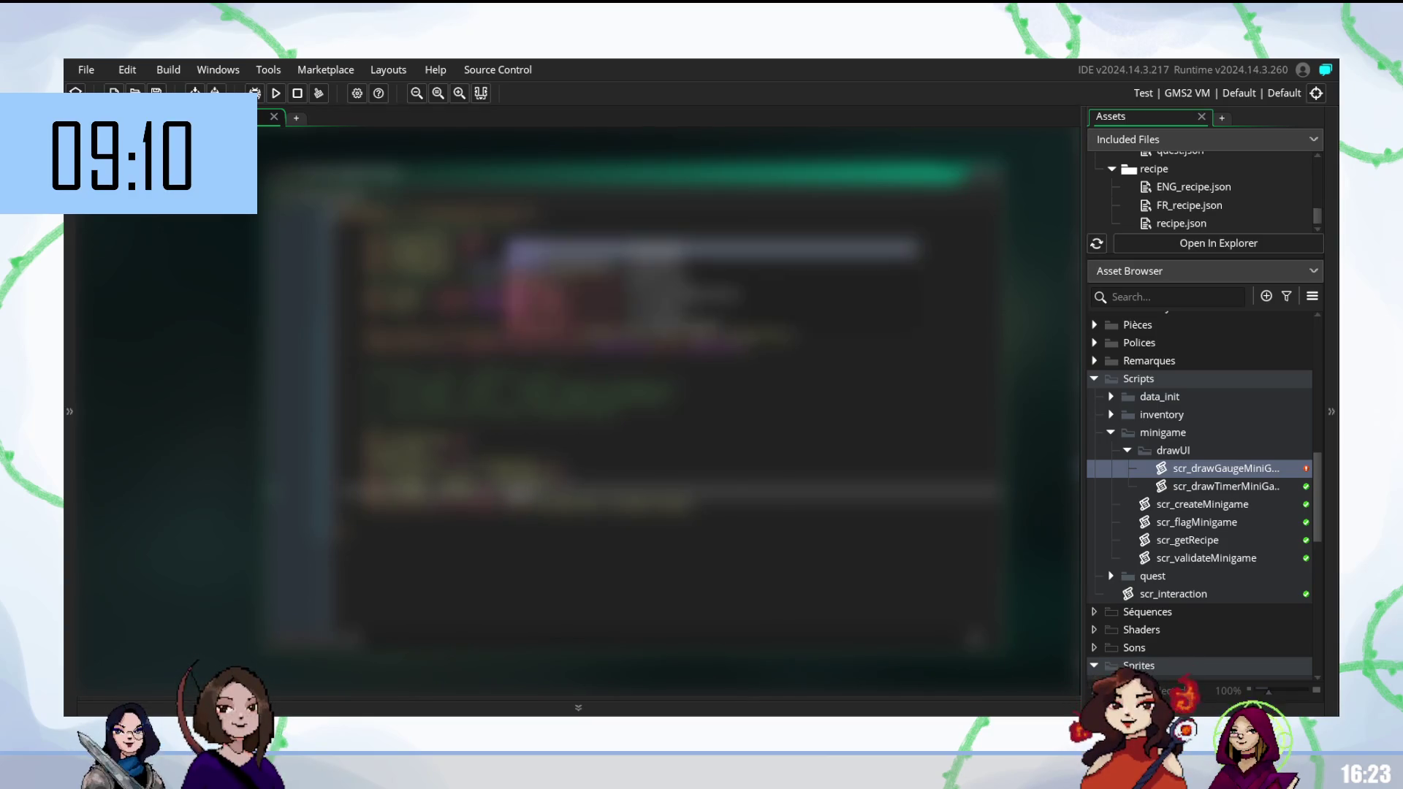
mouse_move(527, 248)
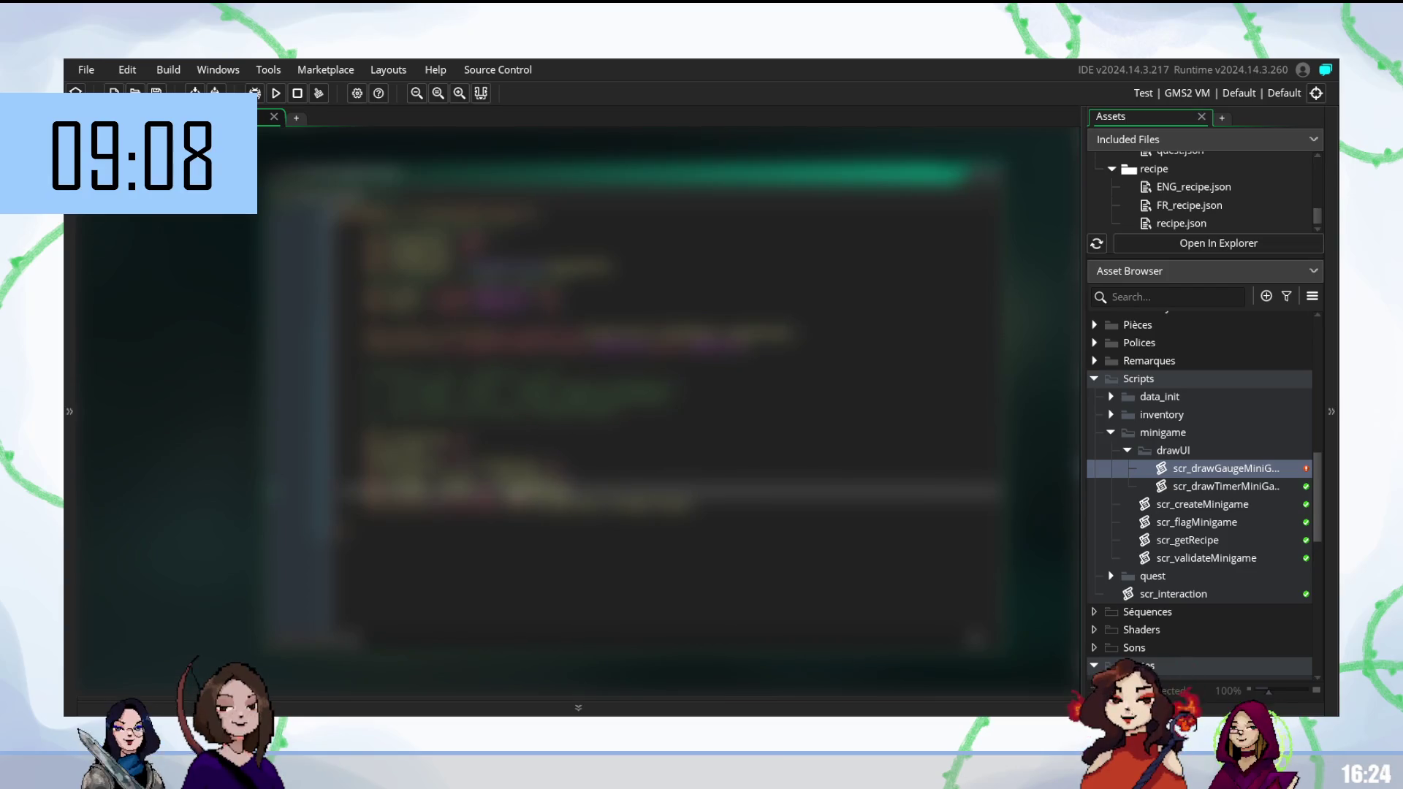
key("F5")
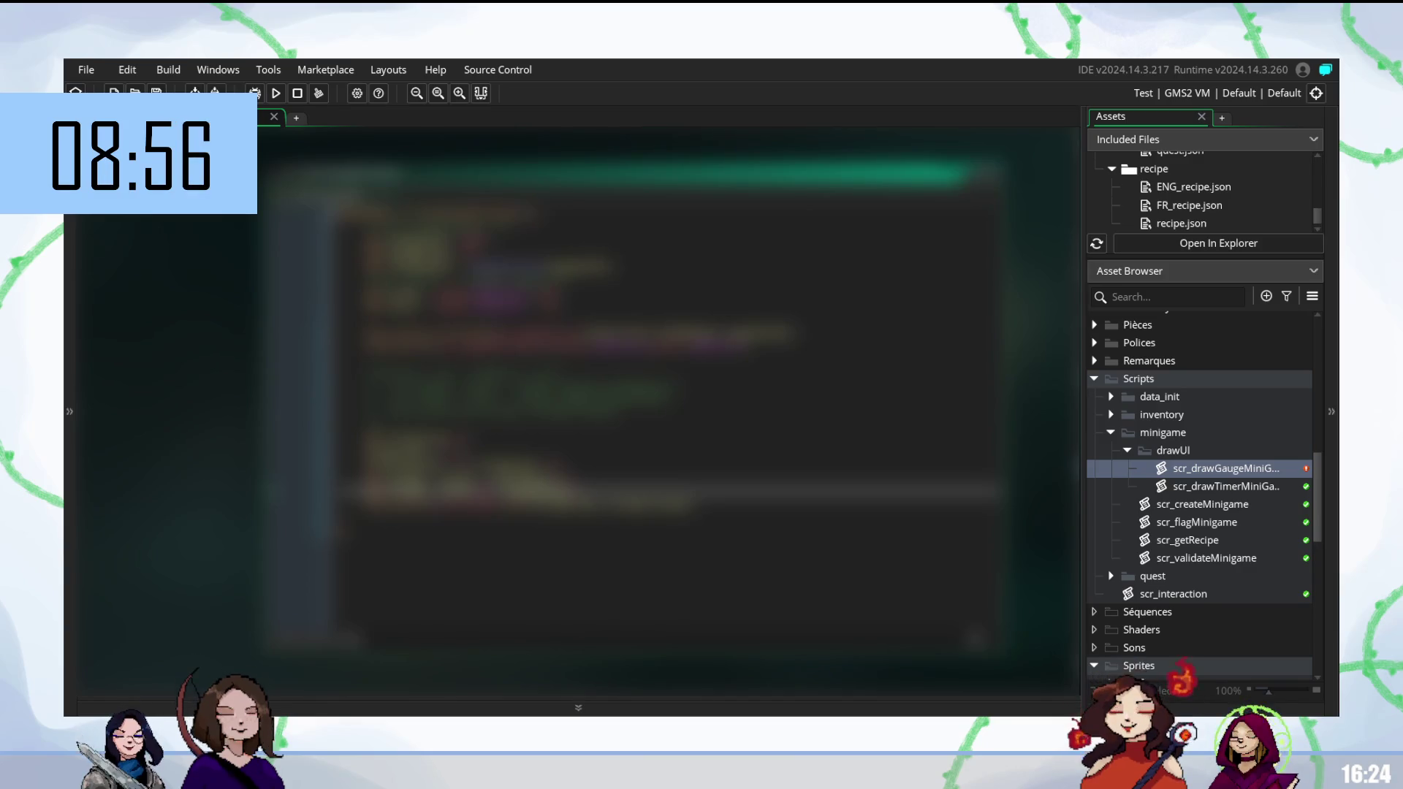
left_click(439, 439)
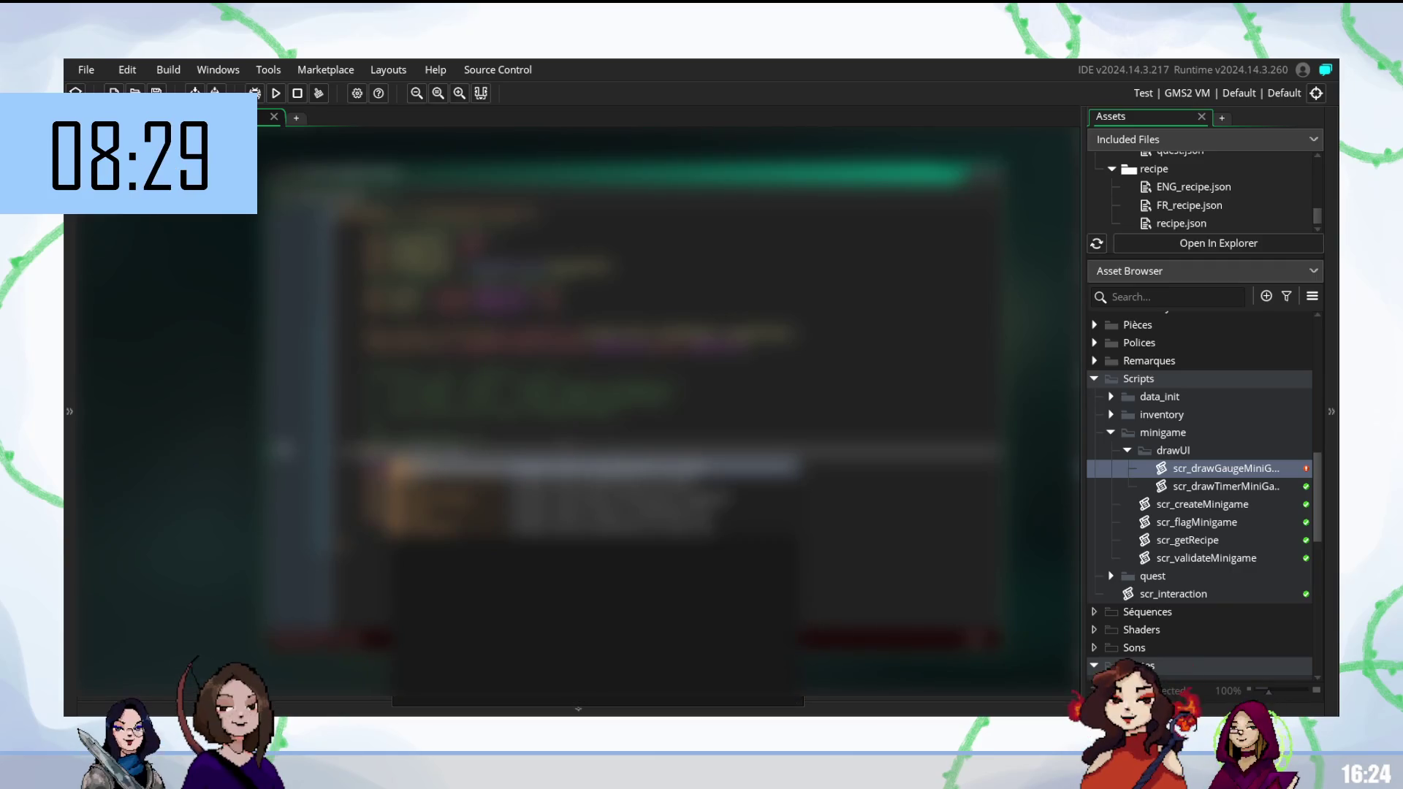
key("Return")
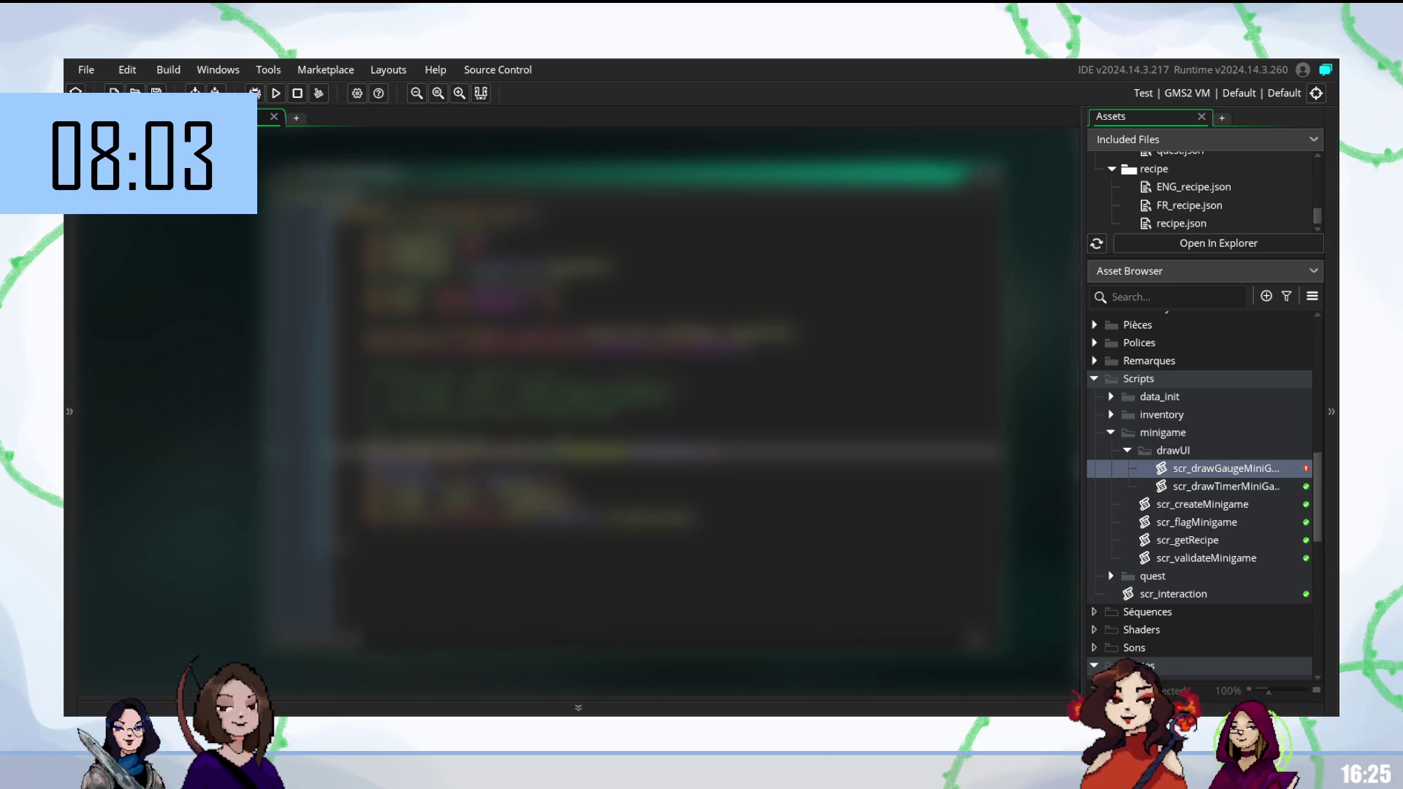
Build and launch the game for a playtest.
key("F5")
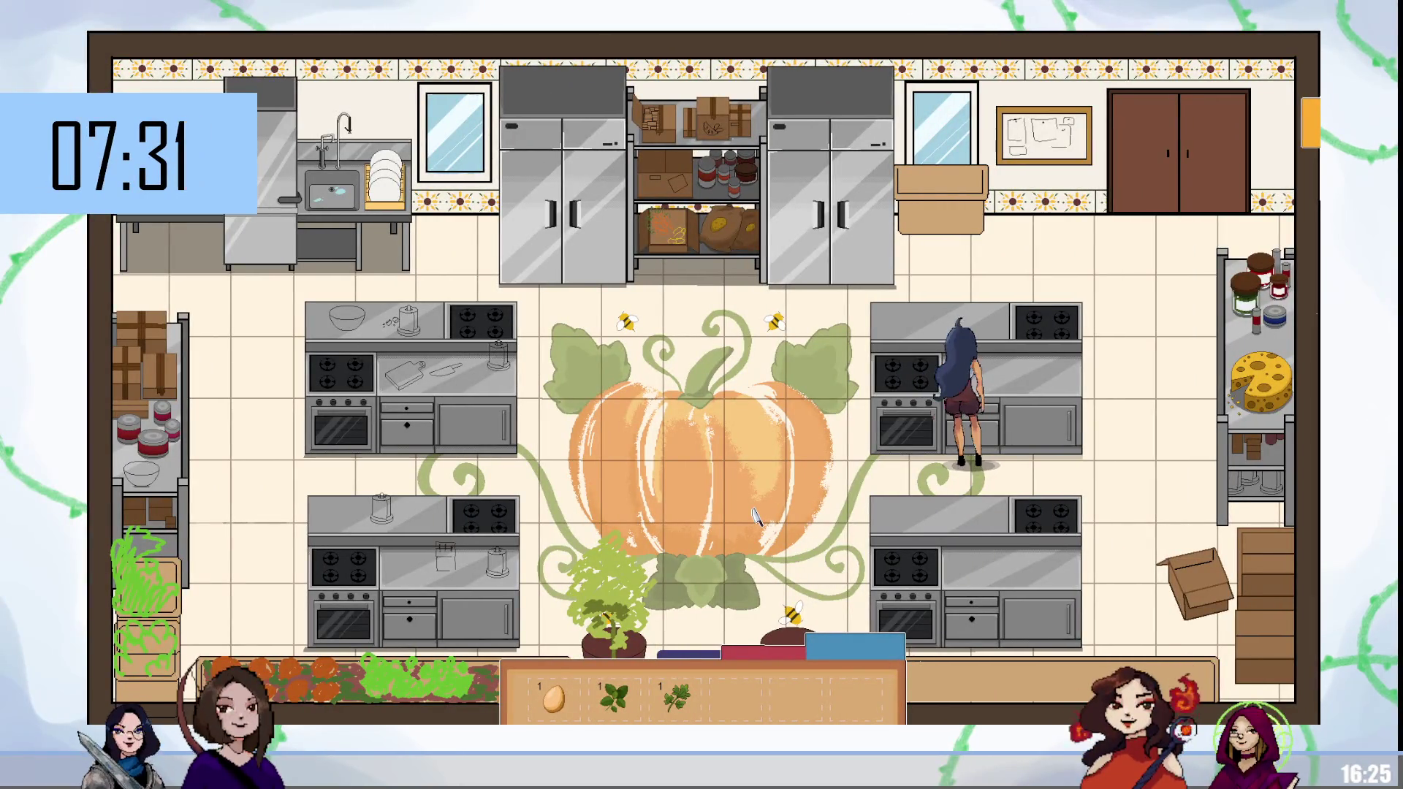
Stir the mixing bowl in the stove minigame until mixing completes.
key("e")
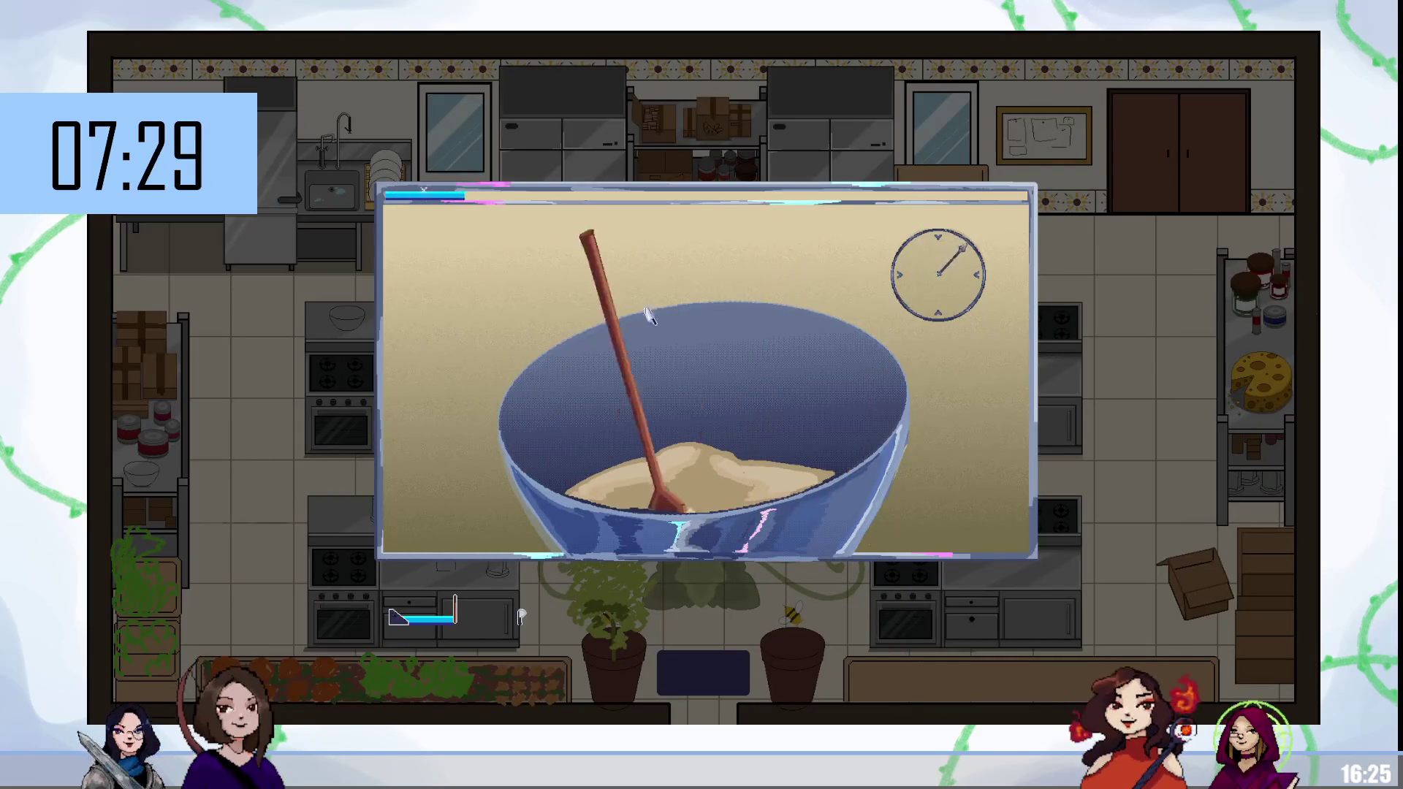
left_click_drag(605, 340, 448, 208)
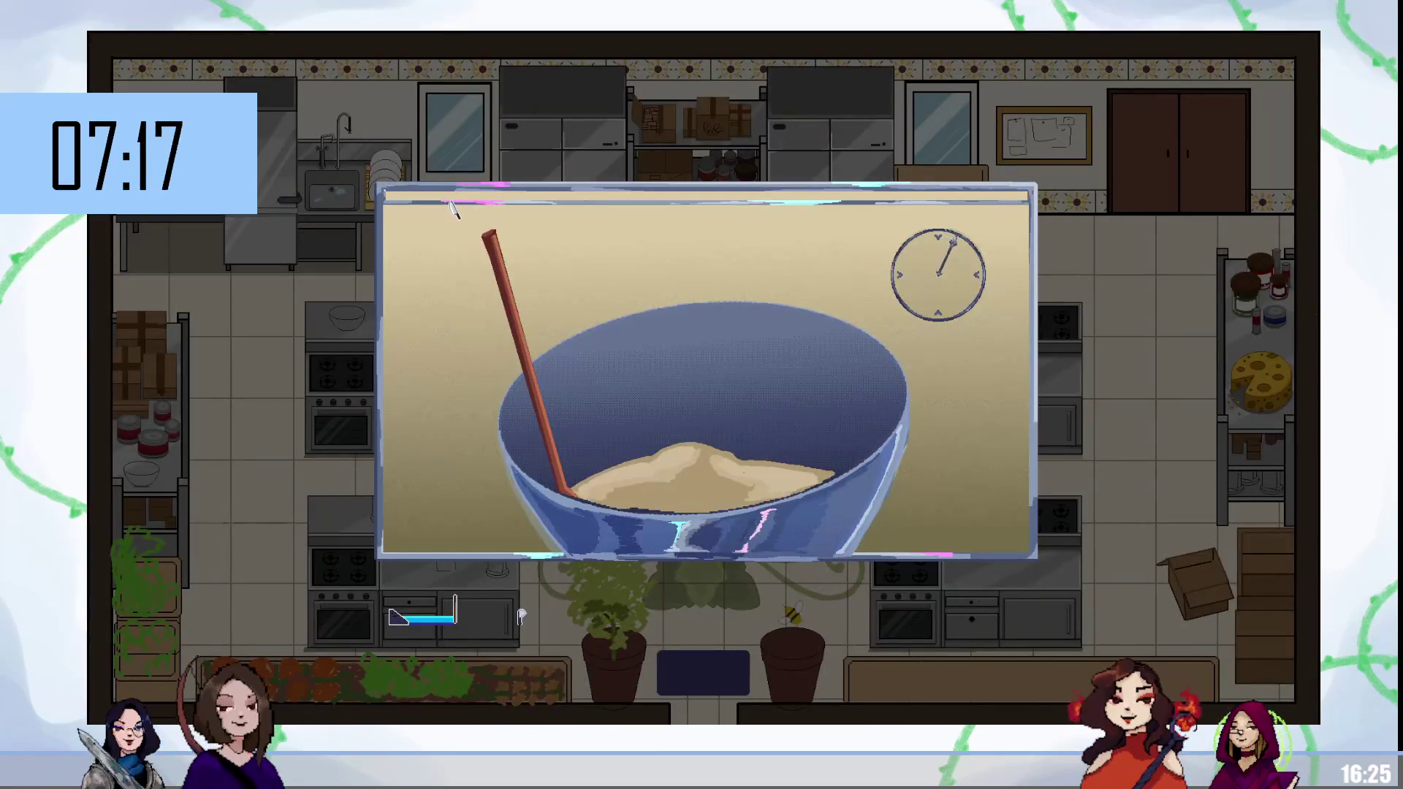
mouse_move(464, 207)
left_mouse_down()
mouse_move(557, 235)
mouse_move(689, 204)
mouse_move(687, 286)
left_mouse_up()
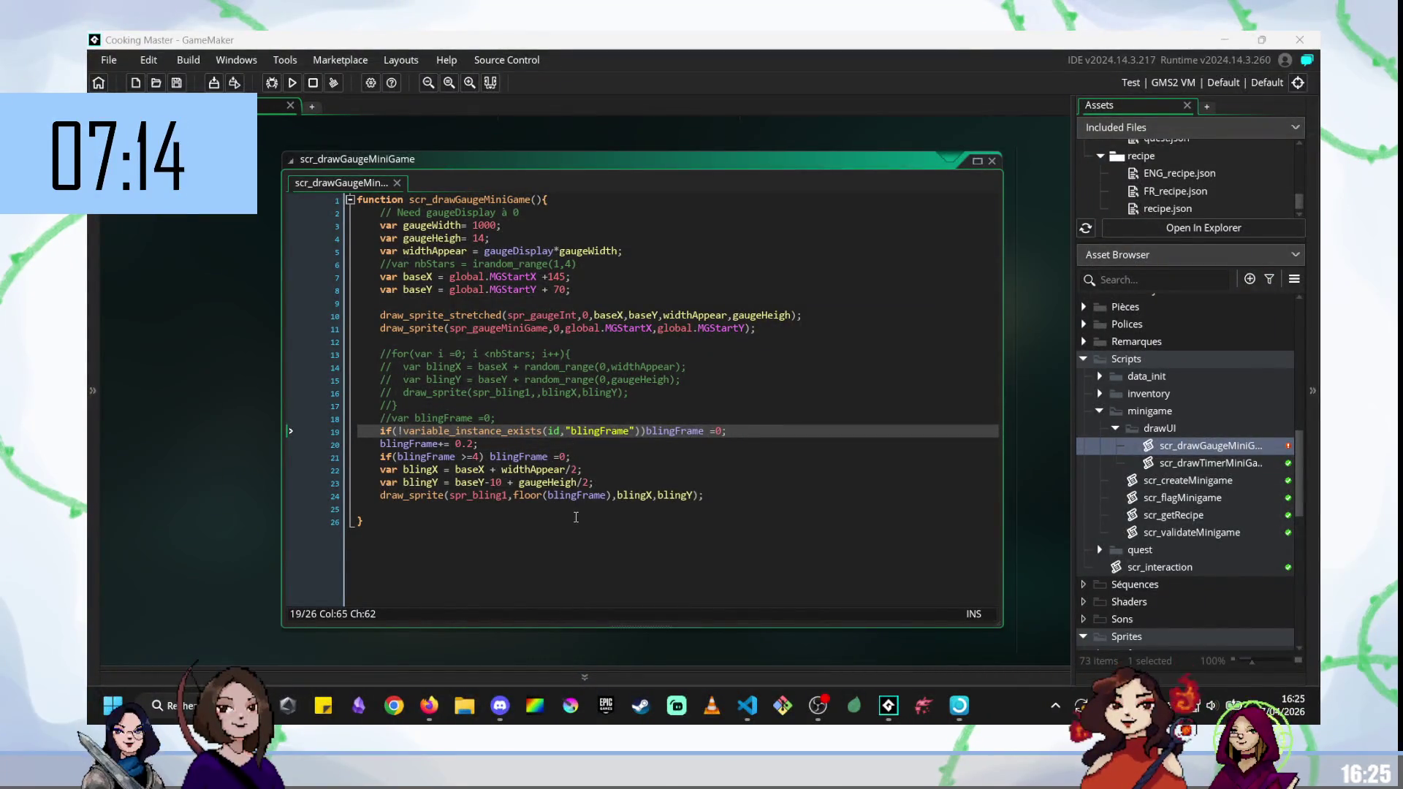
Delete the 10 from the -10 offset in the blingY line.
left_click(501, 482)
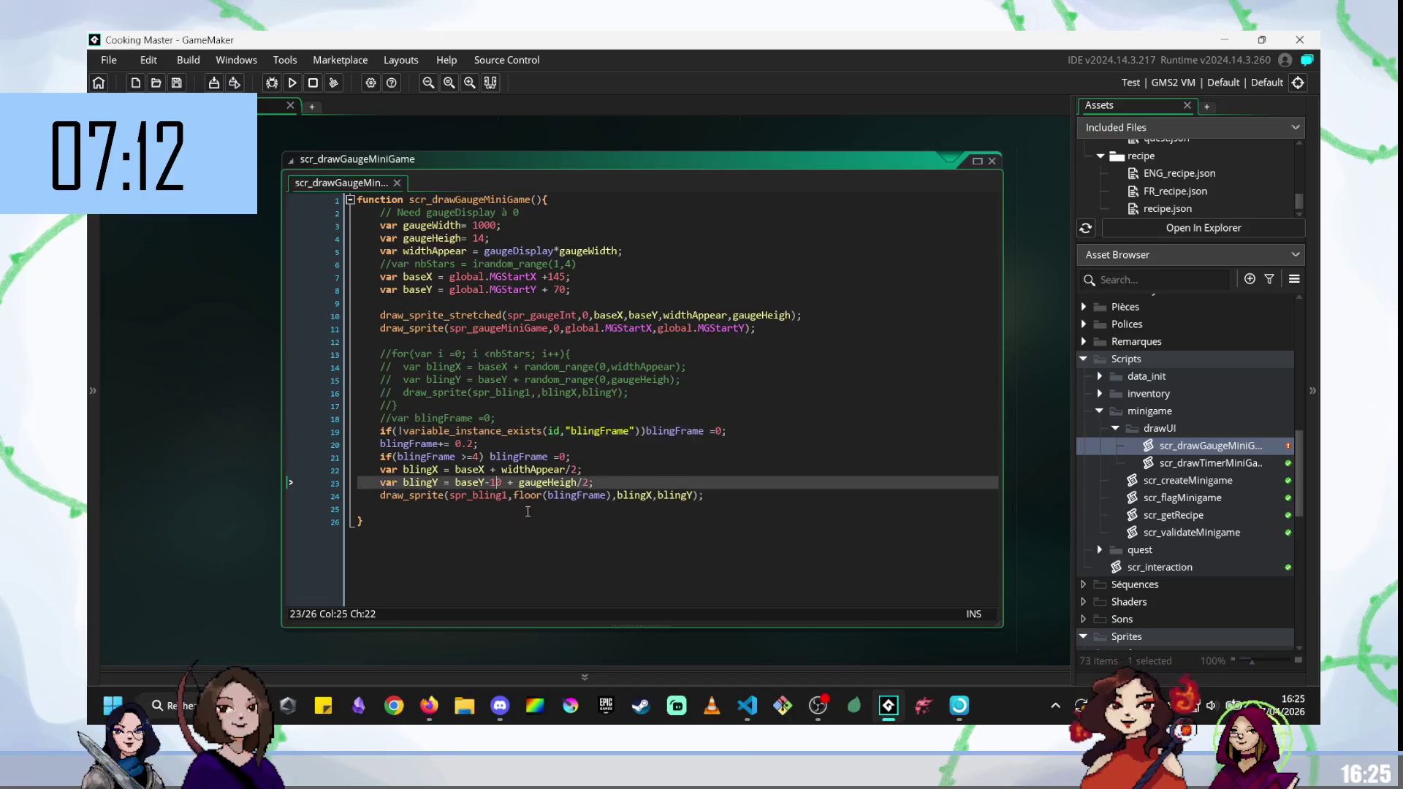
key("BackSpace")
key("BackSpace")
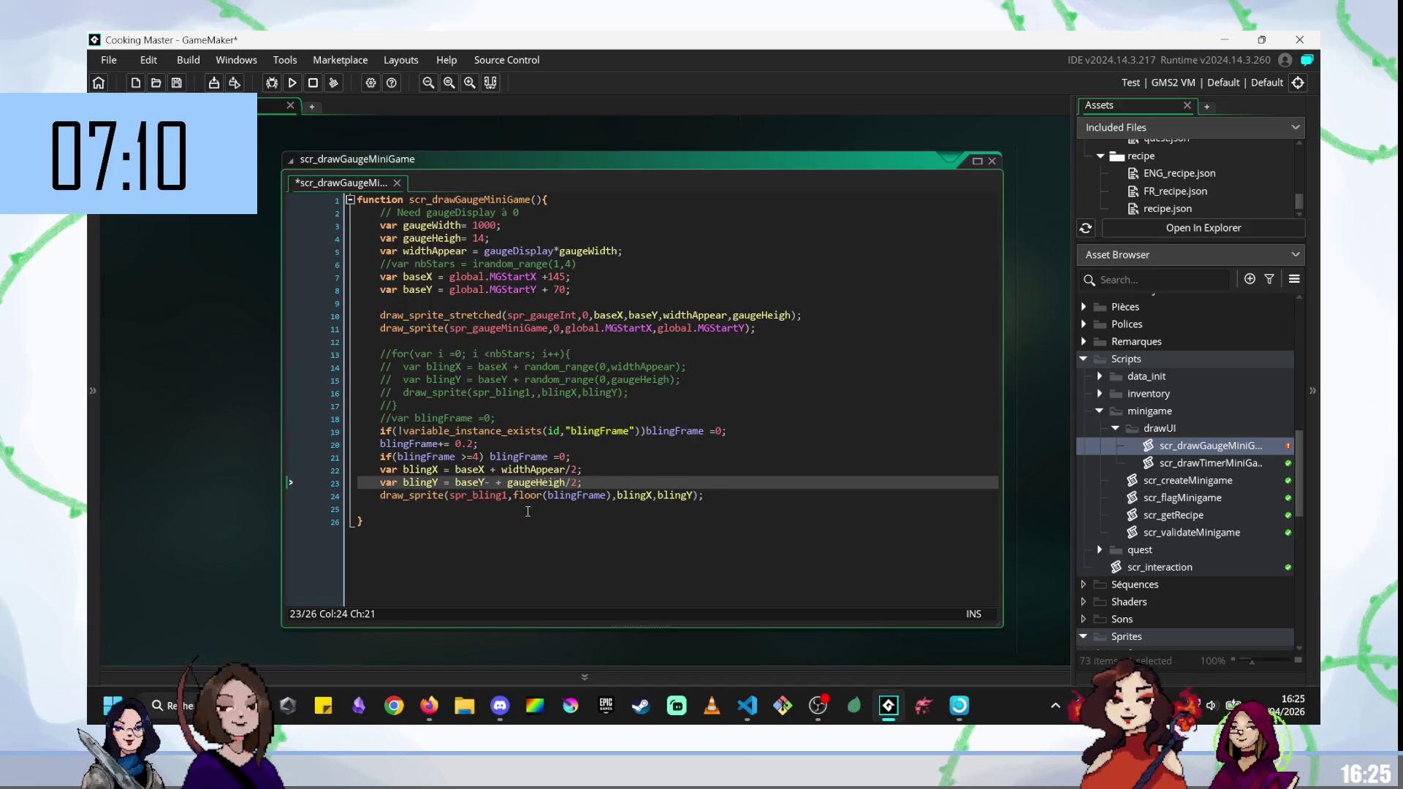
key("BackSpace")
Remove the minus sign from blingY, rebuild, and stir the bowl in the playtest.
key("F5")
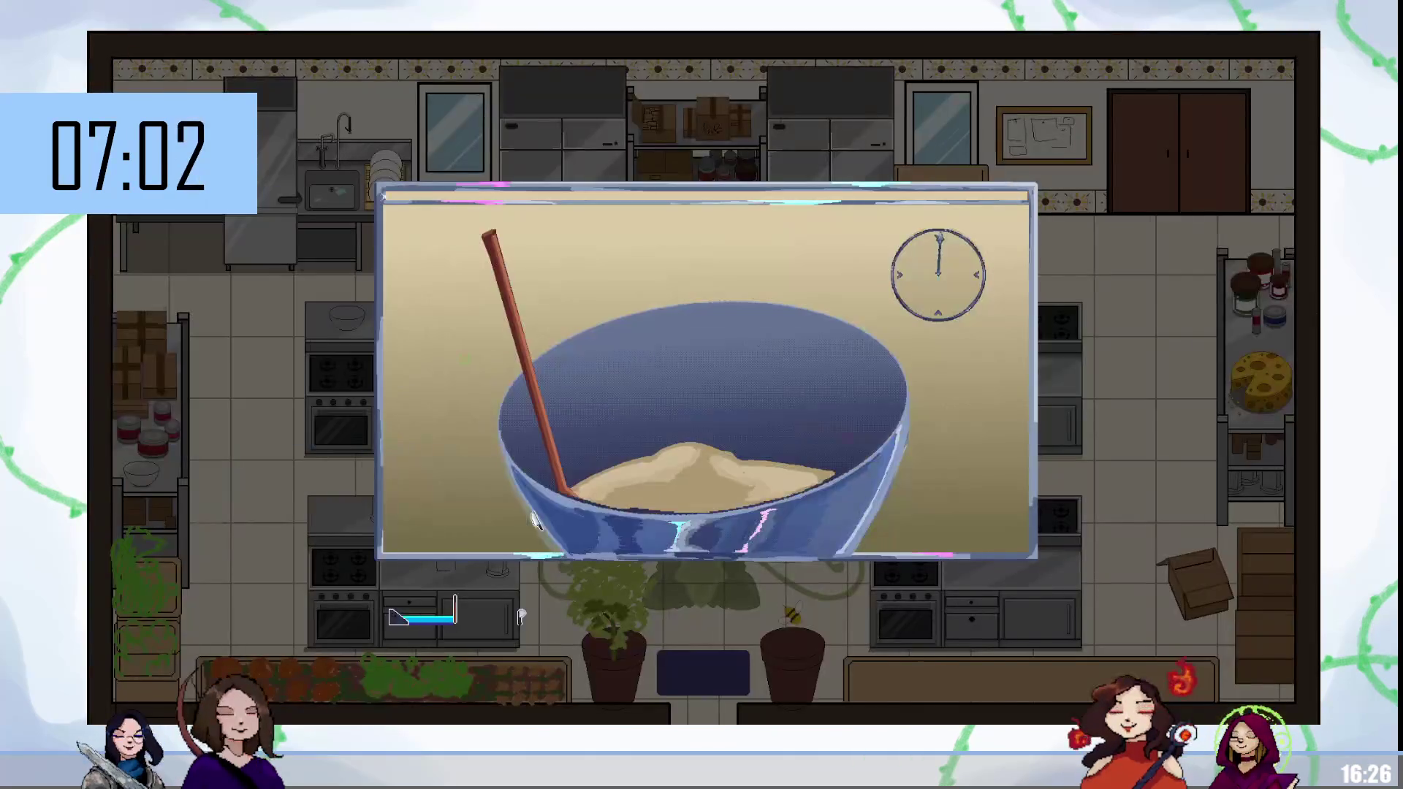
mouse_move(534, 521)
left_mouse_down()
mouse_move(736, 499)
mouse_move(595, 494)
mouse_move(583, 460)
left_mouse_up()
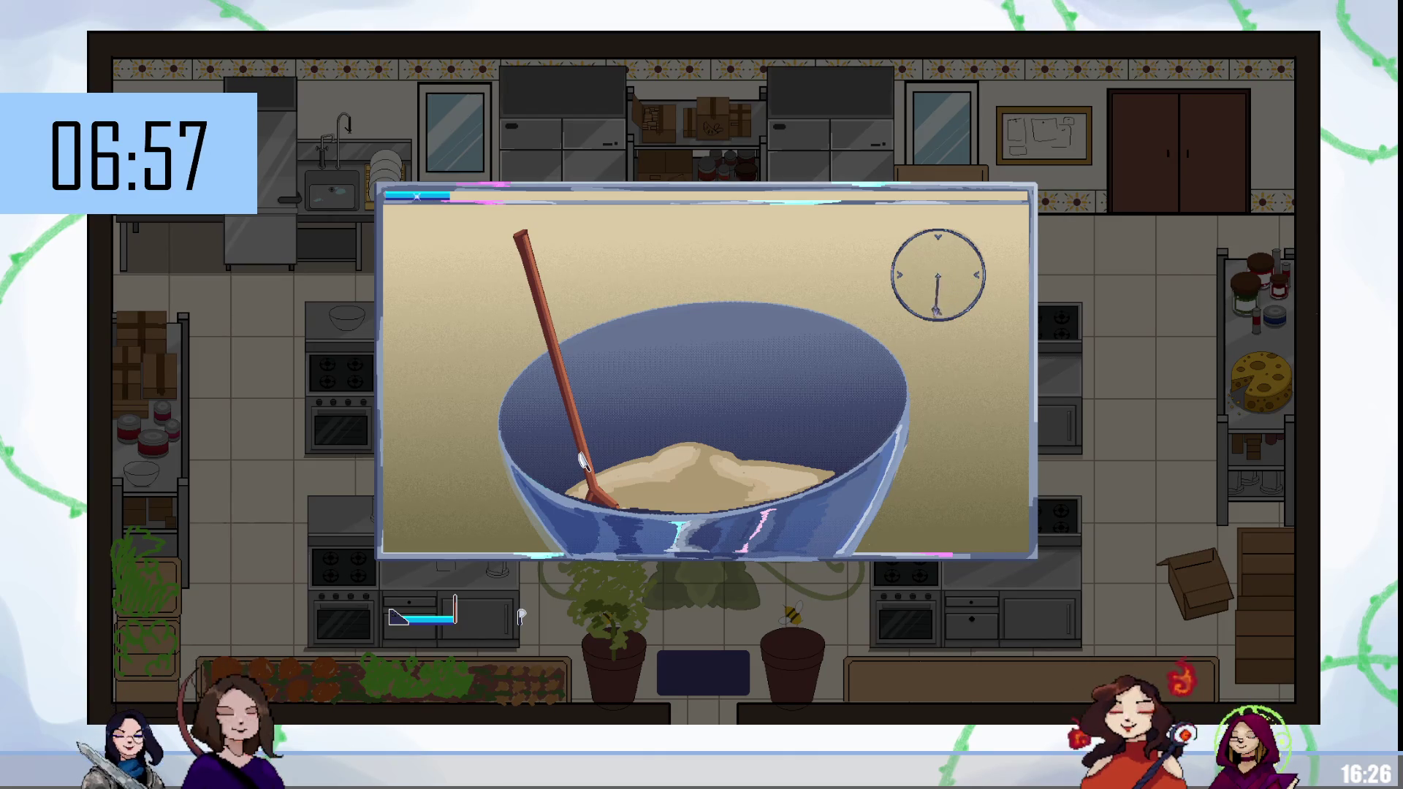
mouse_move(582, 442)
left_mouse_down()
mouse_move(585, 351)
mouse_move(548, 316)
mouse_move(628, 388)
mouse_move(667, 322)
mouse_move(657, 370)
mouse_move(578, 325)
left_mouse_up()
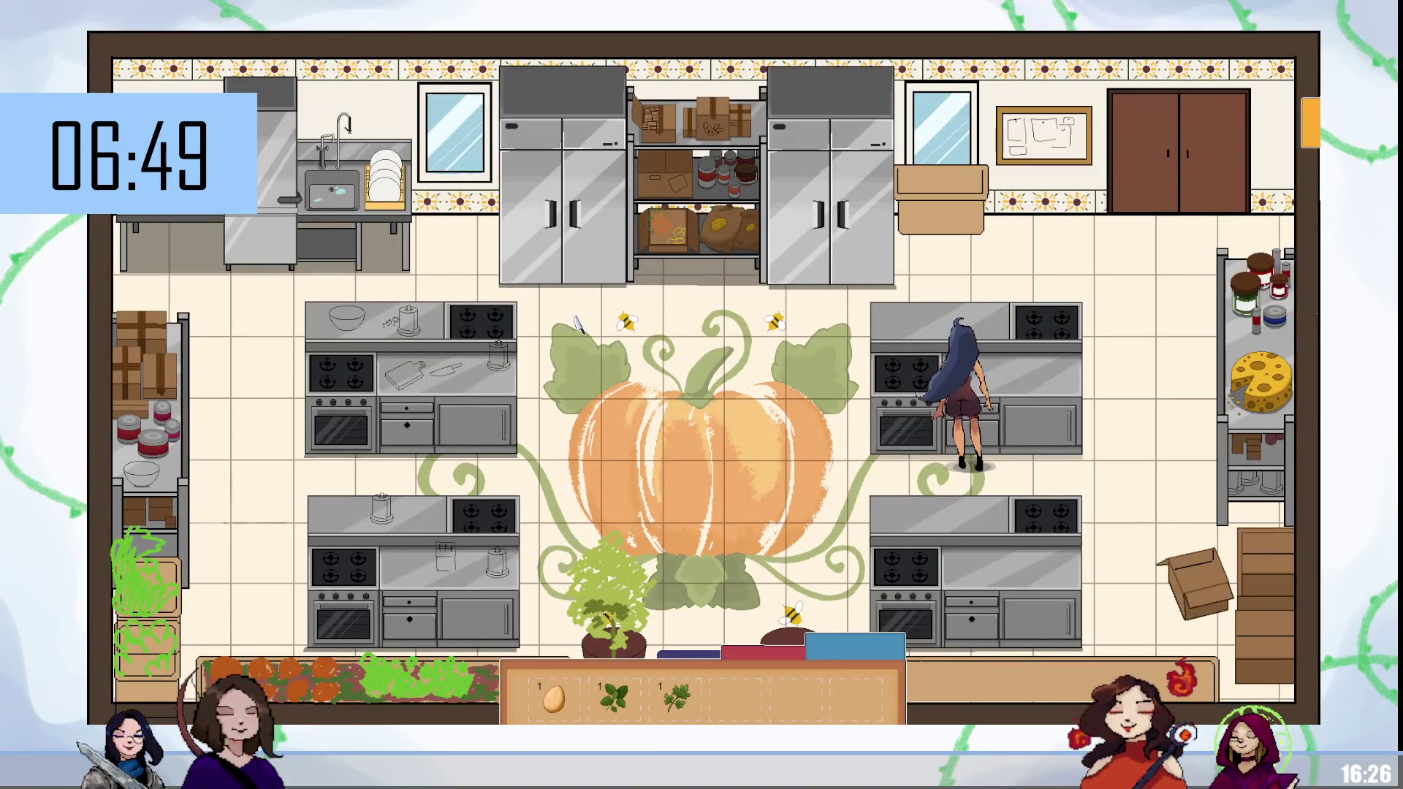
key("alt+Tab")
left_click(503, 495)
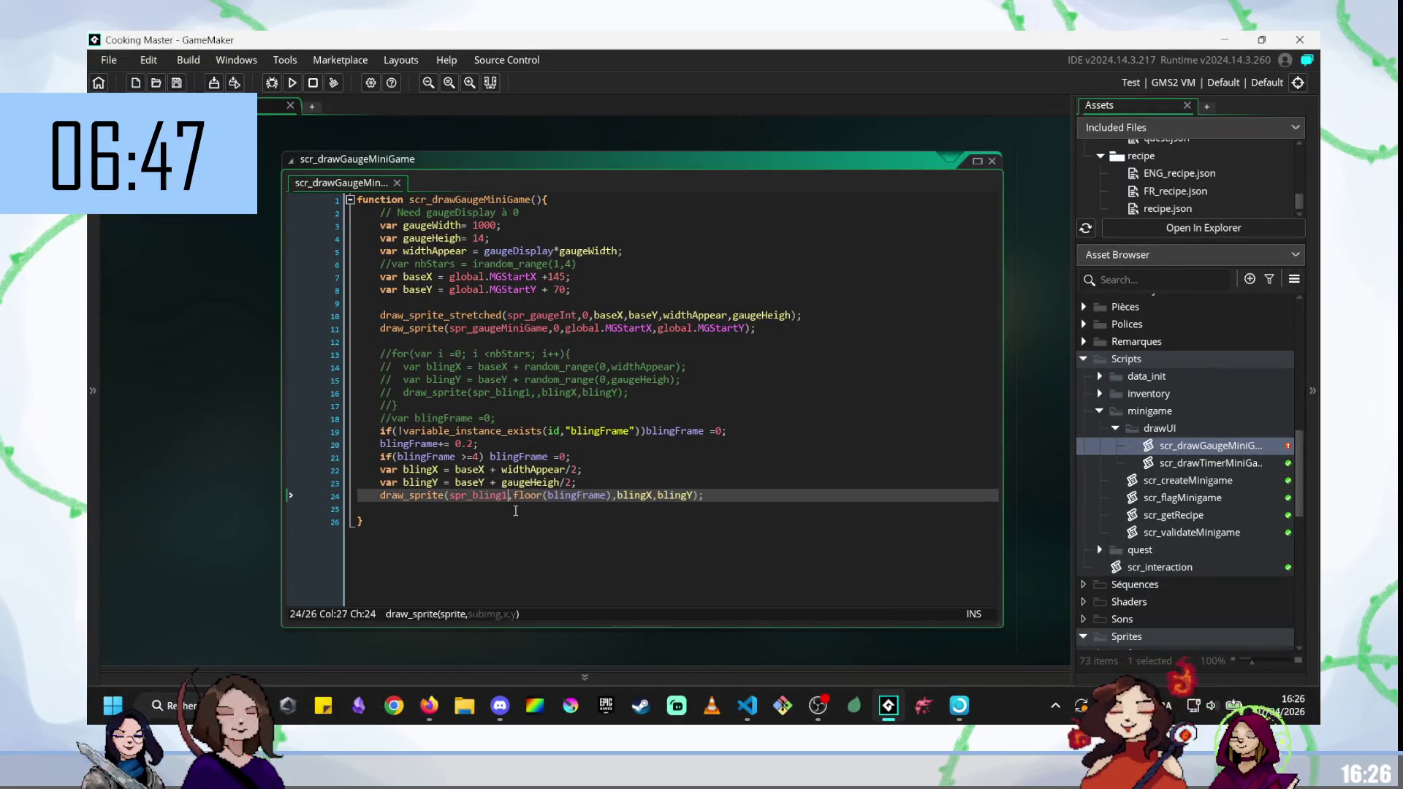
Change spr_bling1 to spr_bling2 on line 24, save the script, and run the game.
key("BackSpace")
type("2")
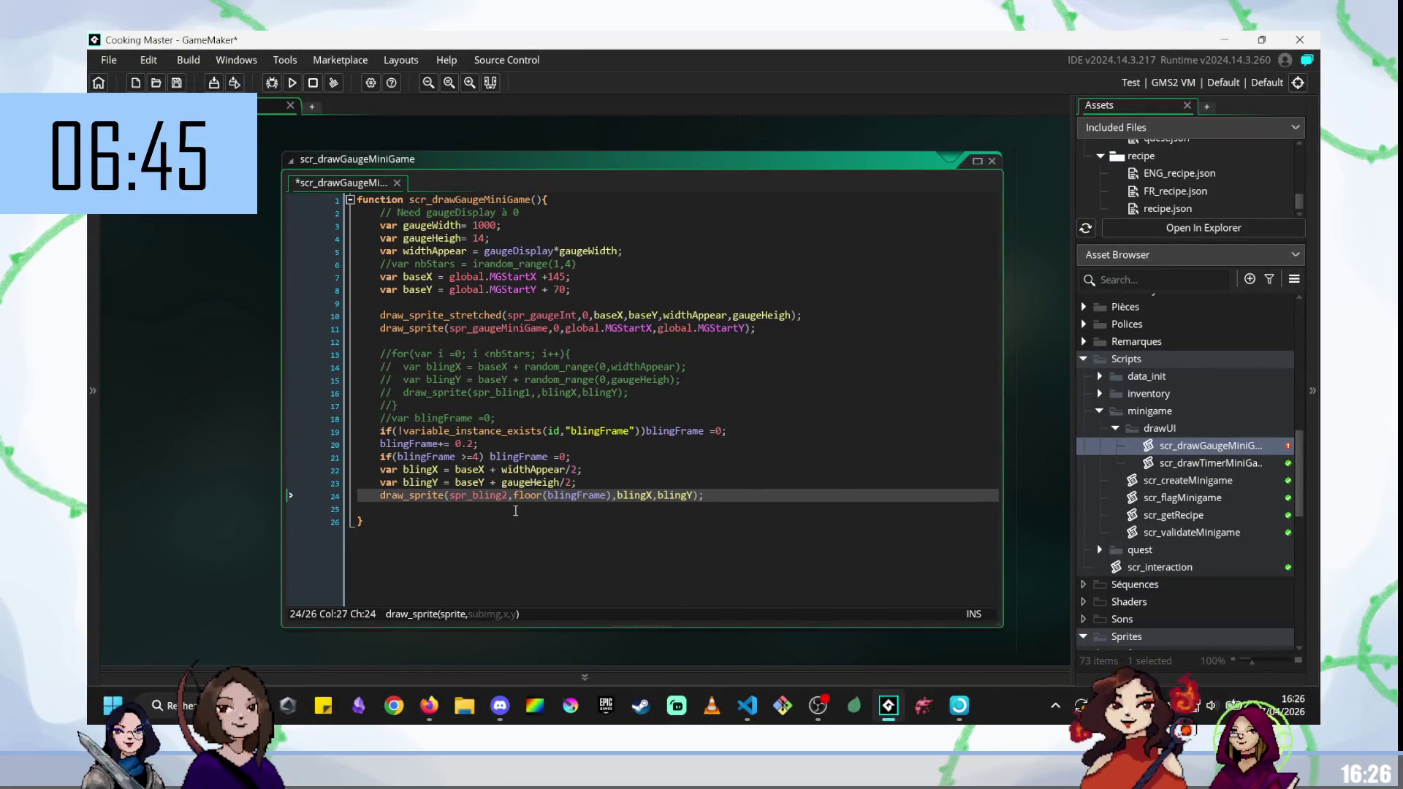
scroll(1178, 519, "down", 6)
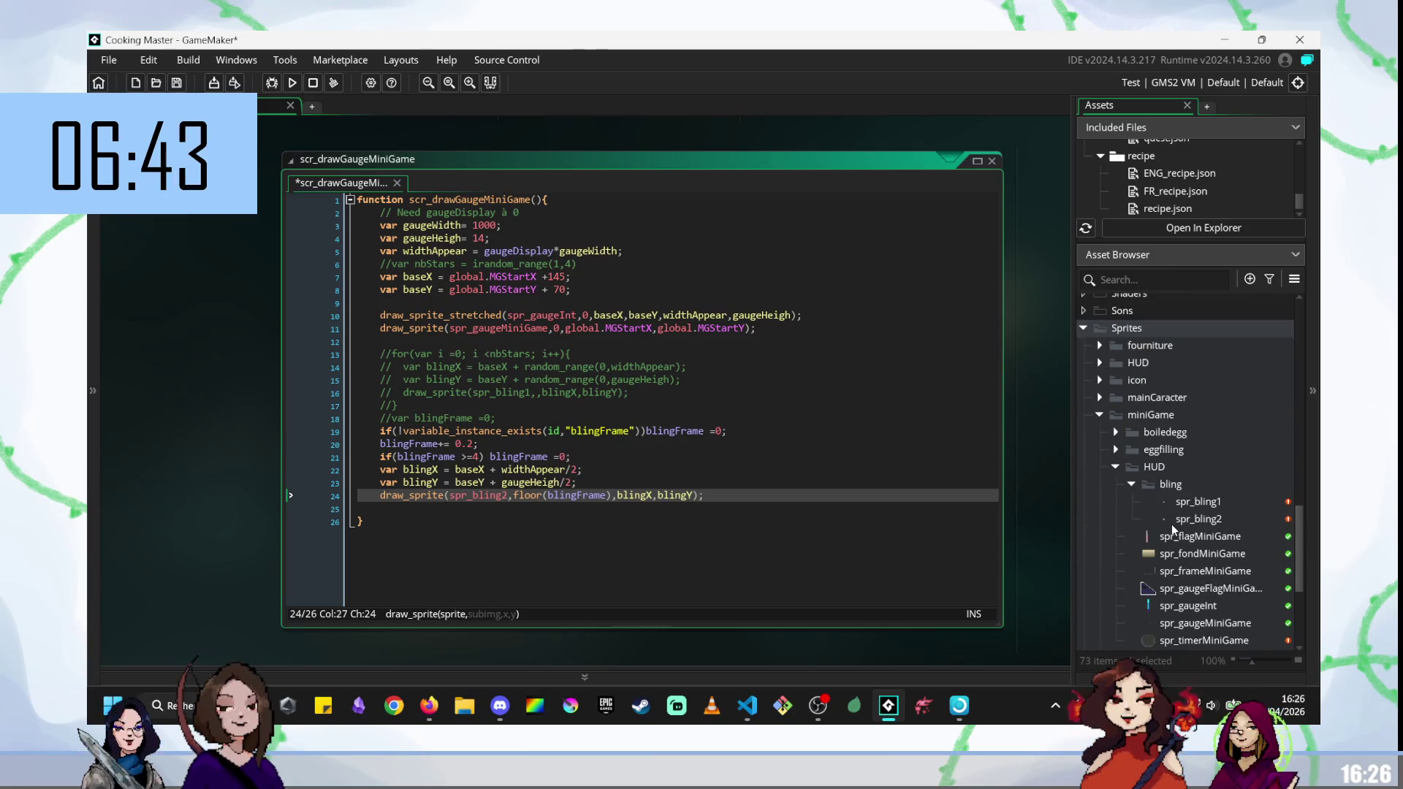
left_click(561, 496)
key("ctrl+s")
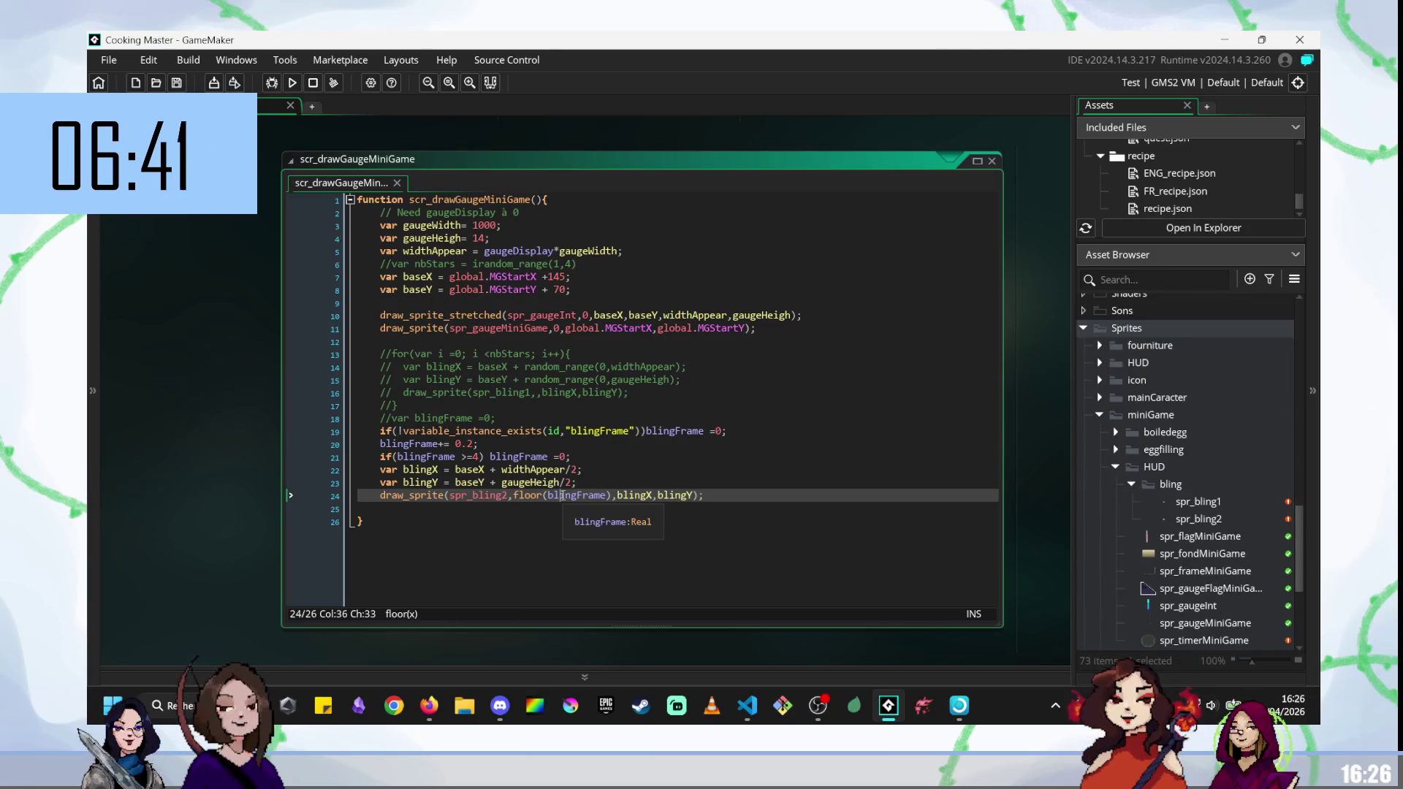
key("F5")
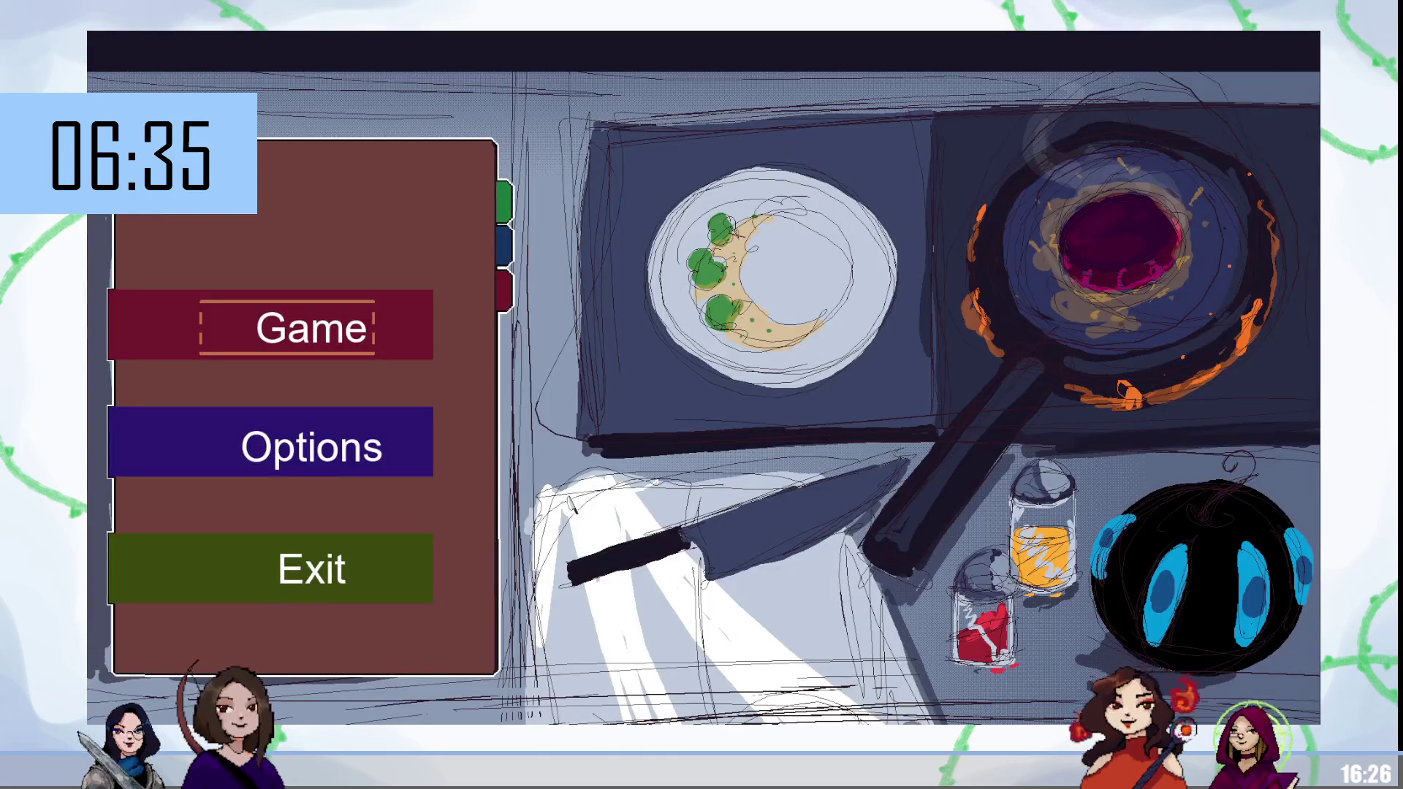
Start from the menu and stir the mixing bowl to check the spr_bling2 sparkle.
key("Return")
key("e")
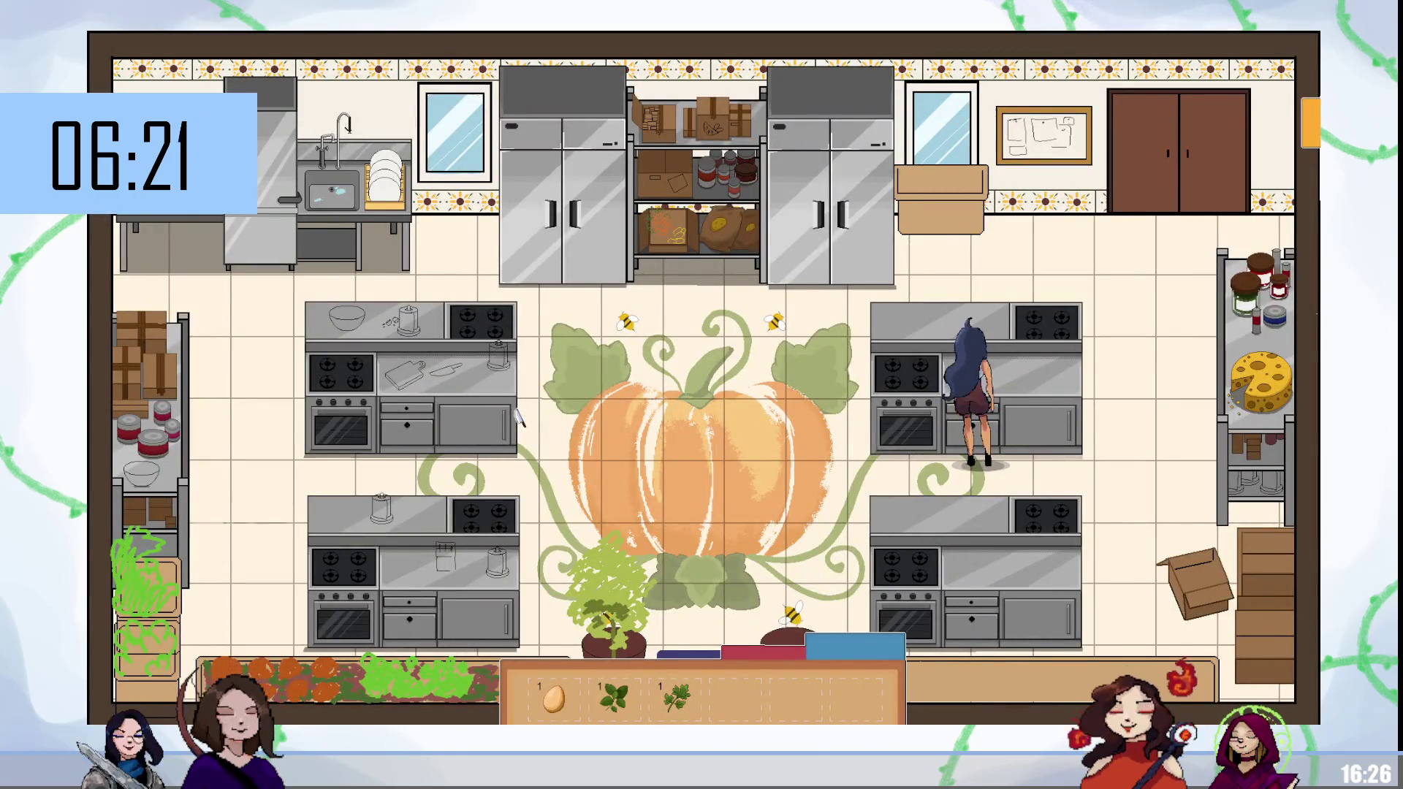
key("e")
mouse_move(519, 418)
left_mouse_down()
mouse_move(512, 409)
mouse_move(558, 388)
mouse_move(917, 369)
mouse_move(714, 401)
left_mouse_up()
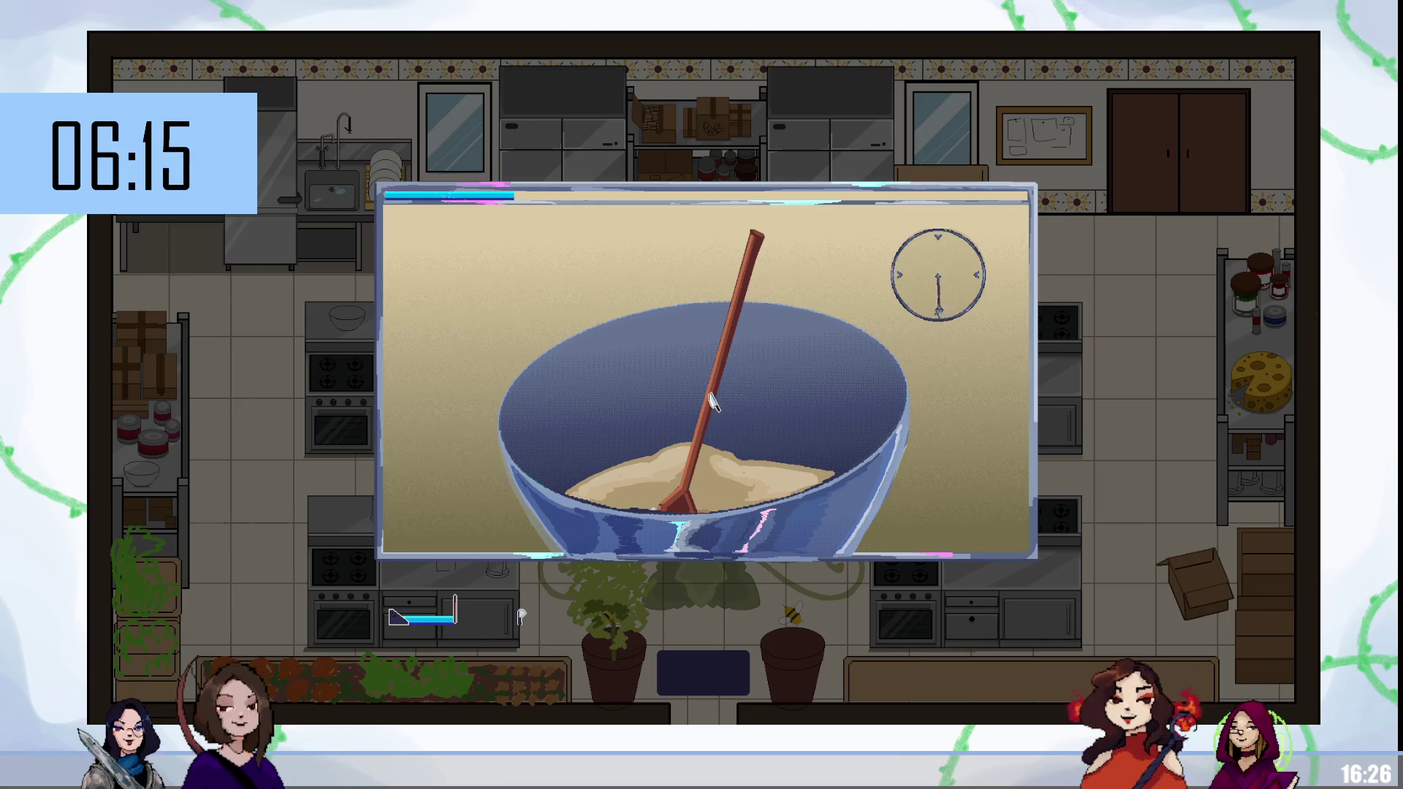
left_click_drag(714, 401, 511, 209)
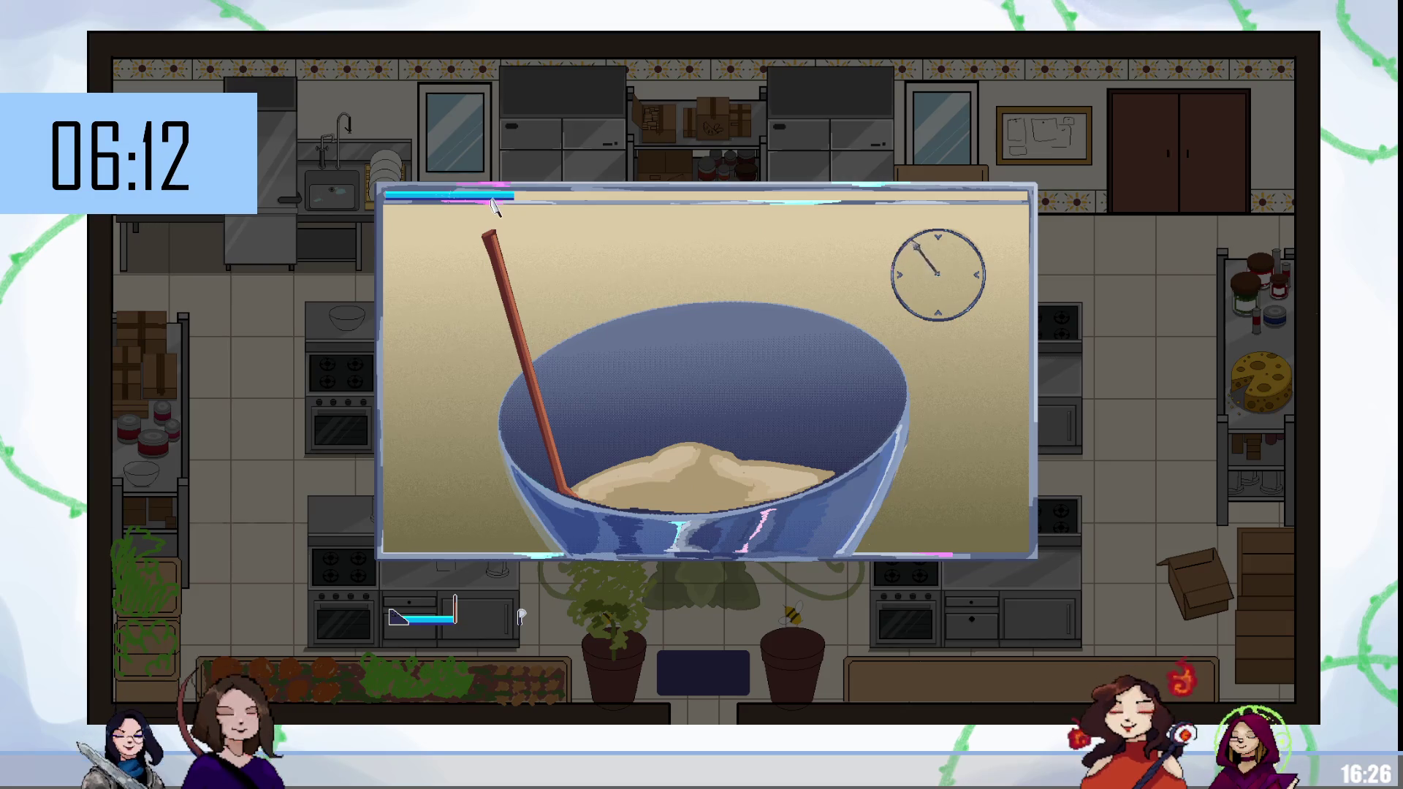
scroll(1271, 577, "down", 1)
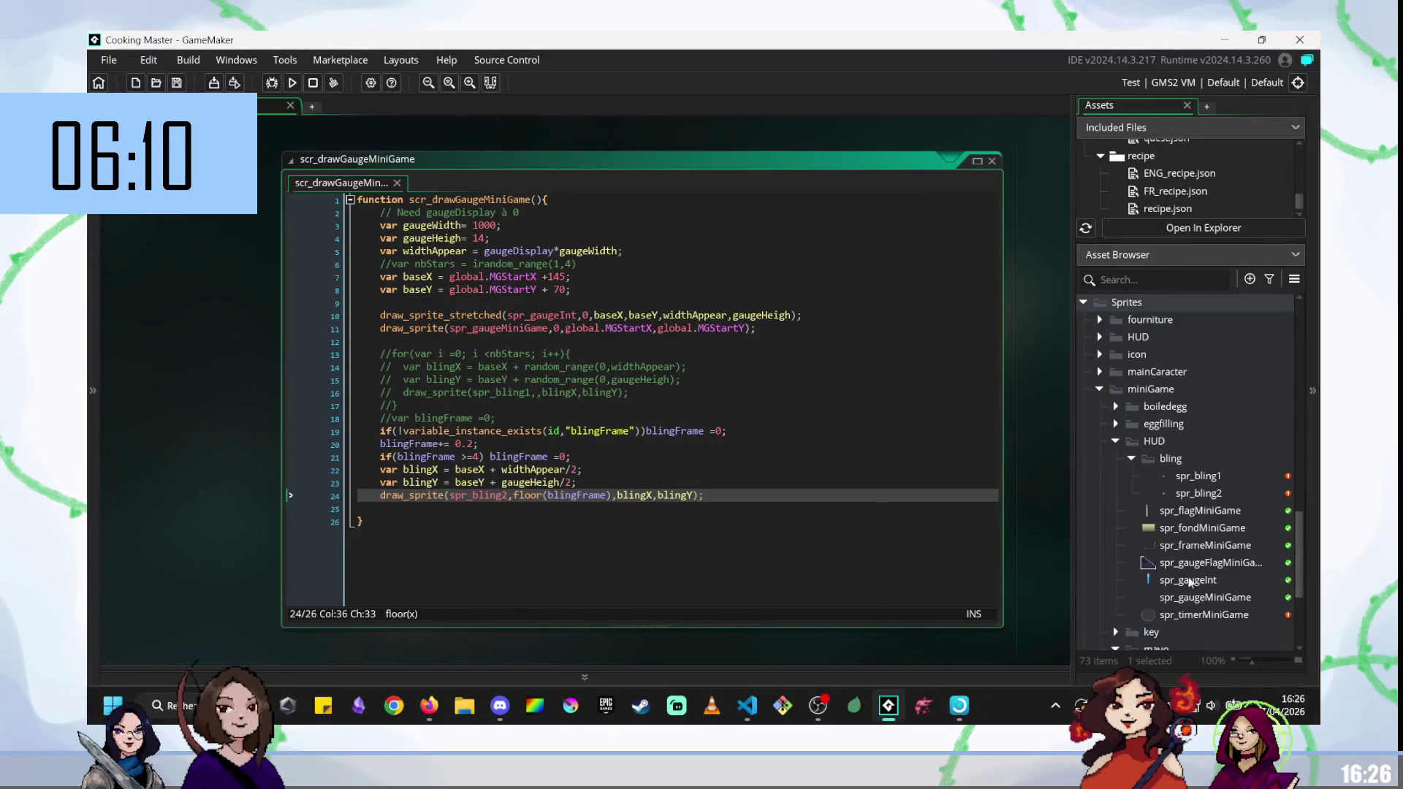
Open the spr_gaugeInt sprite and bring up its 1×8 gauge image for pixel editing.
double_click(1188, 580)
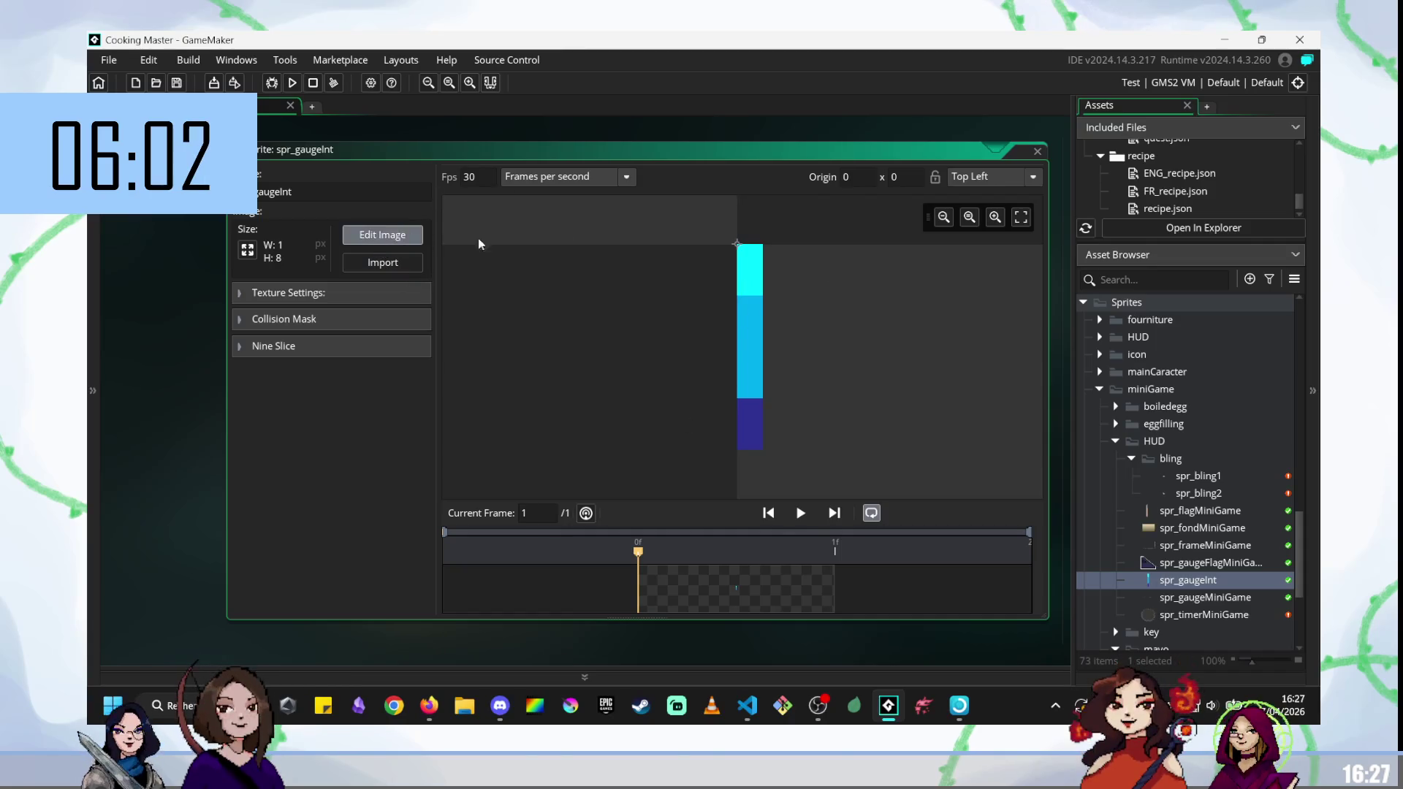
left_click(420, 236)
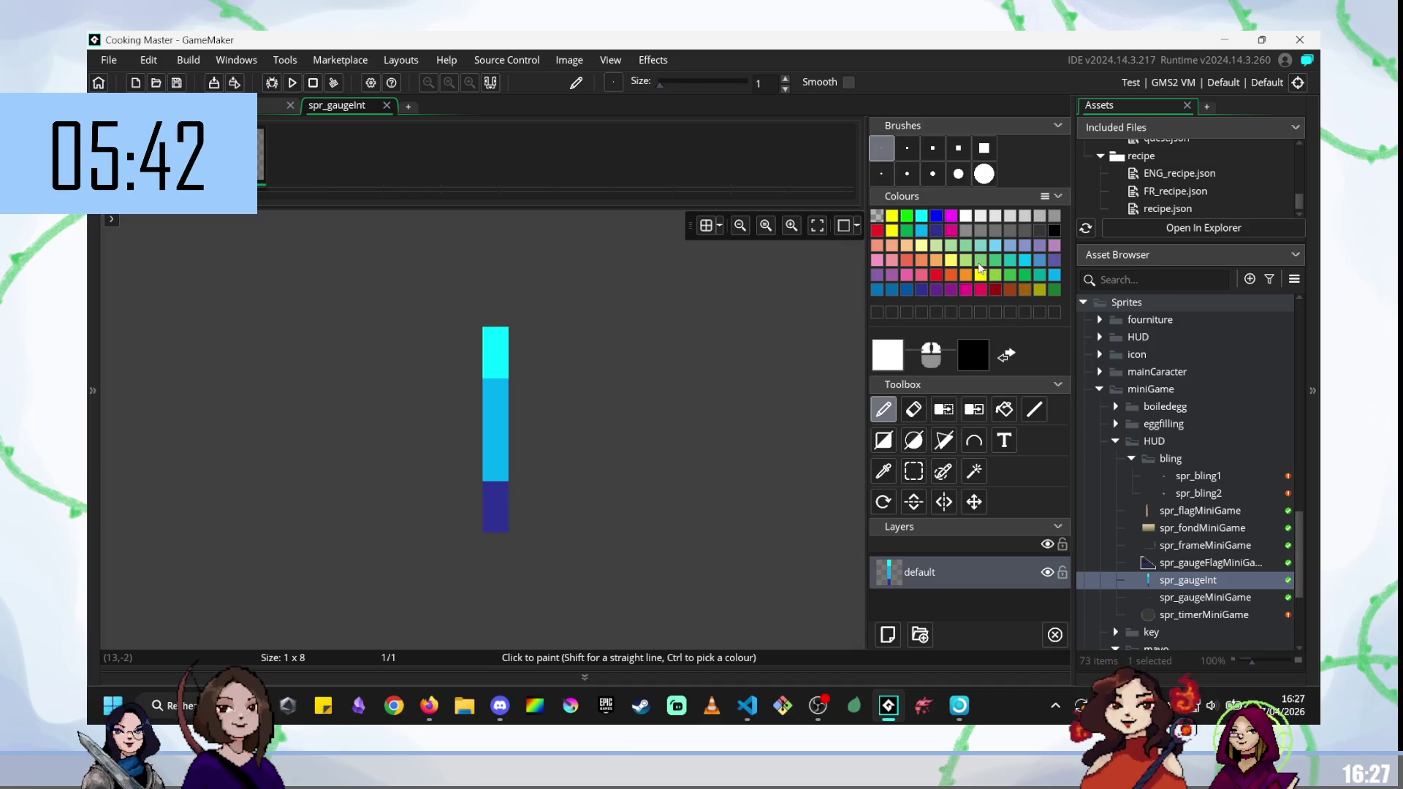
Paint the gauge light, bright and dark green top to bottom, then build and run the game.
left_click(980, 265)
left_click_drag(499, 331, 495, 518)
left_click(1012, 276)
left_click(1055, 290)
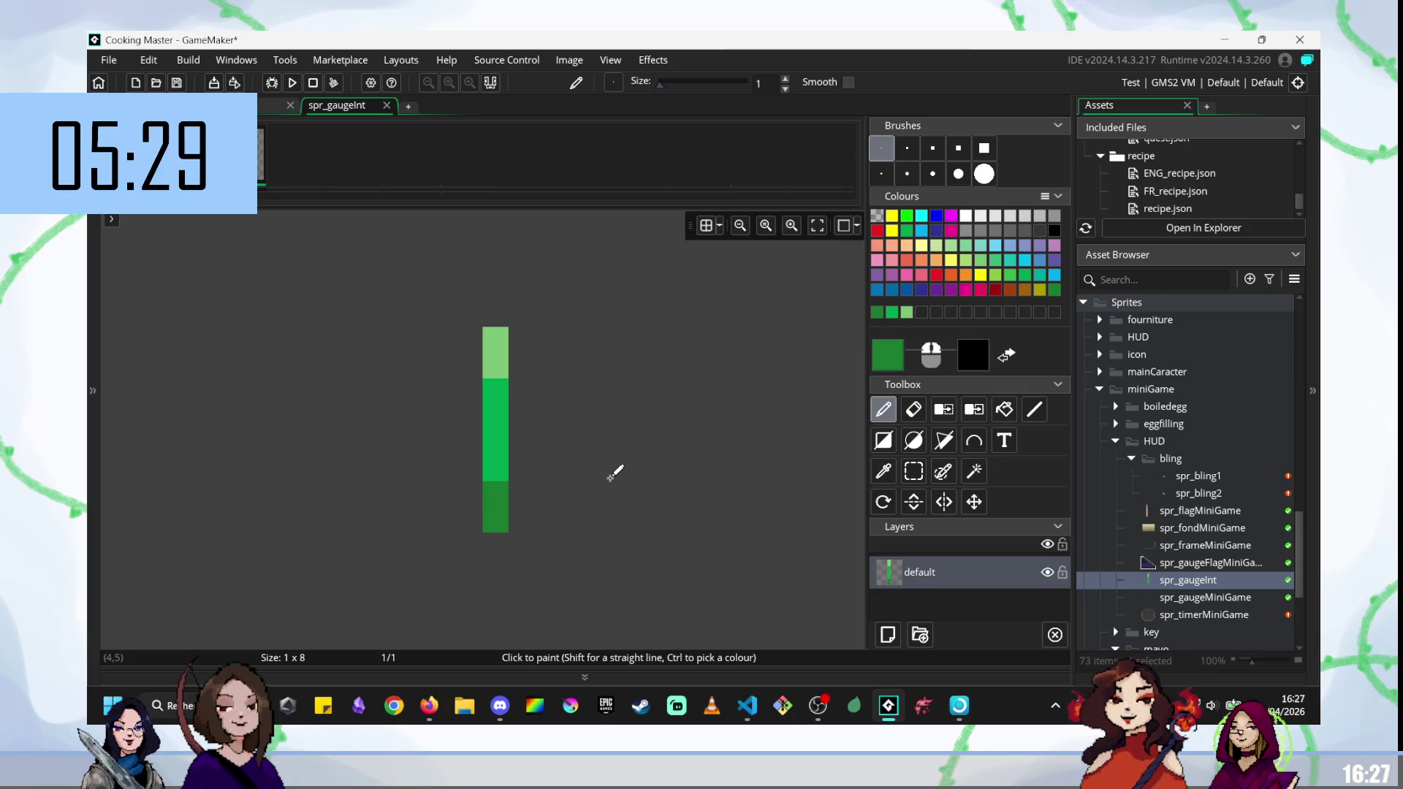
key("F5")
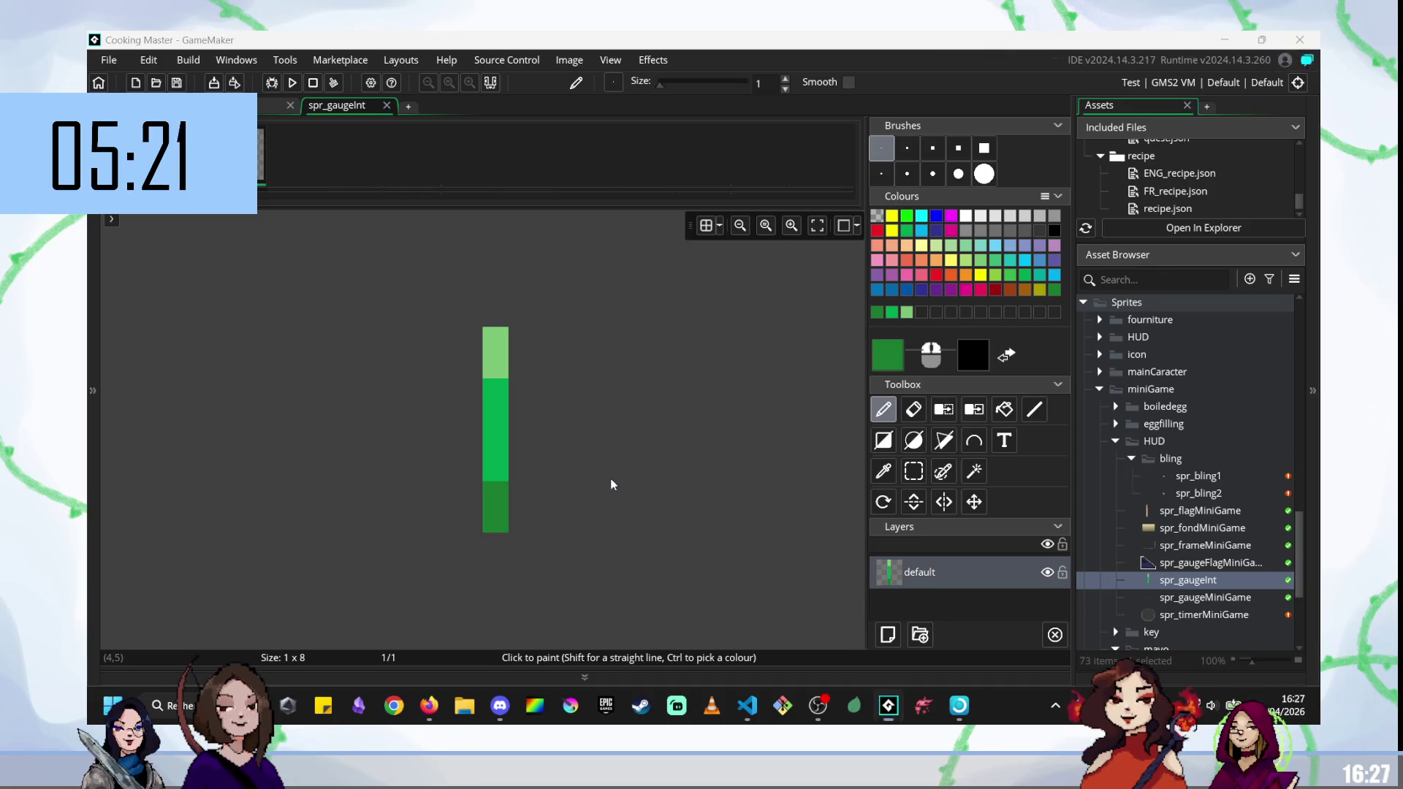
key("Return")
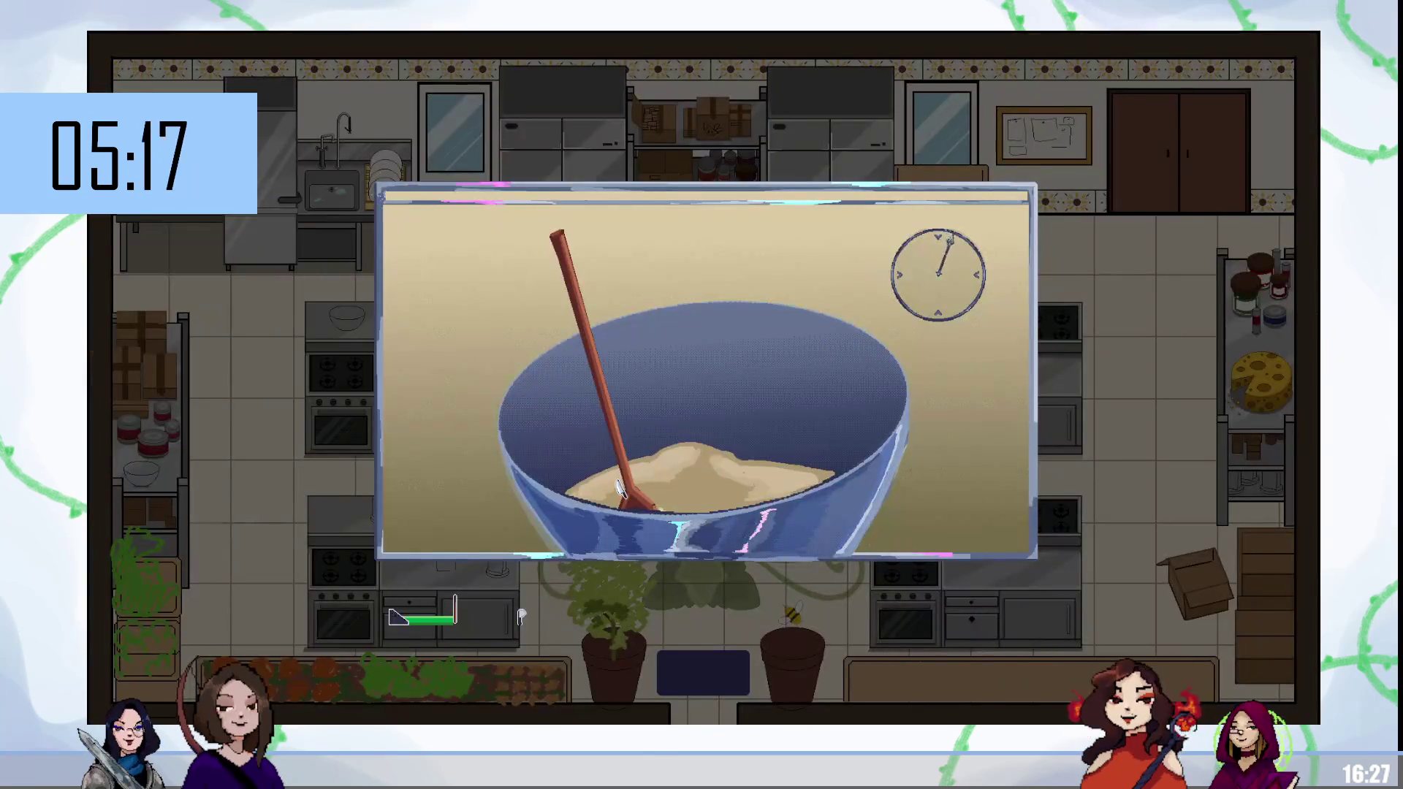
Stir the bowl in the mixing minigame to watch the green gauge fill.
mouse_move(620, 489)
left_mouse_down()
mouse_move(831, 468)
mouse_move(706, 453)
mouse_move(549, 468)
mouse_move(693, 420)
mouse_move(723, 439)
mouse_move(674, 475)
mouse_move(497, 391)
mouse_move(643, 335)
mouse_move(497, 391)
mouse_move(743, 407)
mouse_move(604, 391)
mouse_move(639, 422)
left_mouse_up()
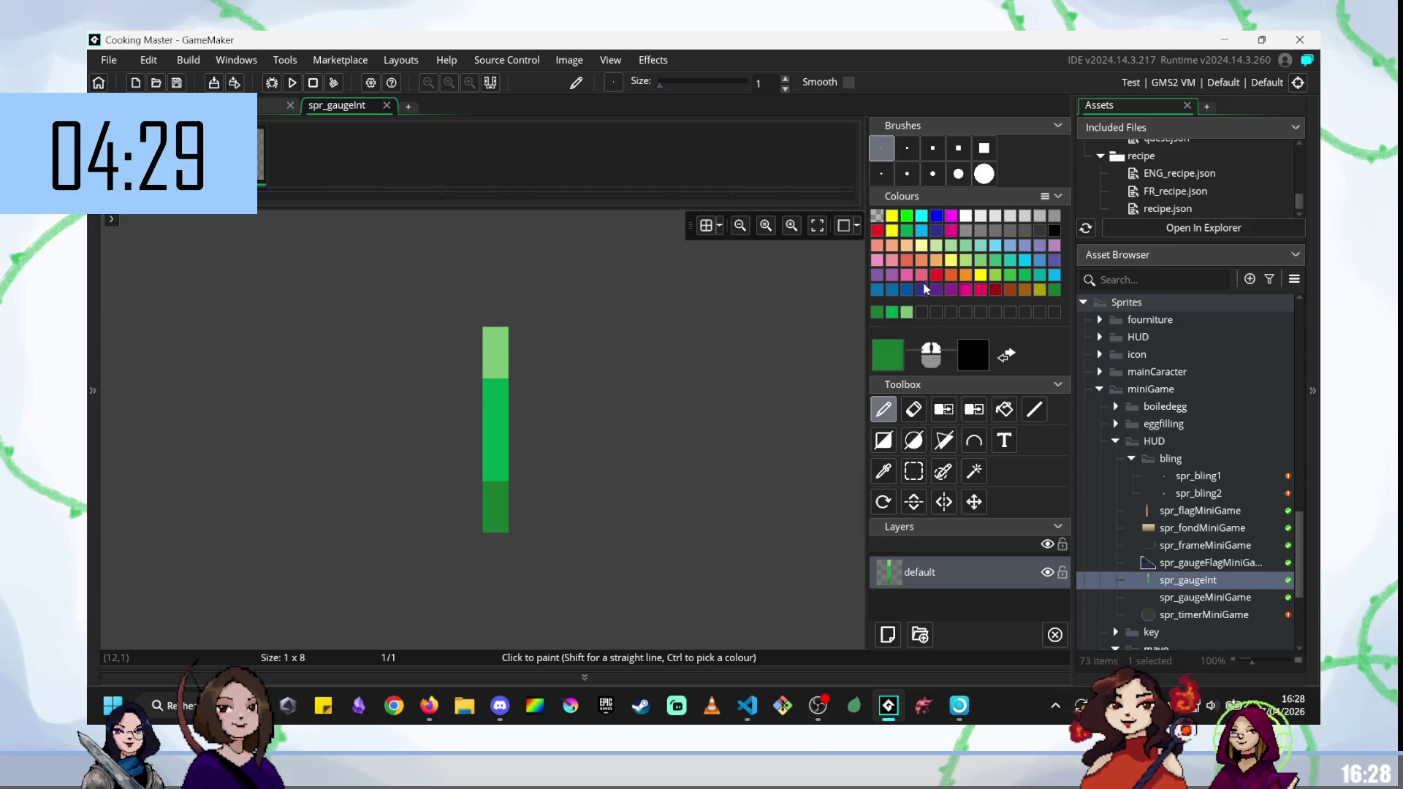
Compare a blue and several green palette shades, settling on a darker green.
left_click(879, 292)
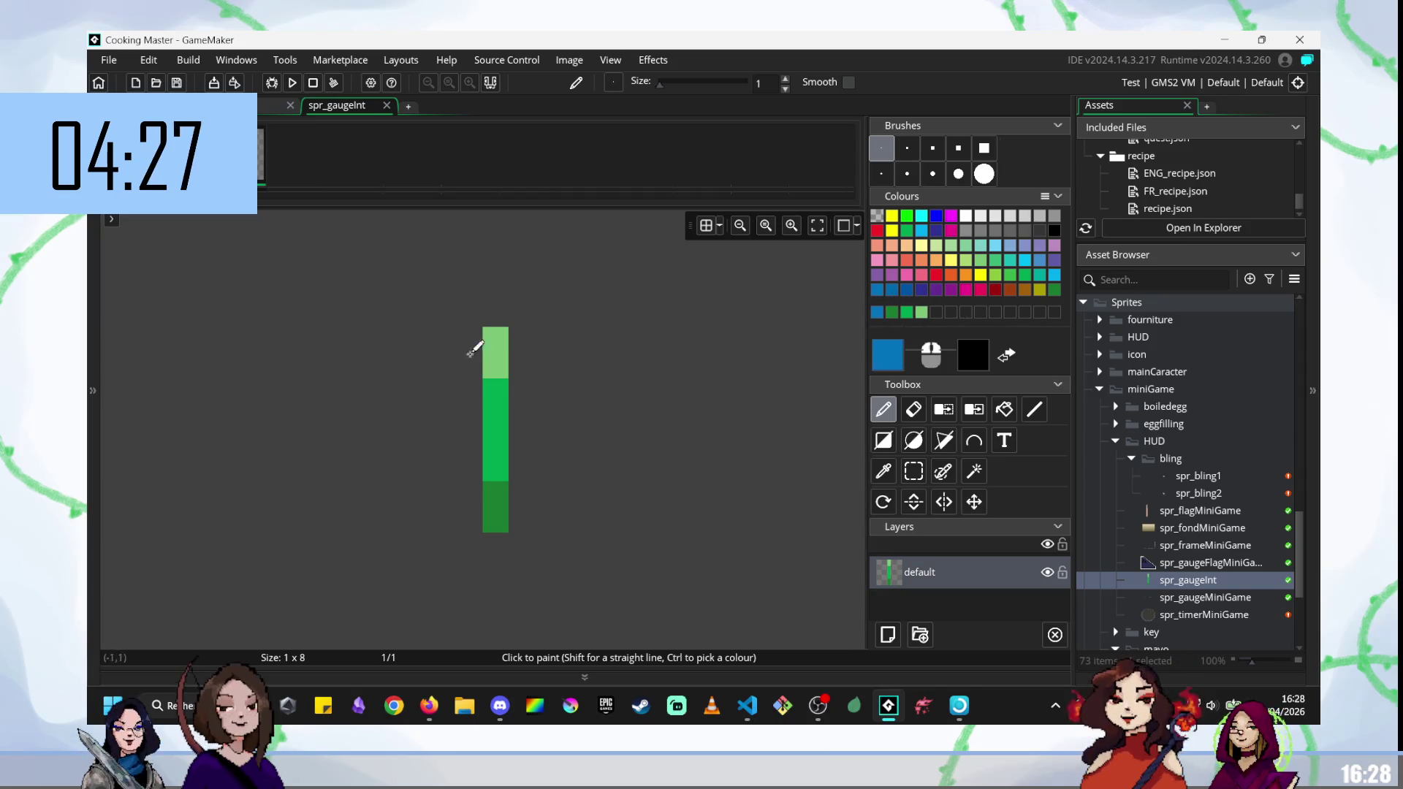
left_click(1055, 290)
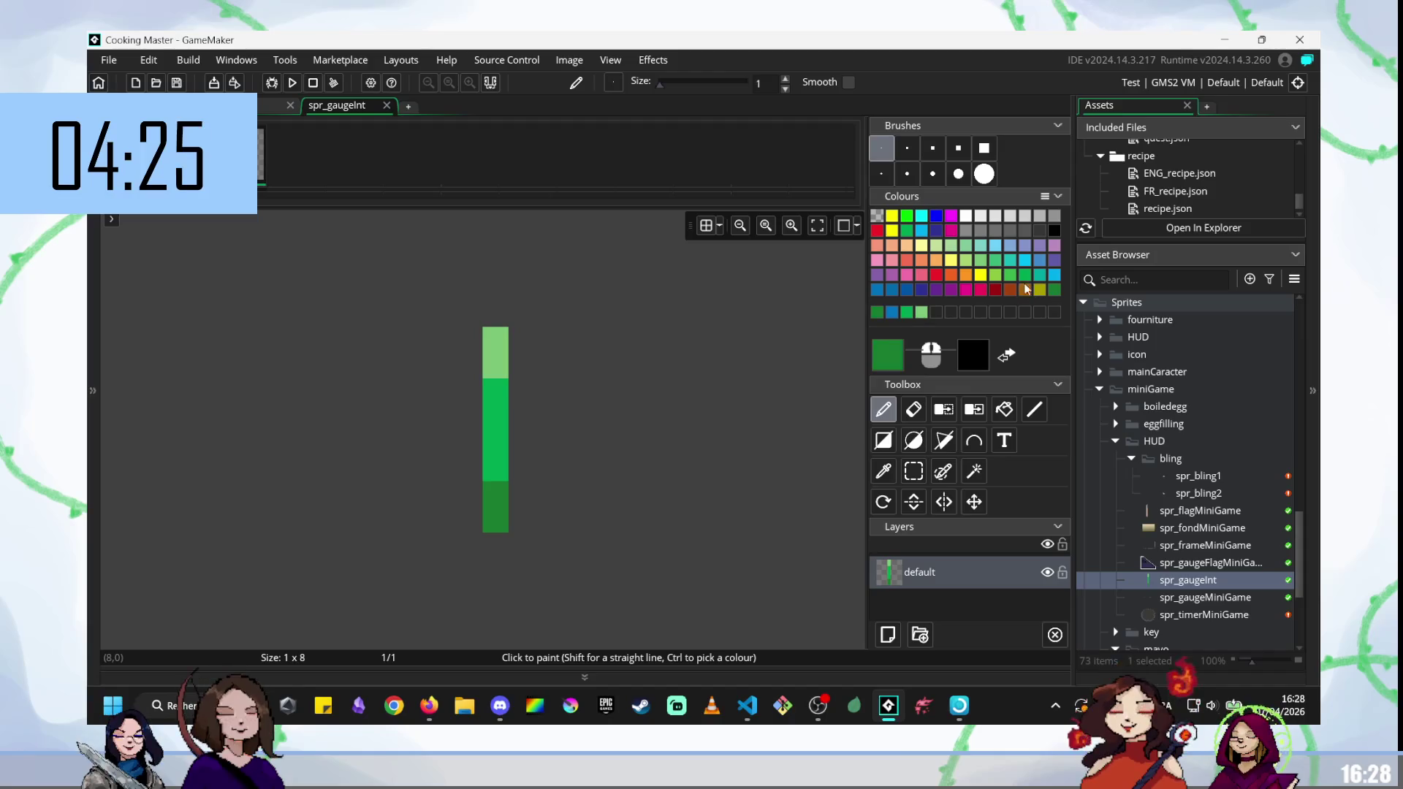
left_click(1027, 275)
left_click(1008, 275)
left_click(1026, 277)
left_click(1055, 292)
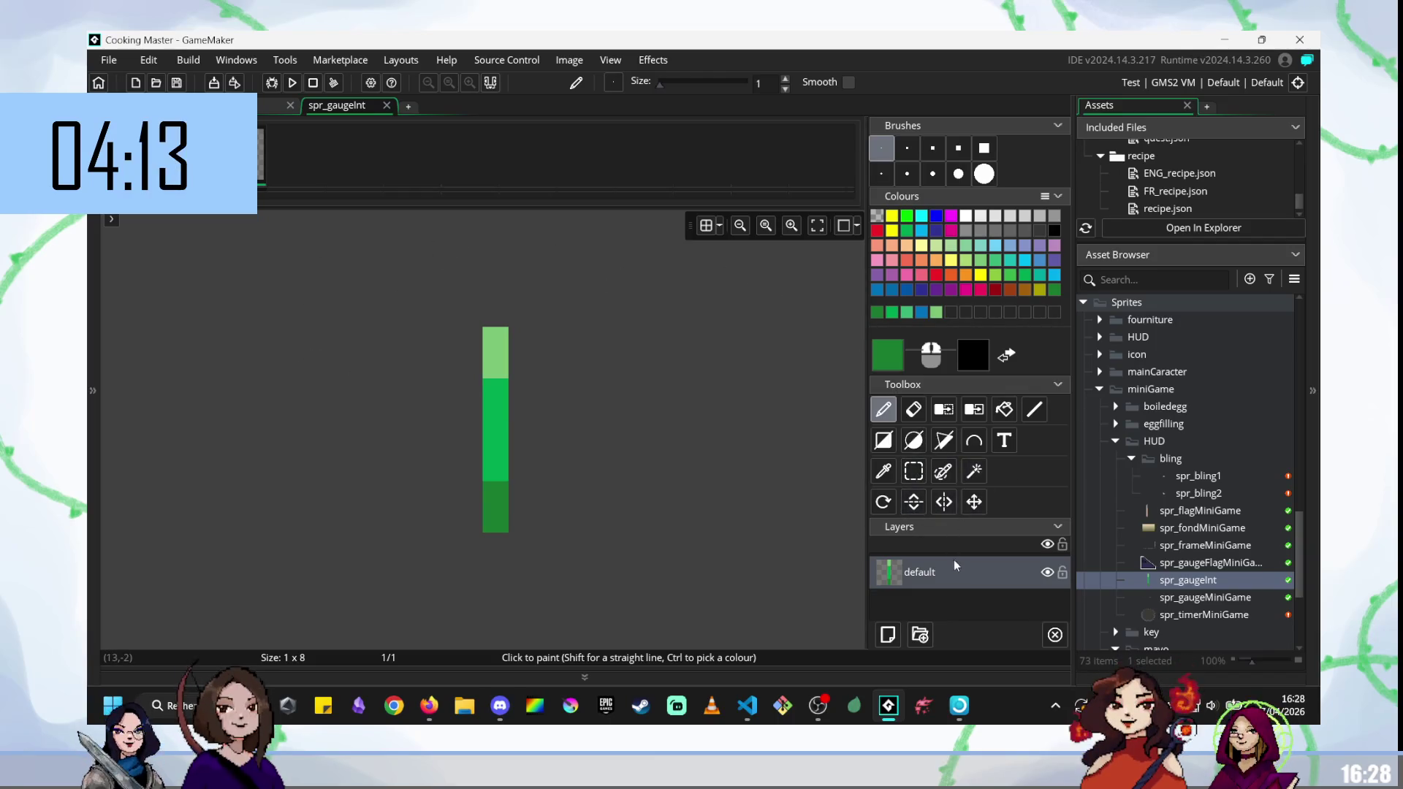
Try the eraser, ellipse, pencil and curve tools, starting a short curve on the canvas.
left_click(914, 410)
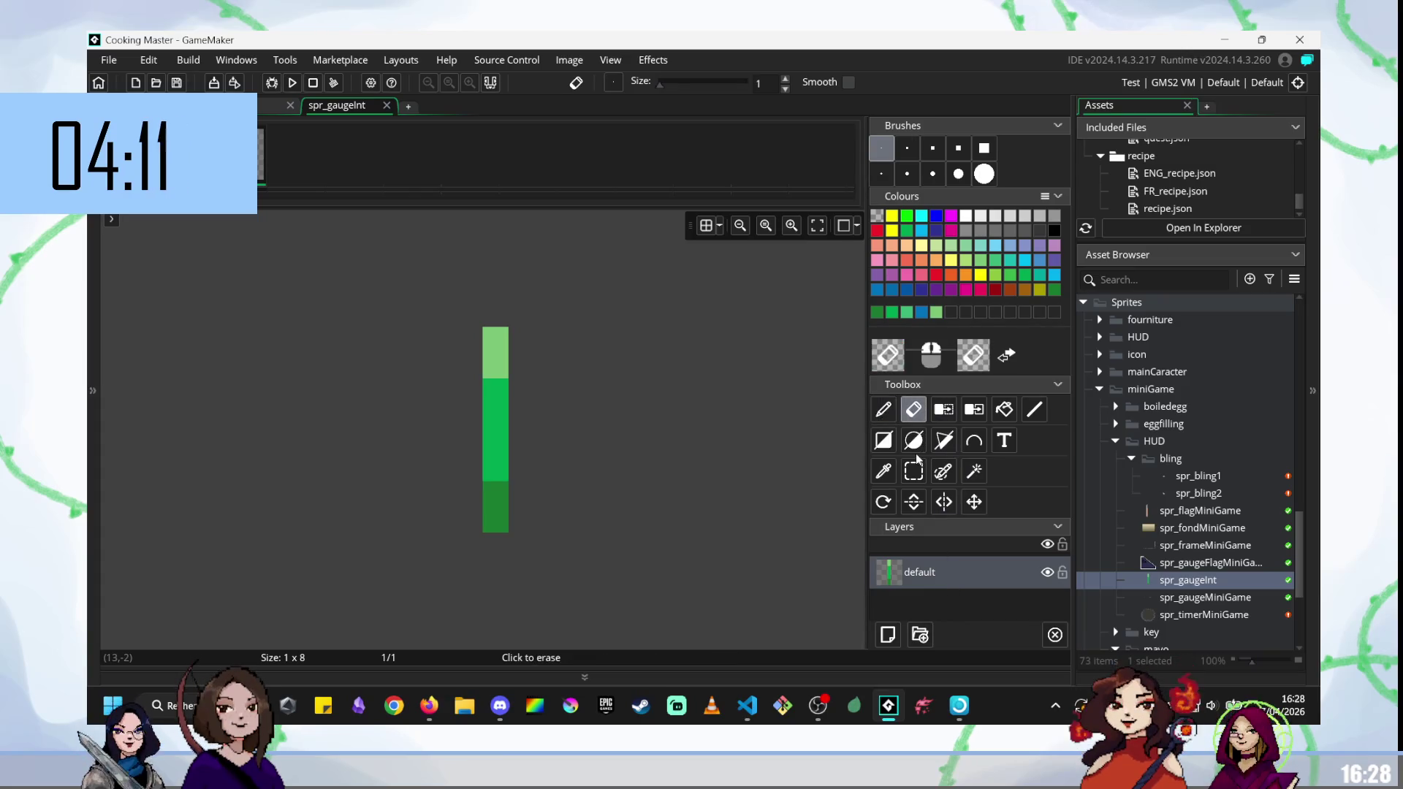
left_click(914, 440)
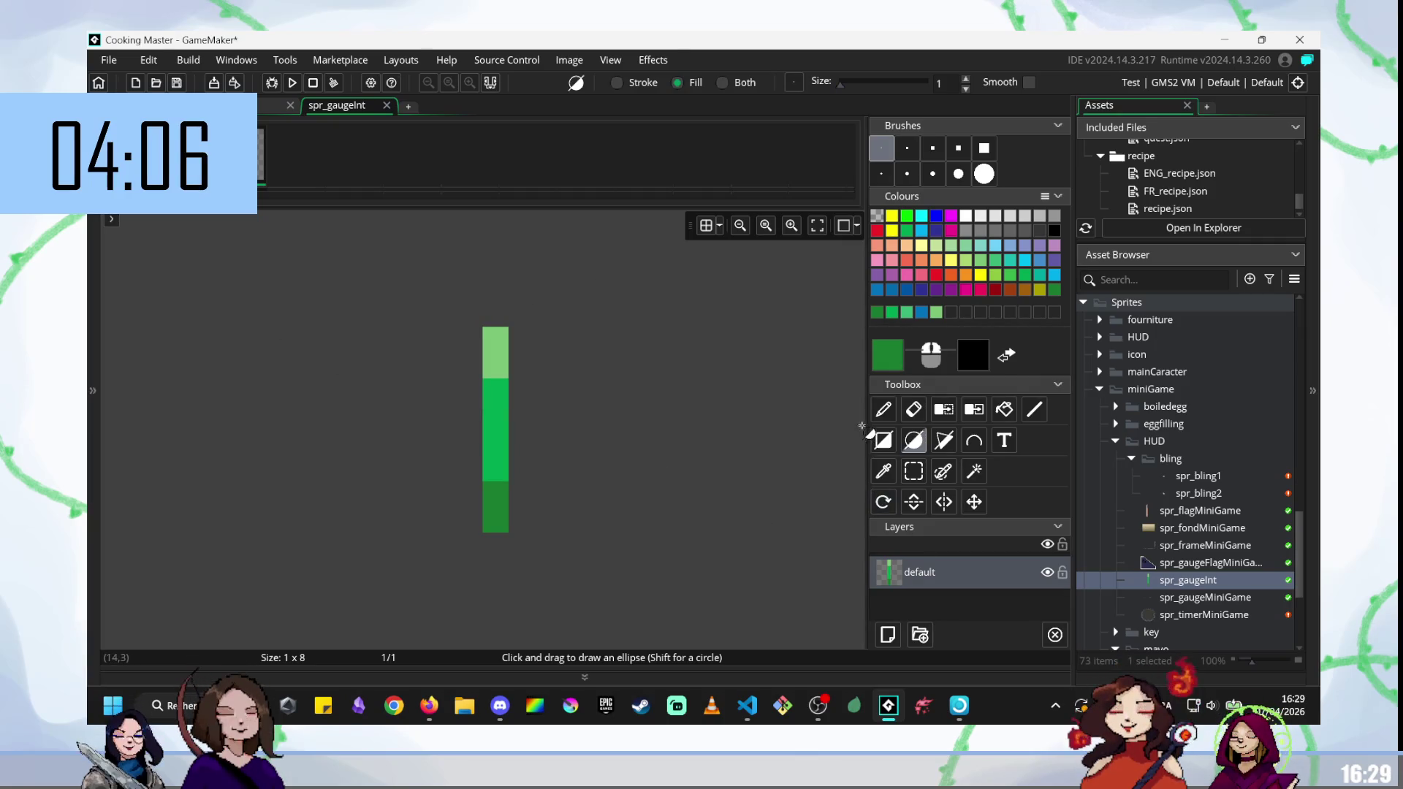
left_click(889, 412)
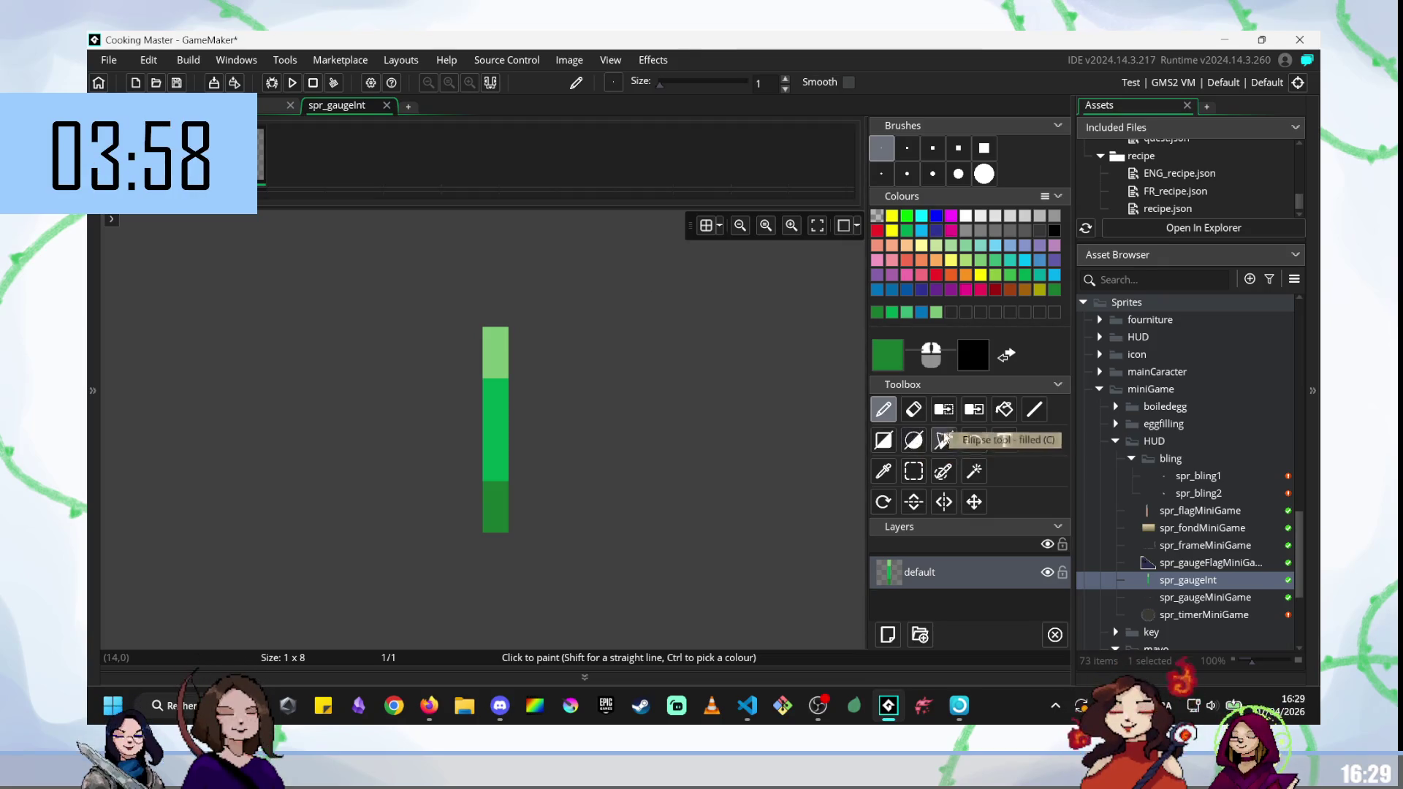
left_click(974, 441)
mouse_move(573, 315)
left_mouse_down()
mouse_move(596, 438)
mouse_move(674, 389)
mouse_move(674, 304)
mouse_move(672, 347)
mouse_move(585, 316)
left_mouse_up()
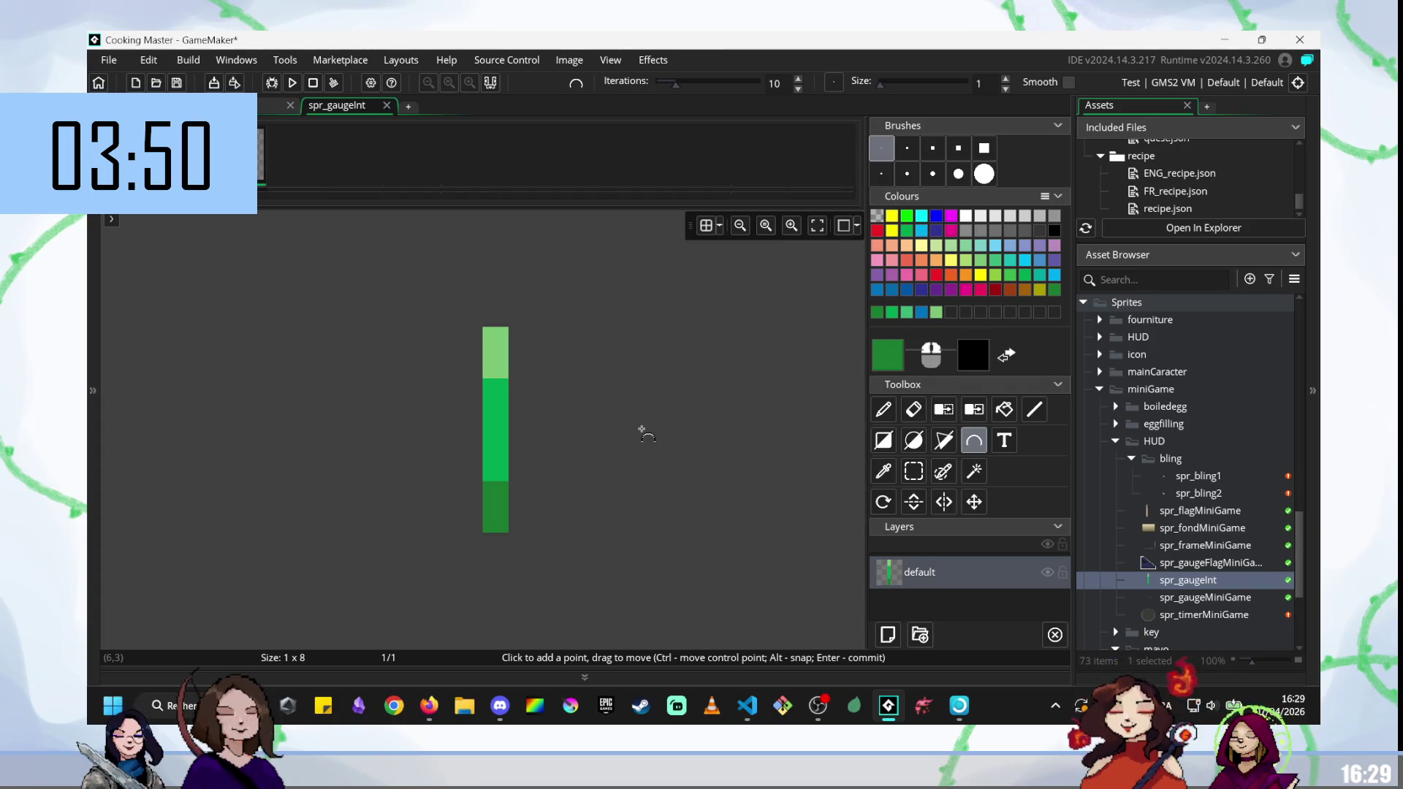
left_click(914, 440)
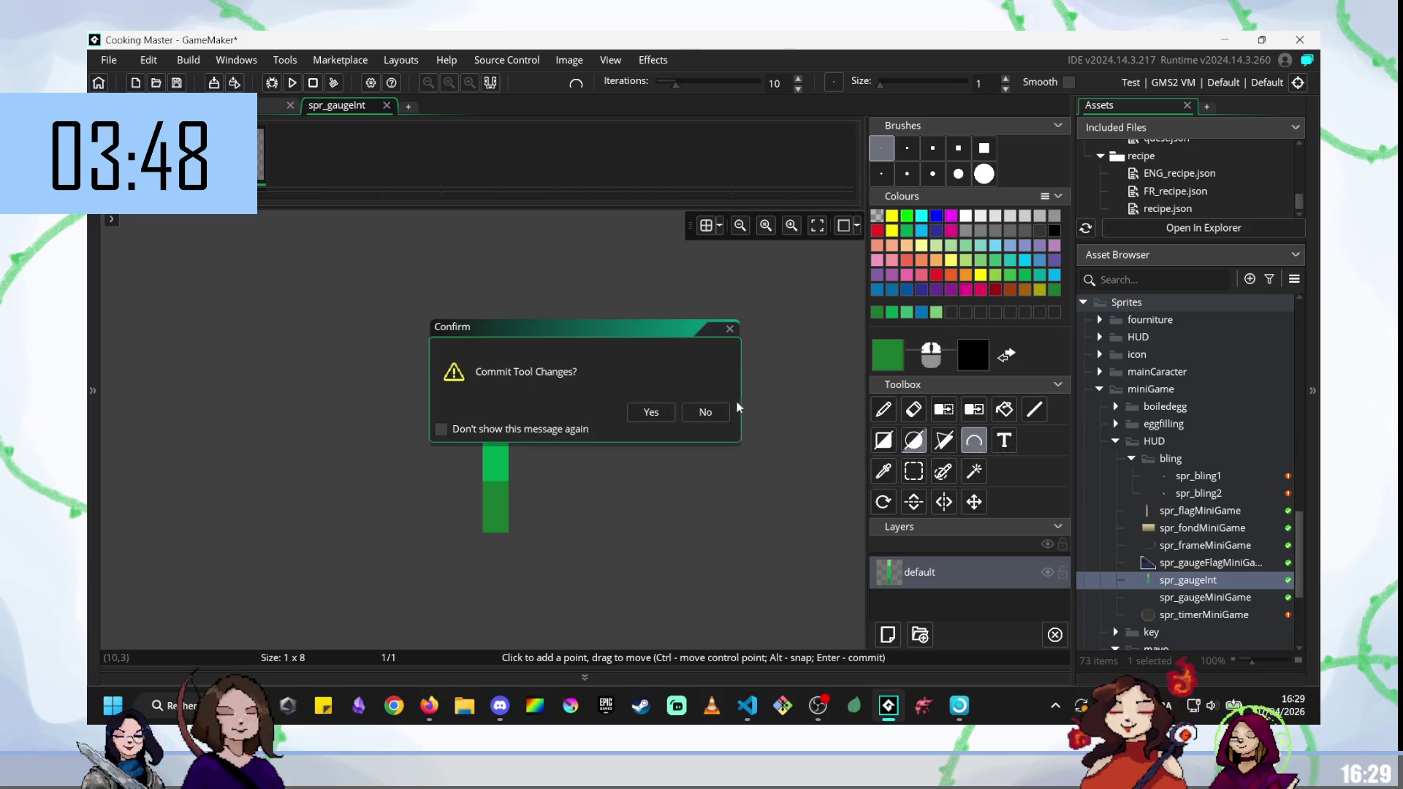
Add an empty second frame to the gauge sprite, then delete it again.
left_click(730, 329)
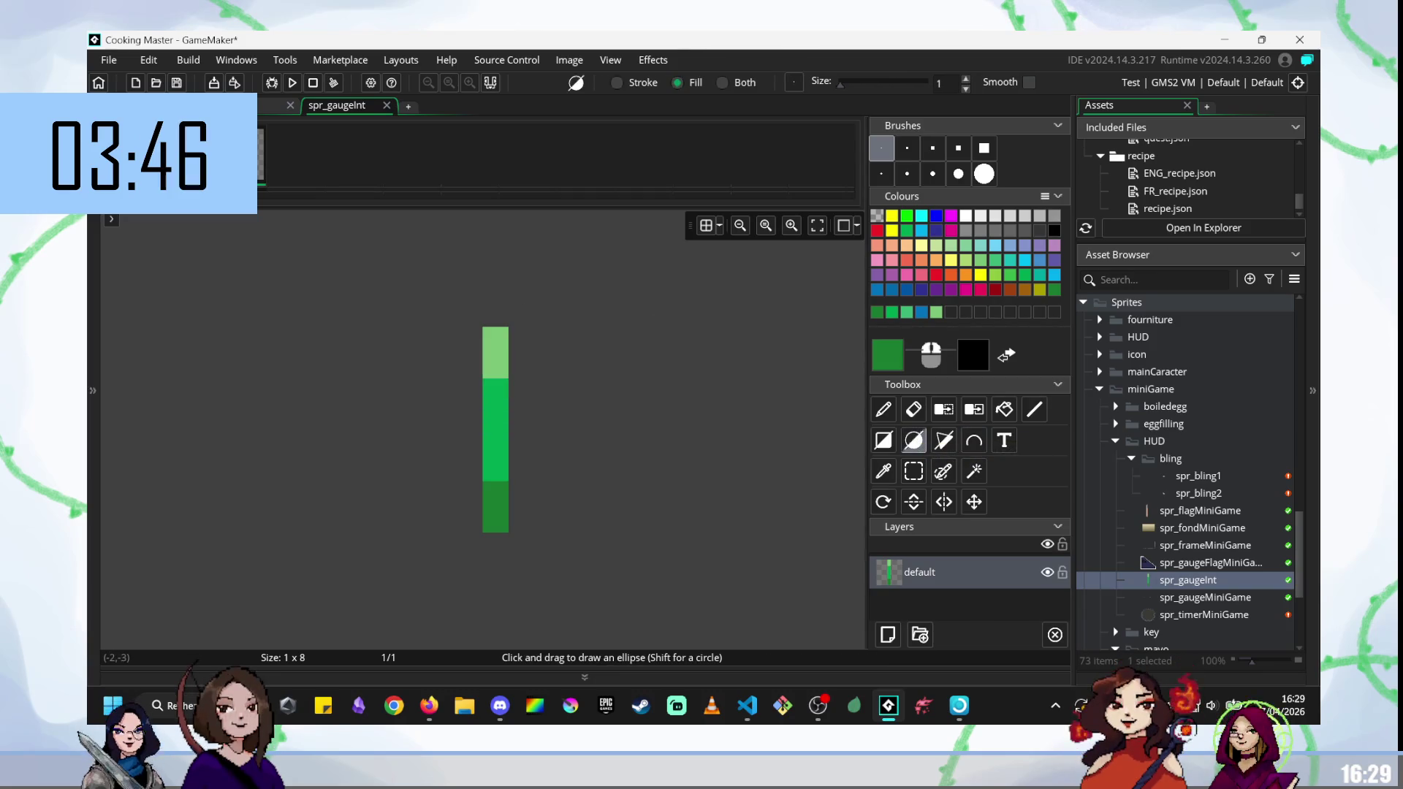
left_click(298, 155)
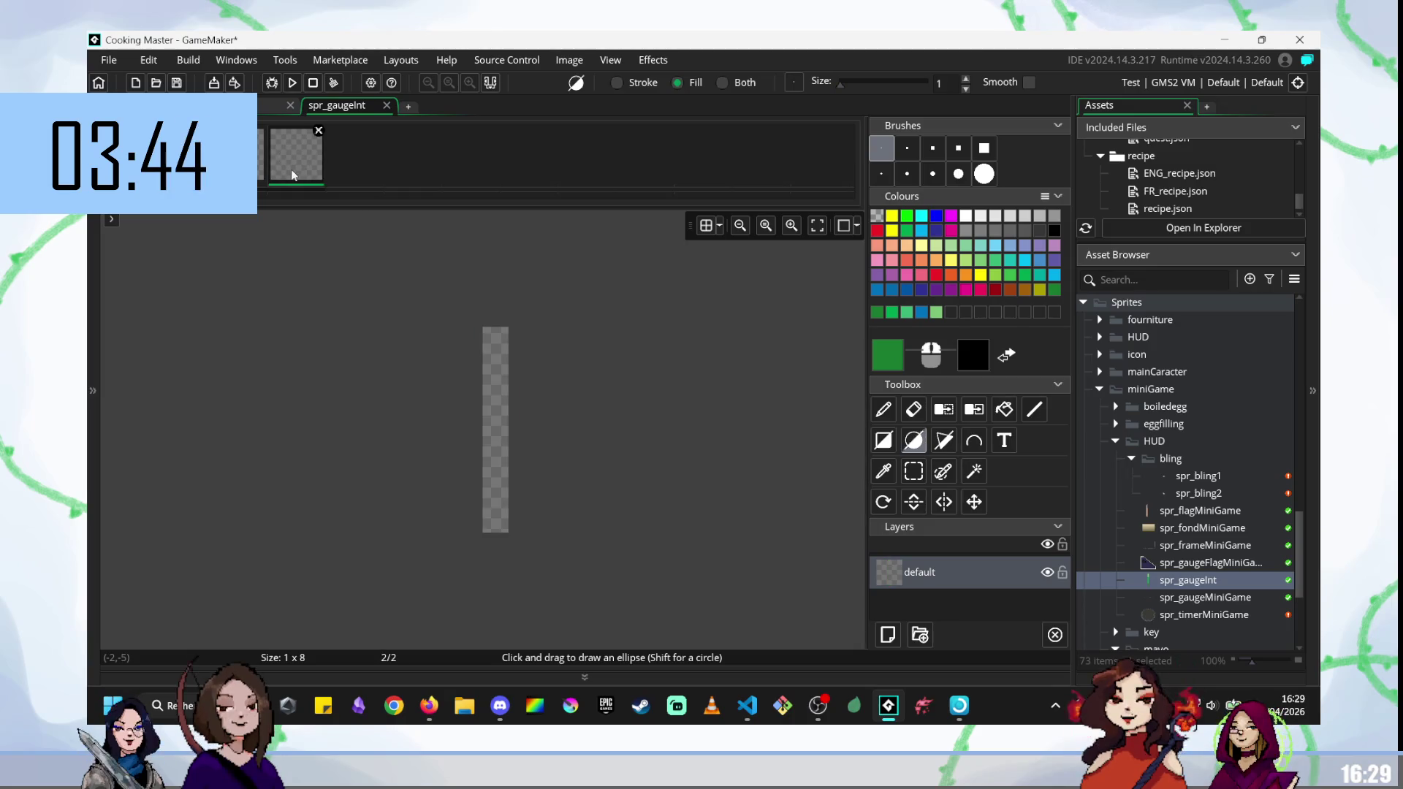
left_click(720, 226)
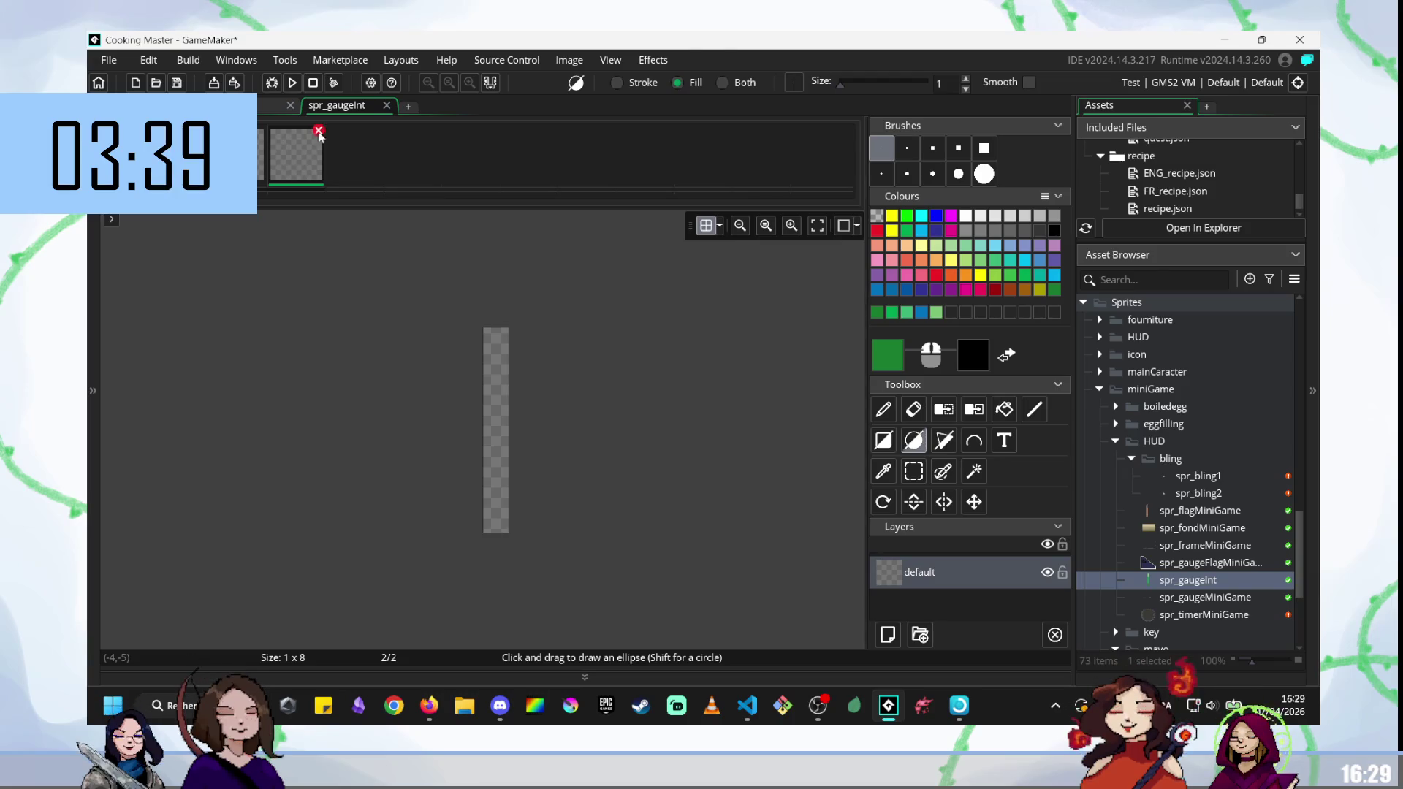
left_click(319, 132)
left_click(627, 413)
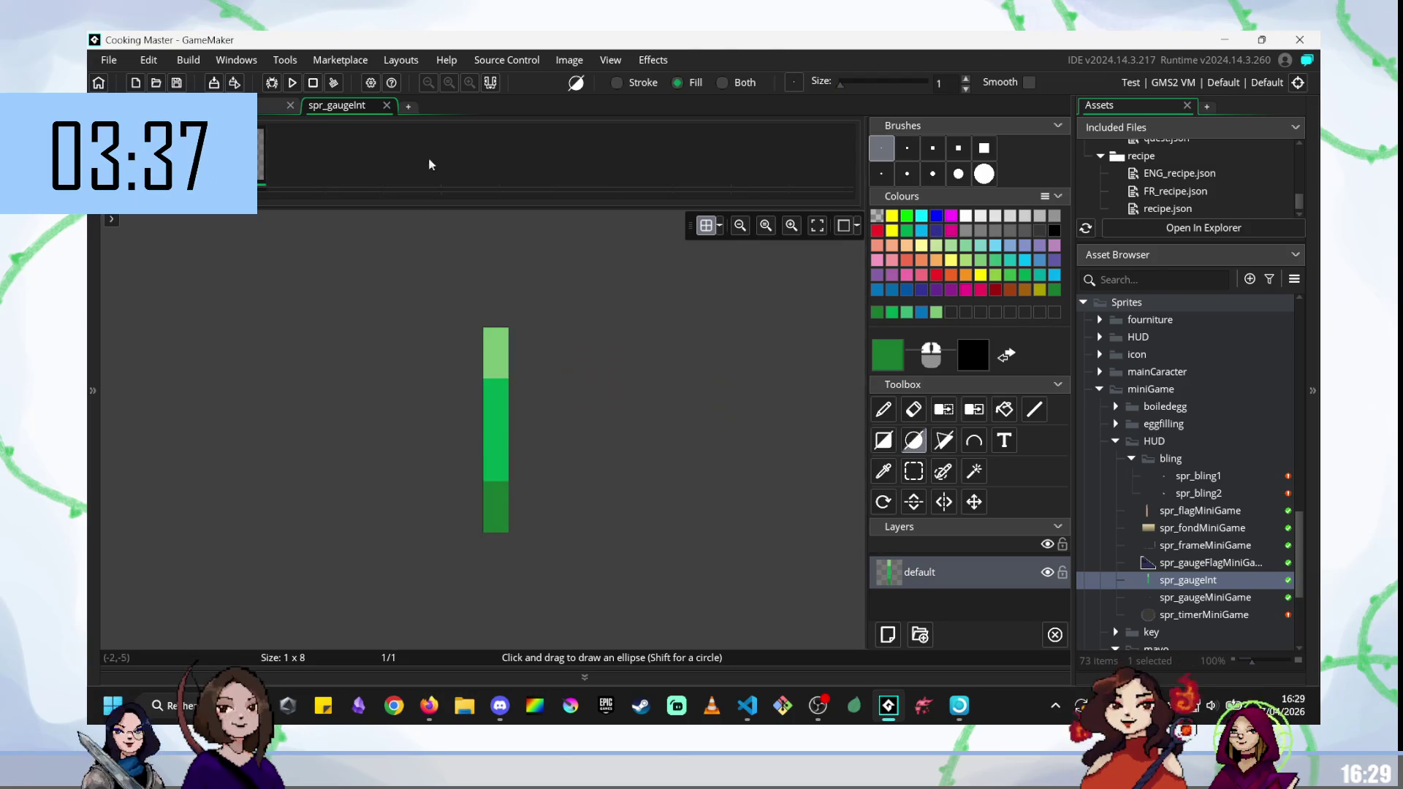
right_click(1174, 582)
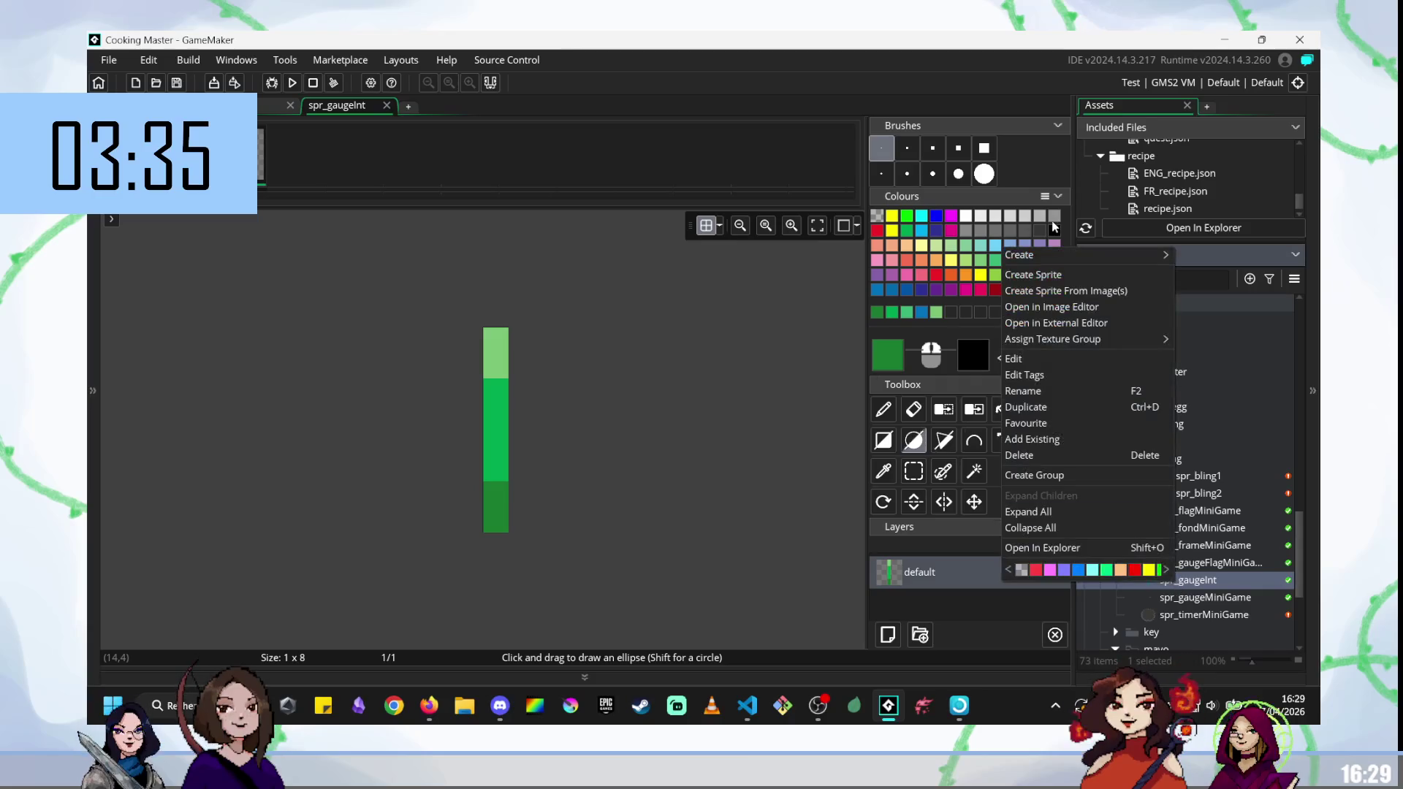
Create the new 64×64 sprite Sprite62, cancel the image import and open it for drawing.
left_click(1063, 278)
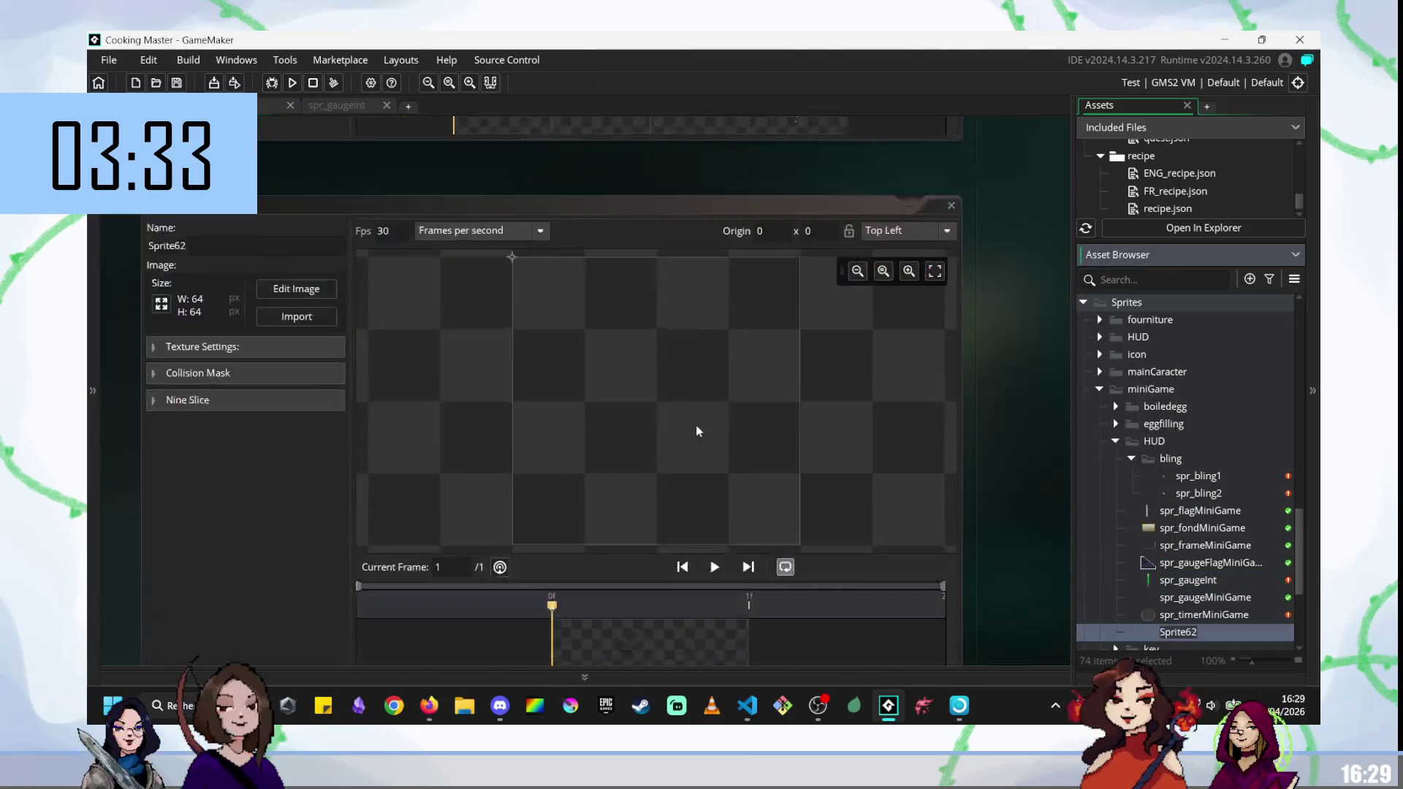
left_click(297, 264)
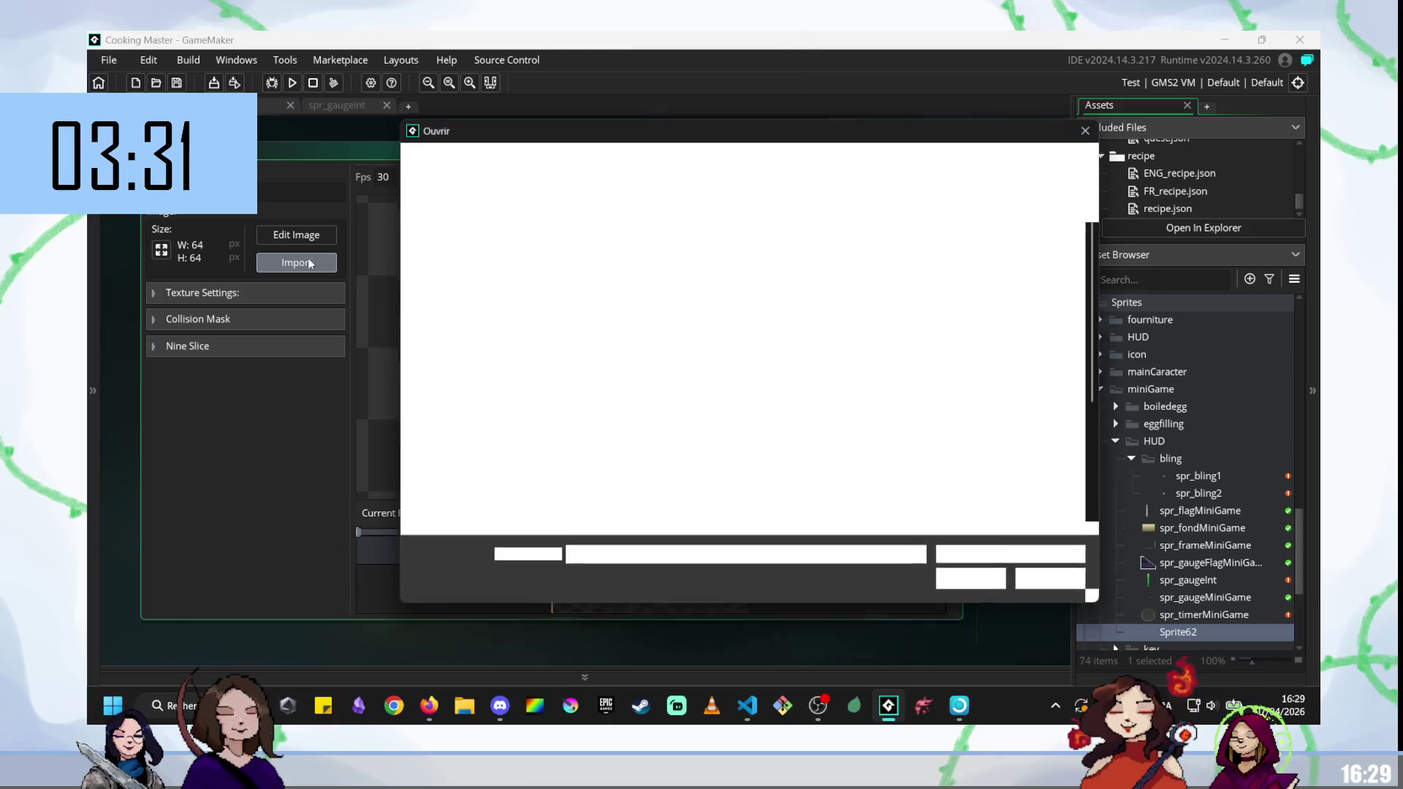
left_click(1077, 582)
left_click(296, 235)
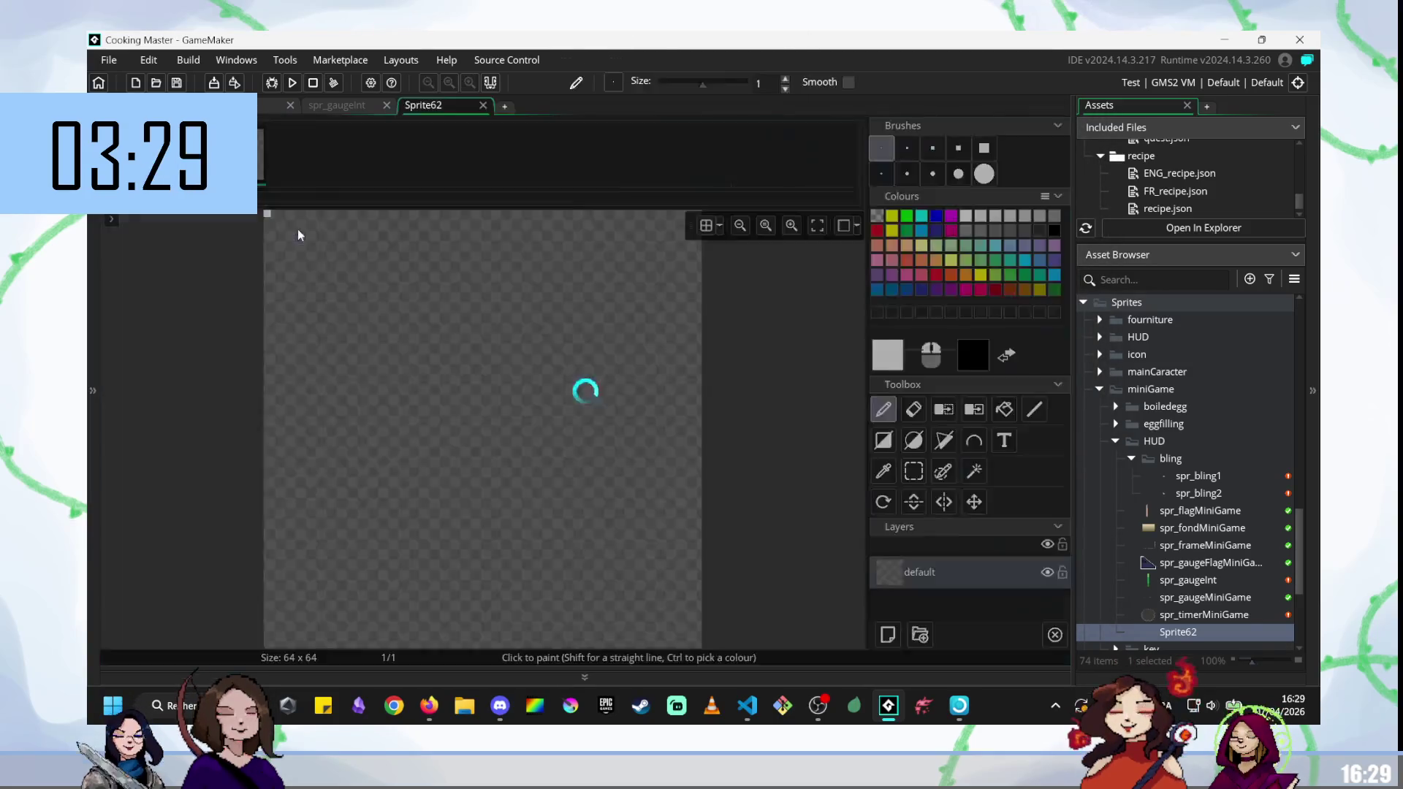
left_click(914, 440)
Draw the eye on frame 1: a white circle, black pupil, white outline and small white marks.
mouse_move(278, 267)
left_mouse_down()
mouse_move(589, 578)
mouse_move(696, 644)
left_mouse_up()
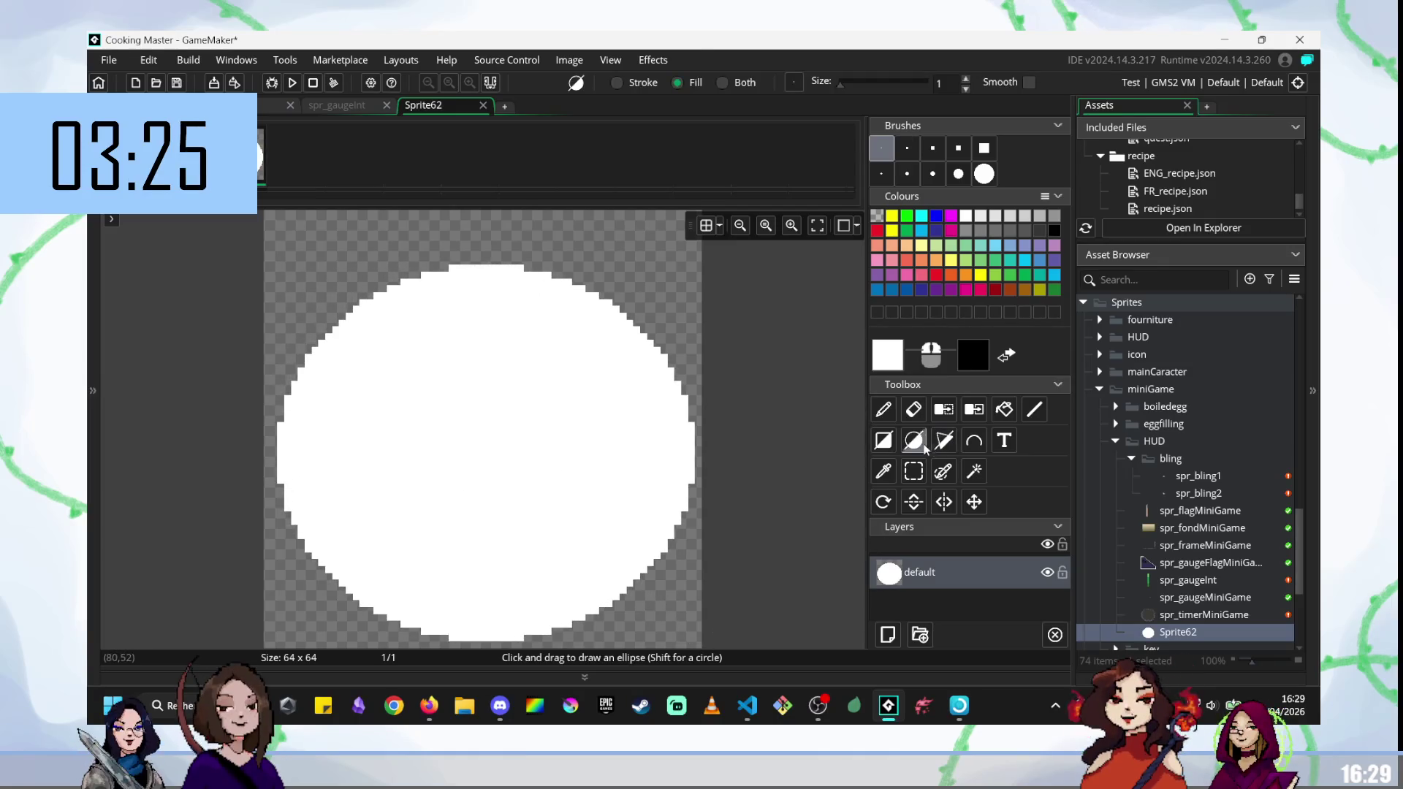
mouse_move(476, 340)
left_mouse_down()
mouse_move(558, 532)
mouse_move(627, 566)
left_mouse_up()
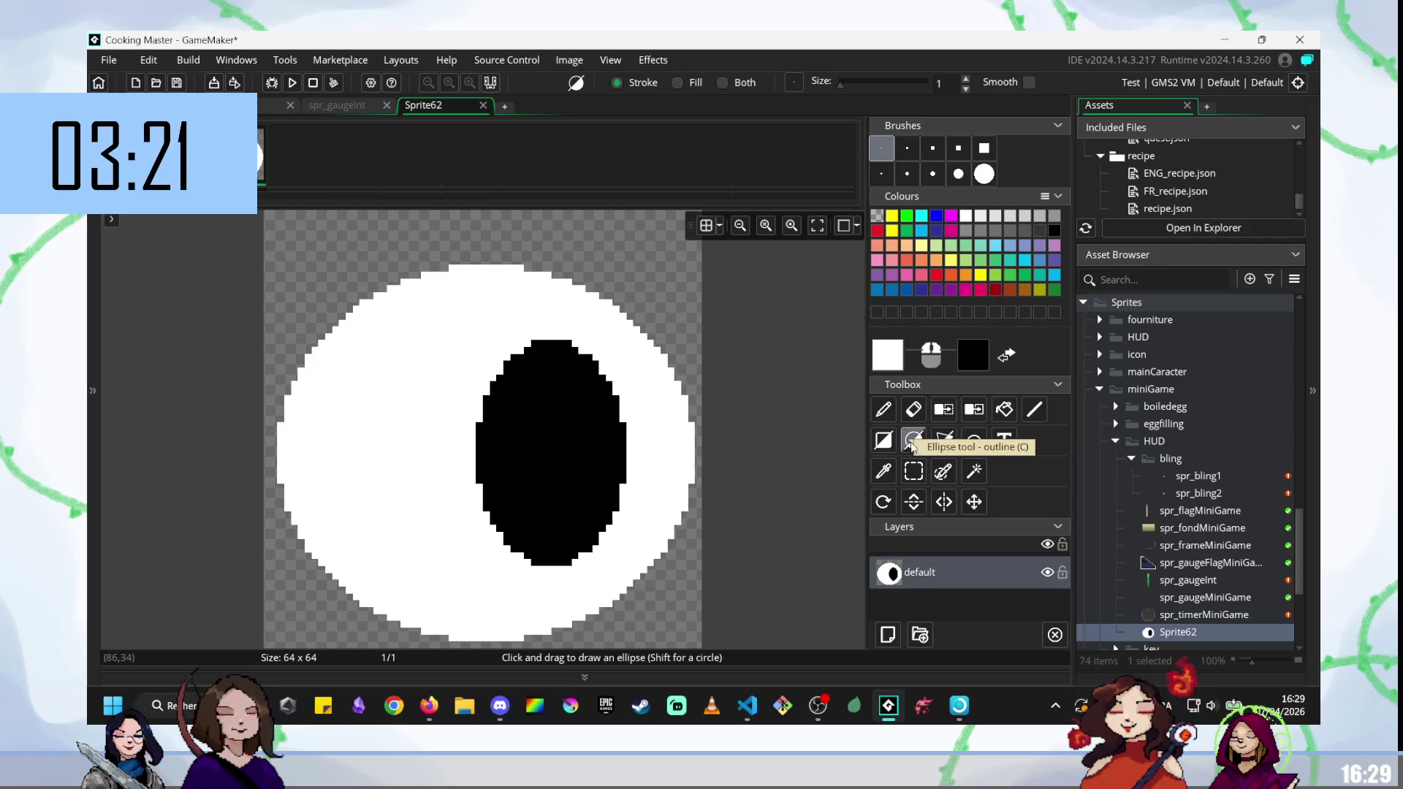
left_click(617, 82)
mouse_move(536, 342)
left_mouse_down()
mouse_move(560, 564)
mouse_move(752, 617)
mouse_move(705, 548)
mouse_move(691, 454)
mouse_move(722, 665)
left_mouse_up()
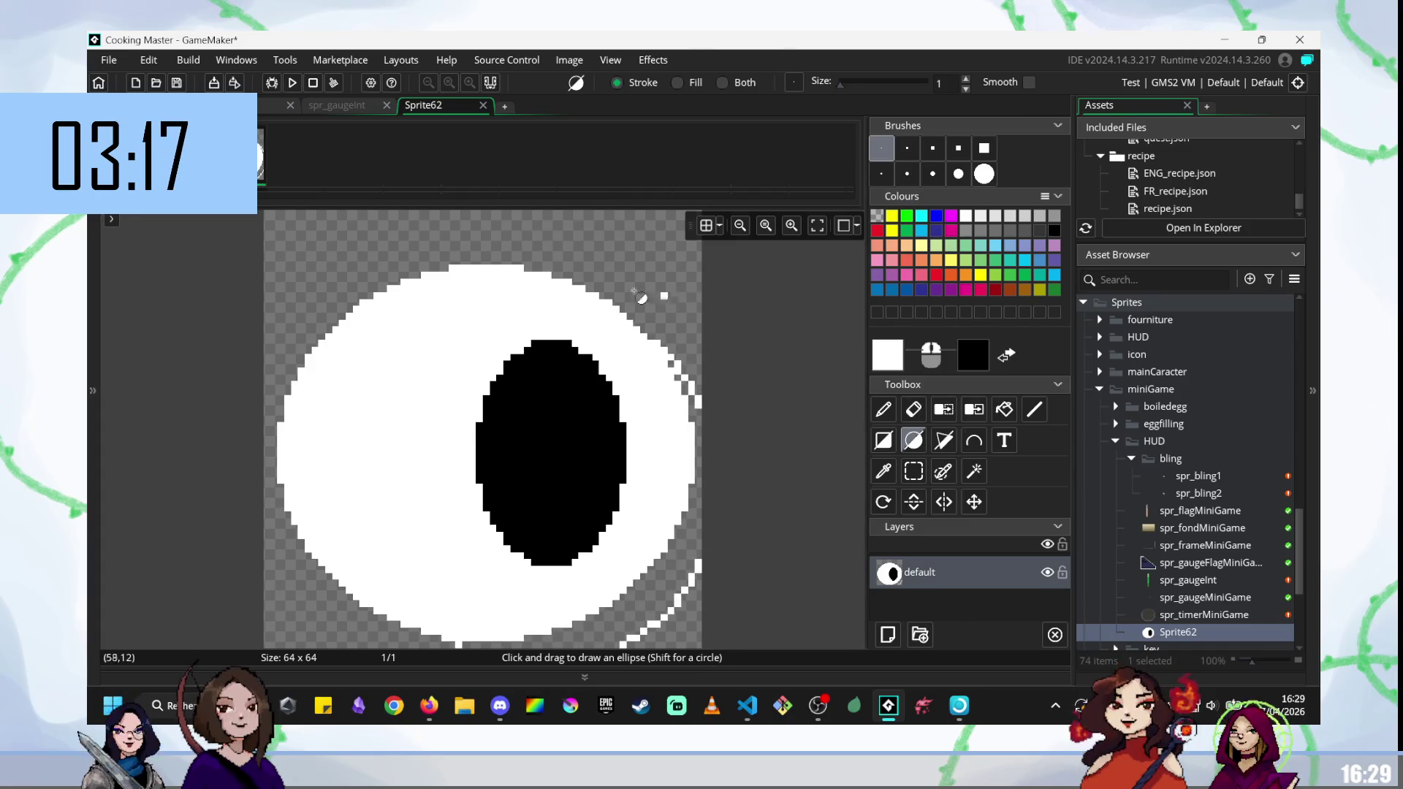
left_click(609, 272)
left_click_drag(619, 287, 713, 329)
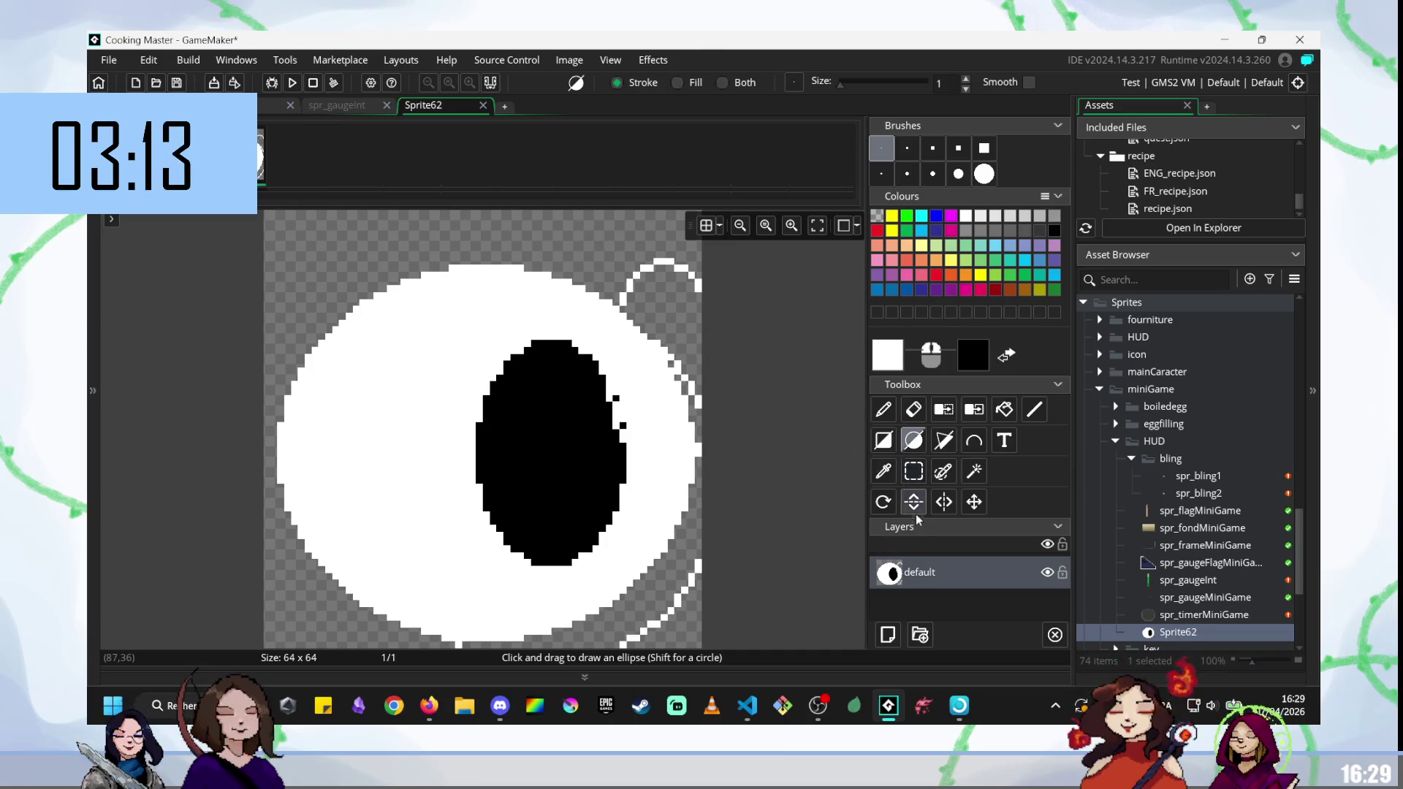
left_click(915, 410)
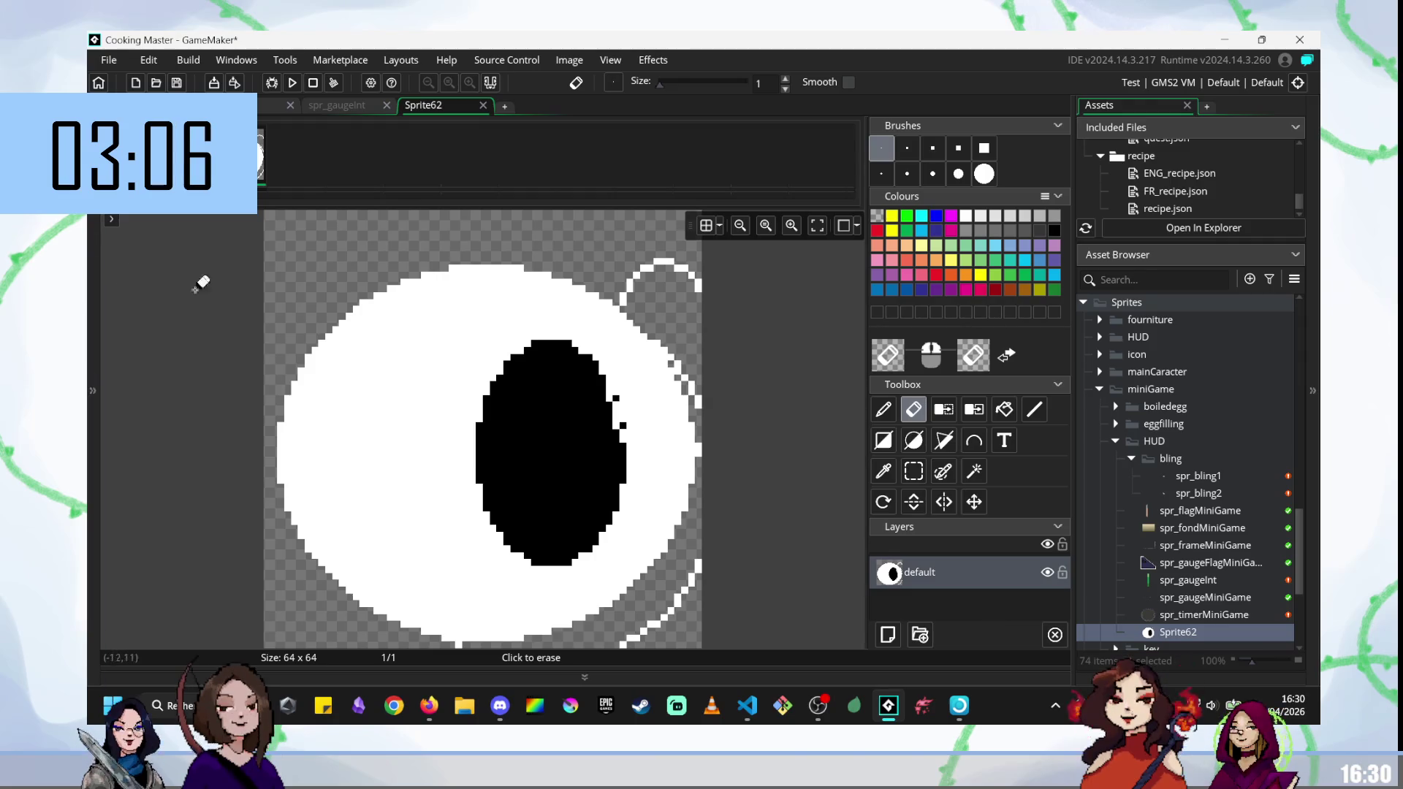
Add a second frame holding a large white filled circle, then close Sprite62's drawing view.
left_click(319, 172)
left_click(296, 155)
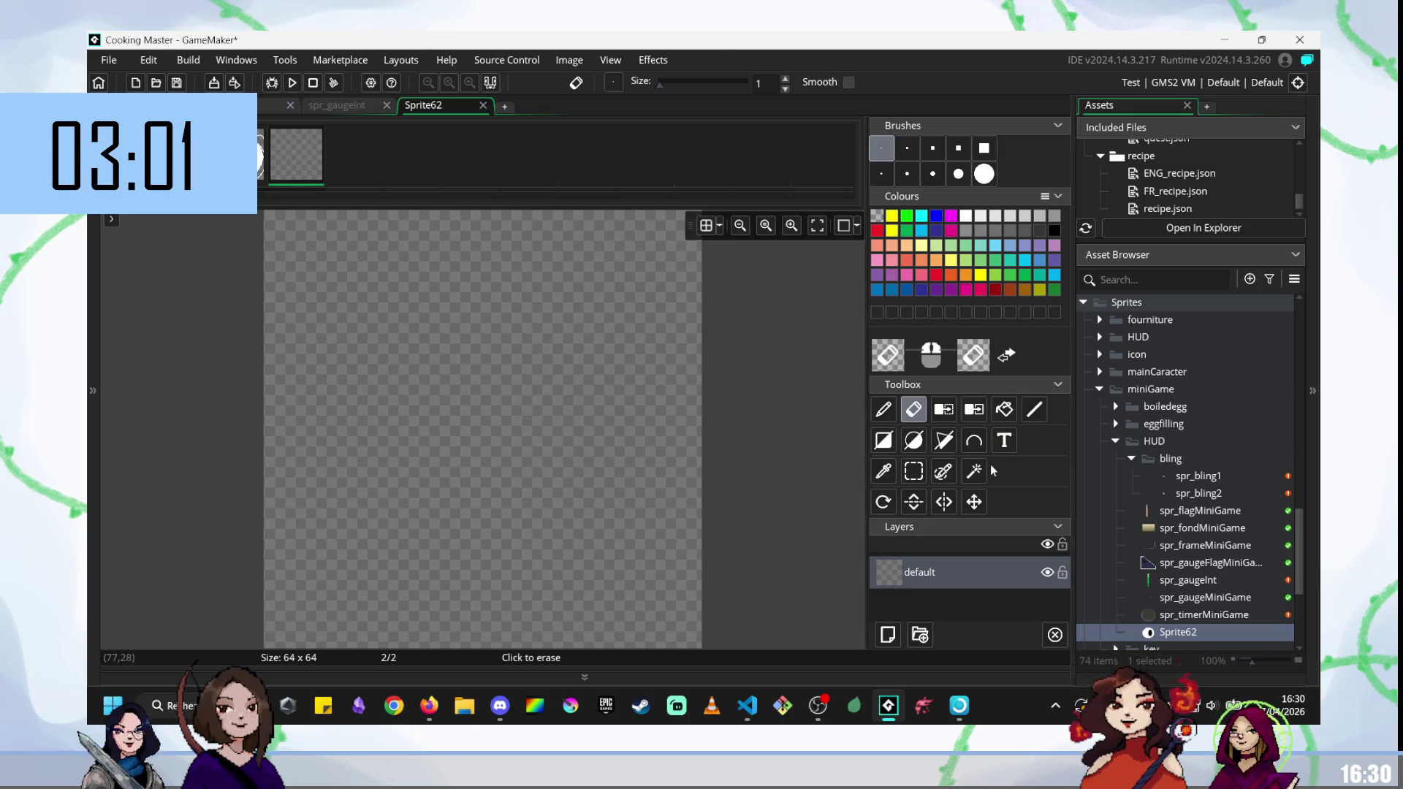
left_click(914, 440)
left_click_drag(309, 267, 720, 629)
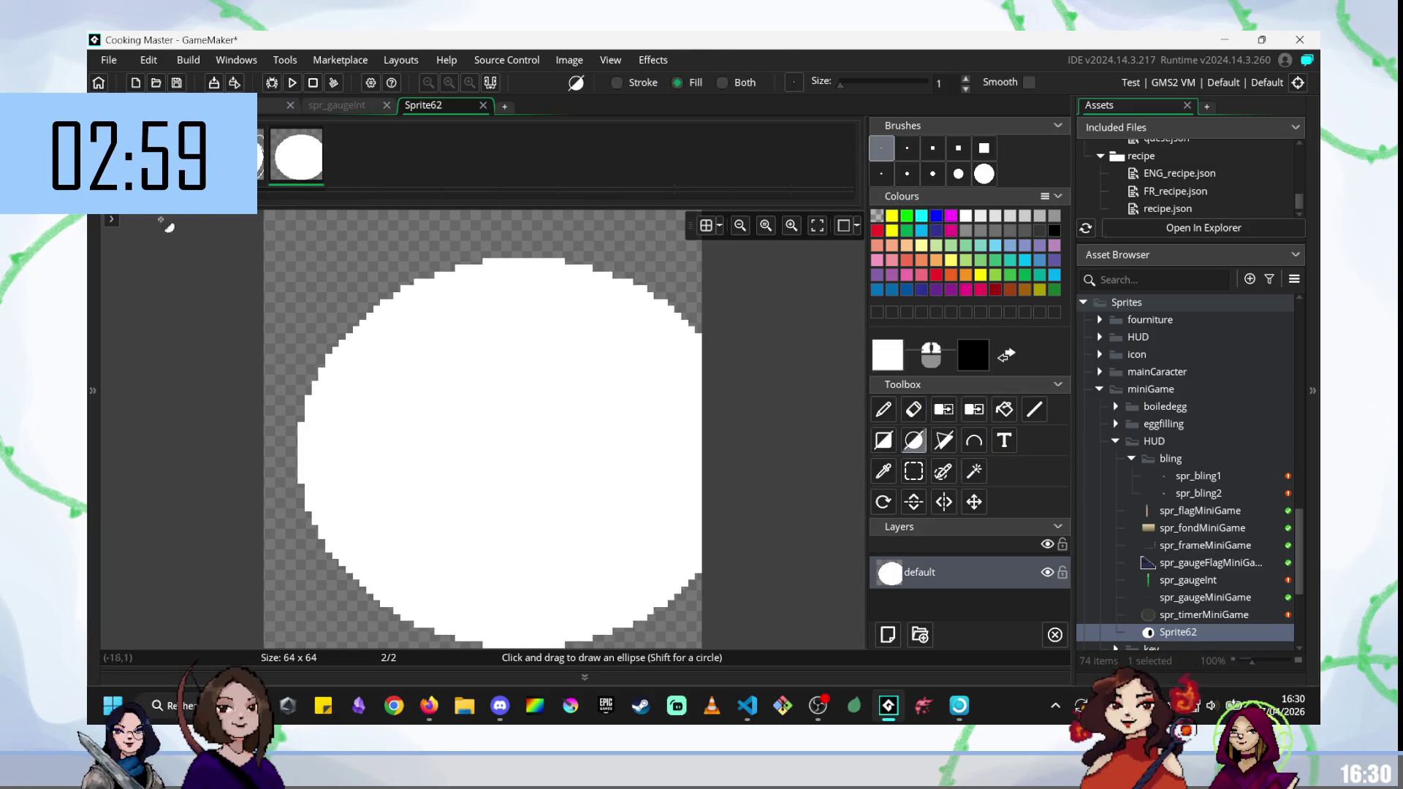
left_click(241, 157)
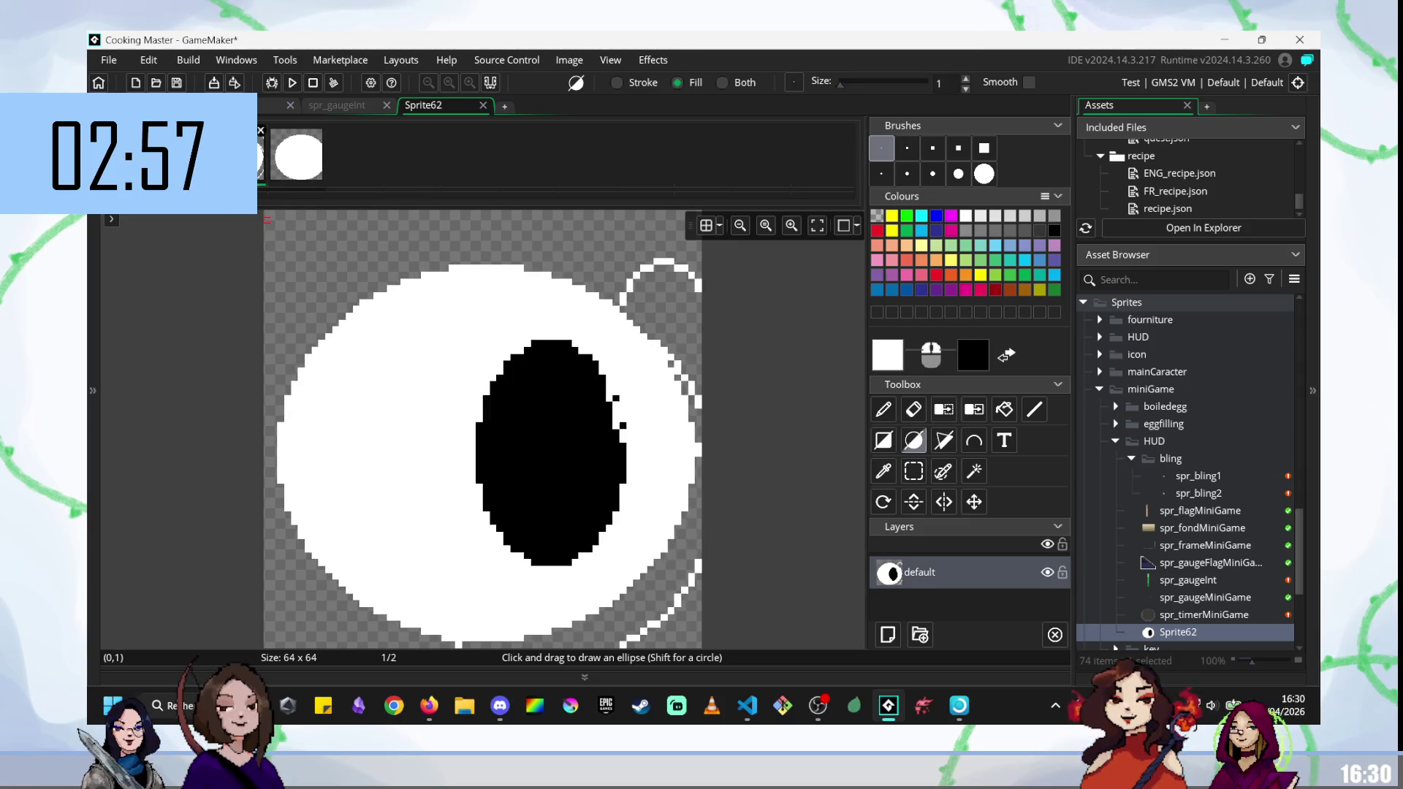
left_click(483, 105)
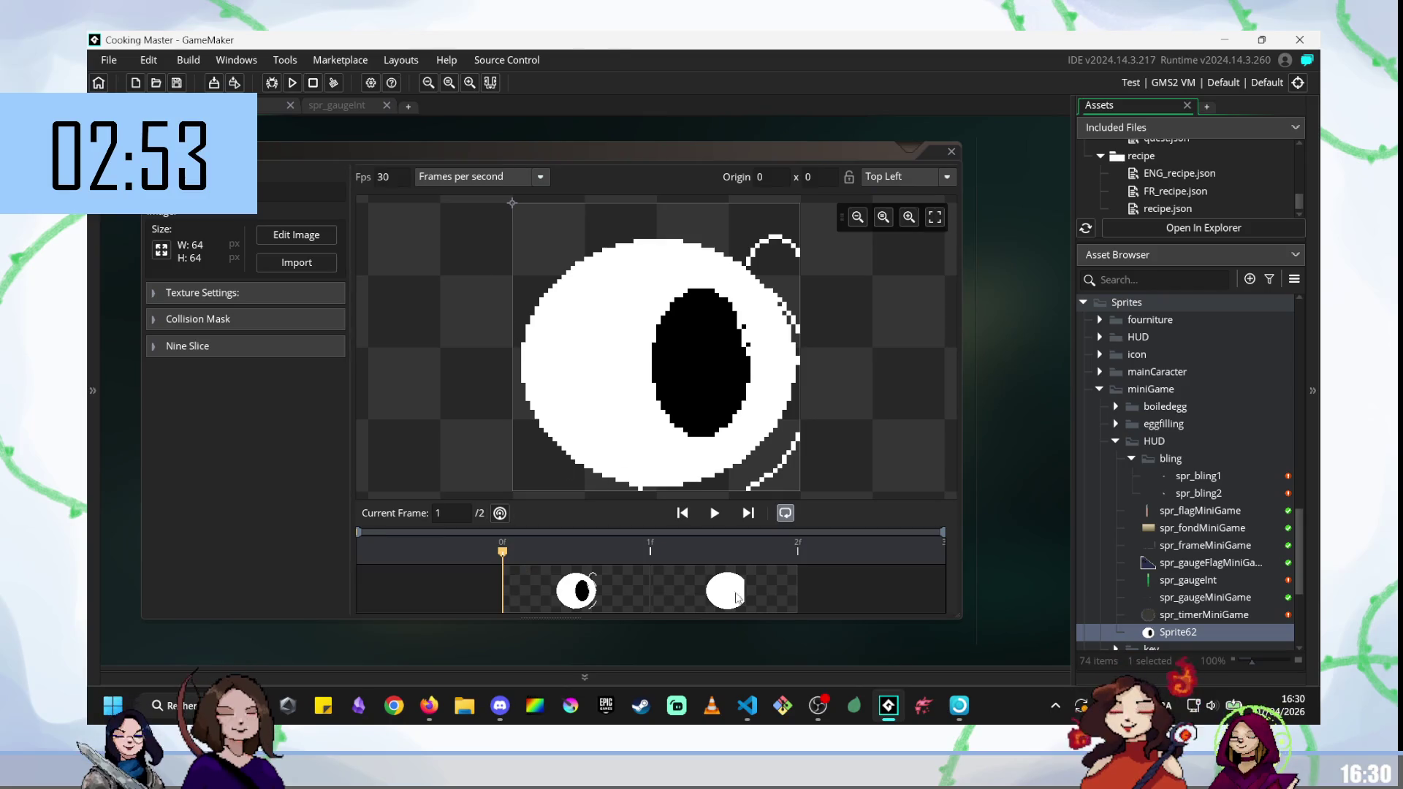
Preview Sprite62's two-frame animation, then delete Sprite62 from the Asset Browser.
left_click(715, 514)
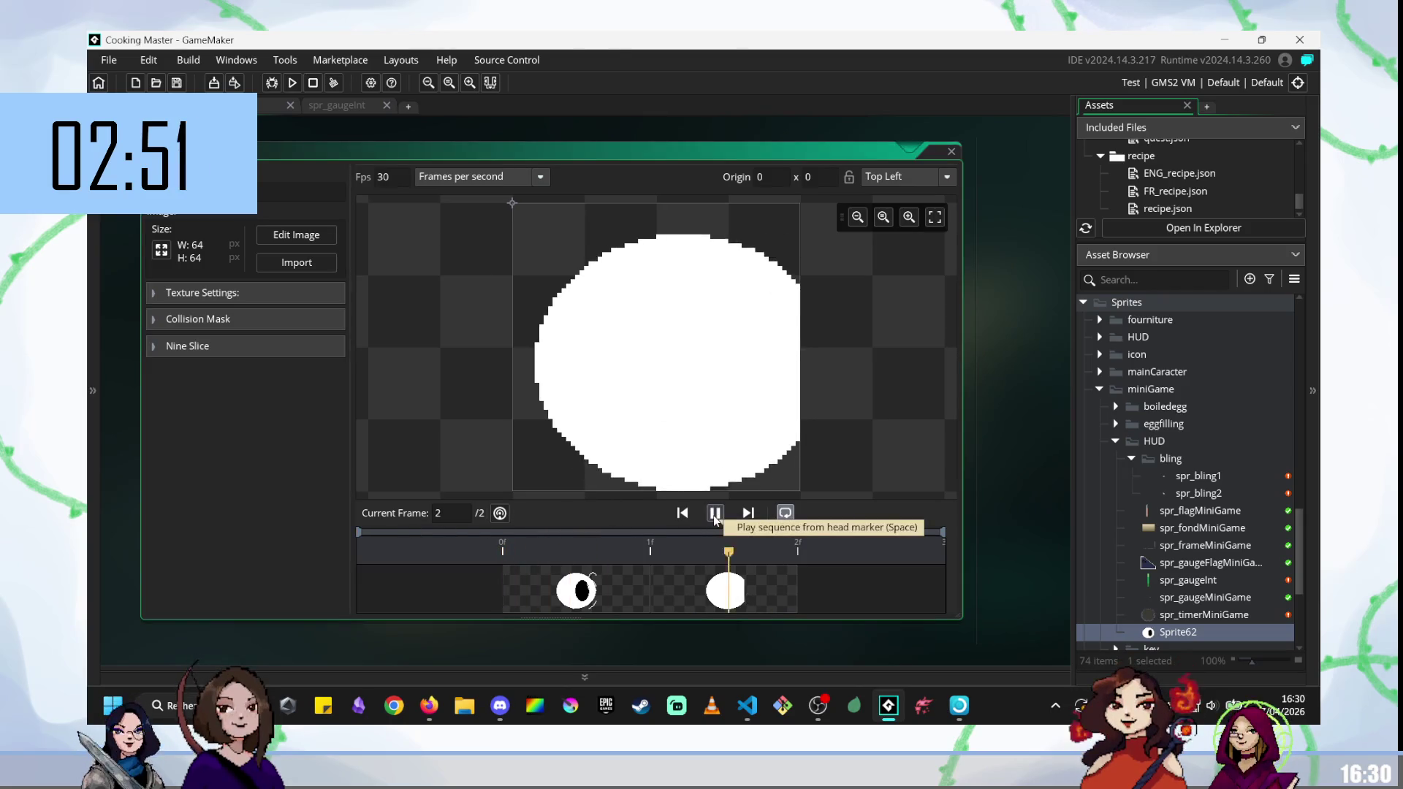
left_click(715, 513)
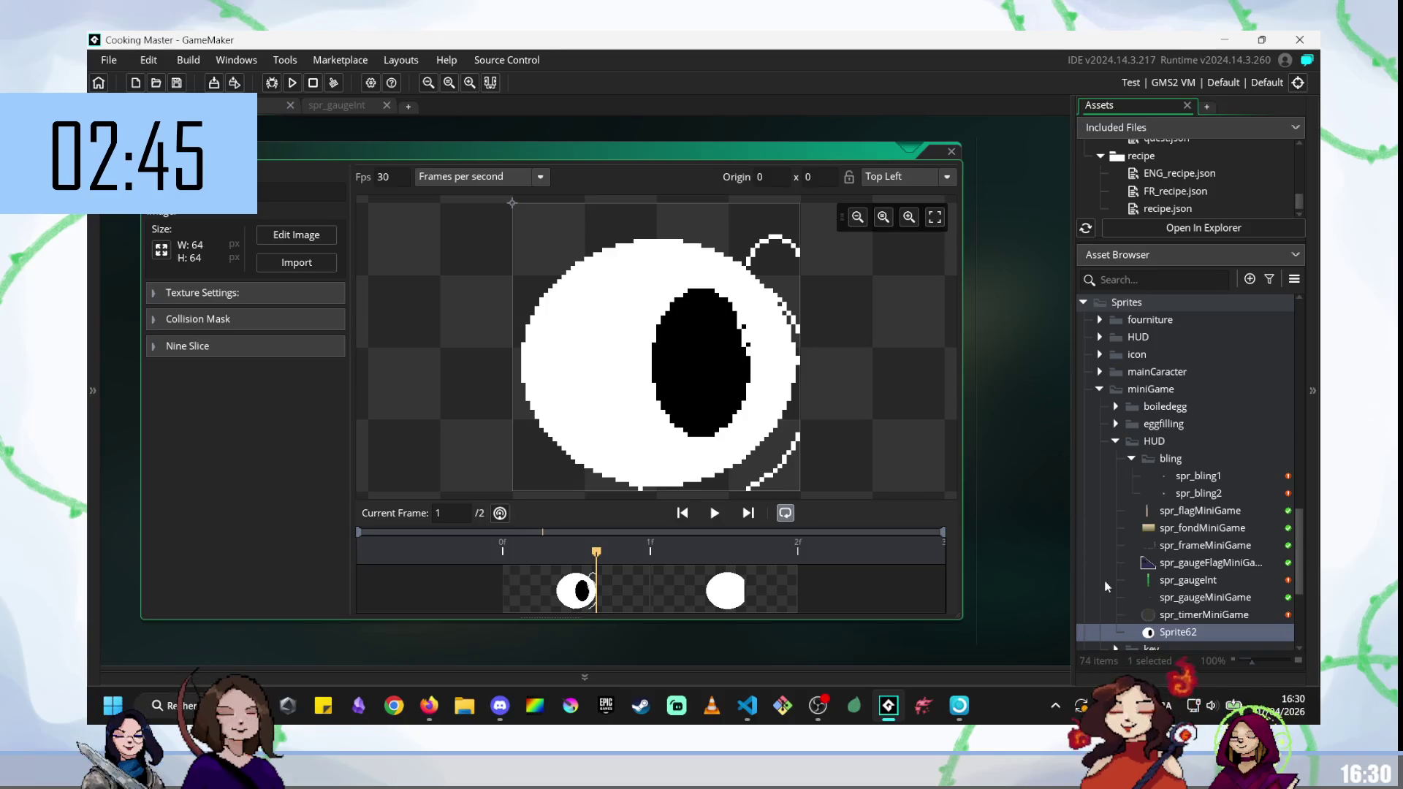
right_click(1186, 635)
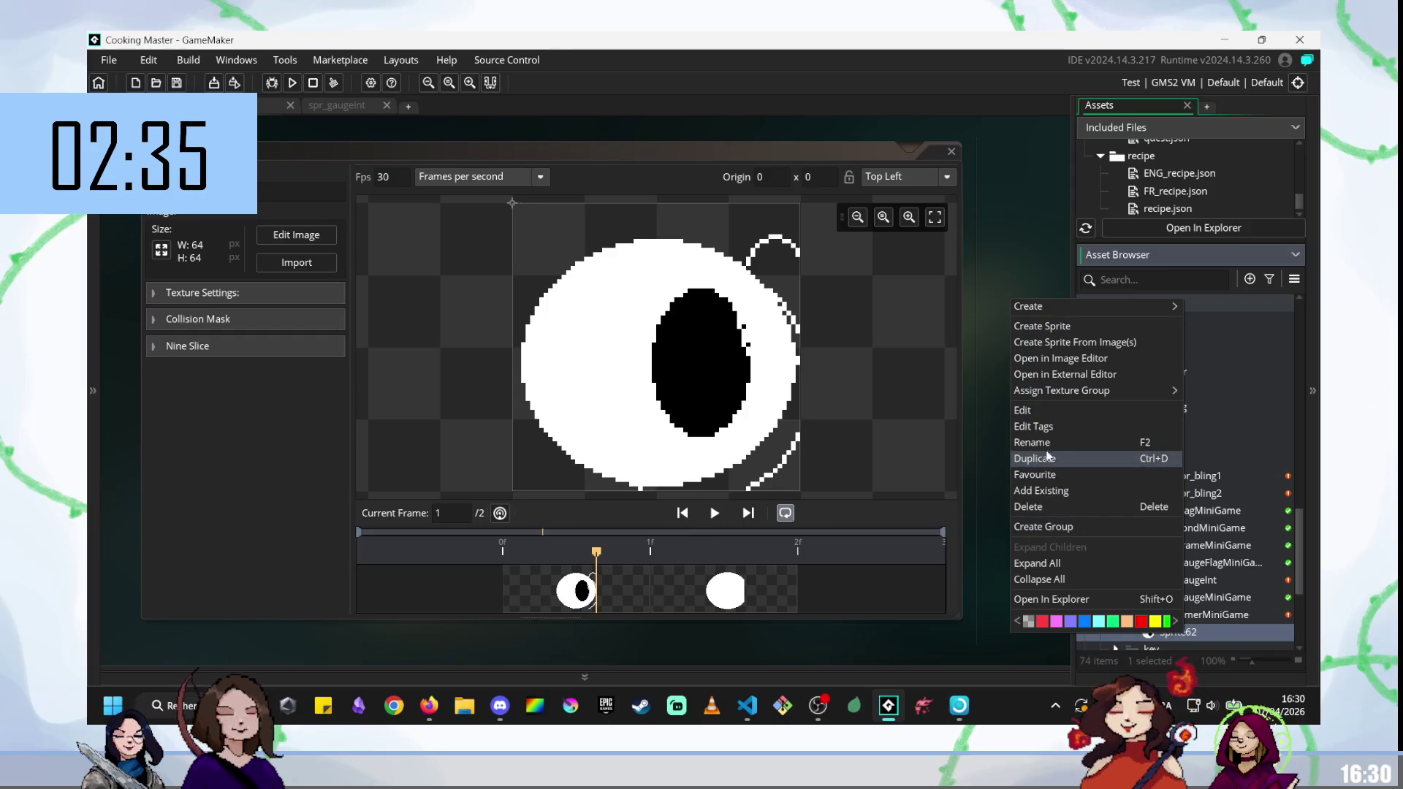
left_click(1038, 506)
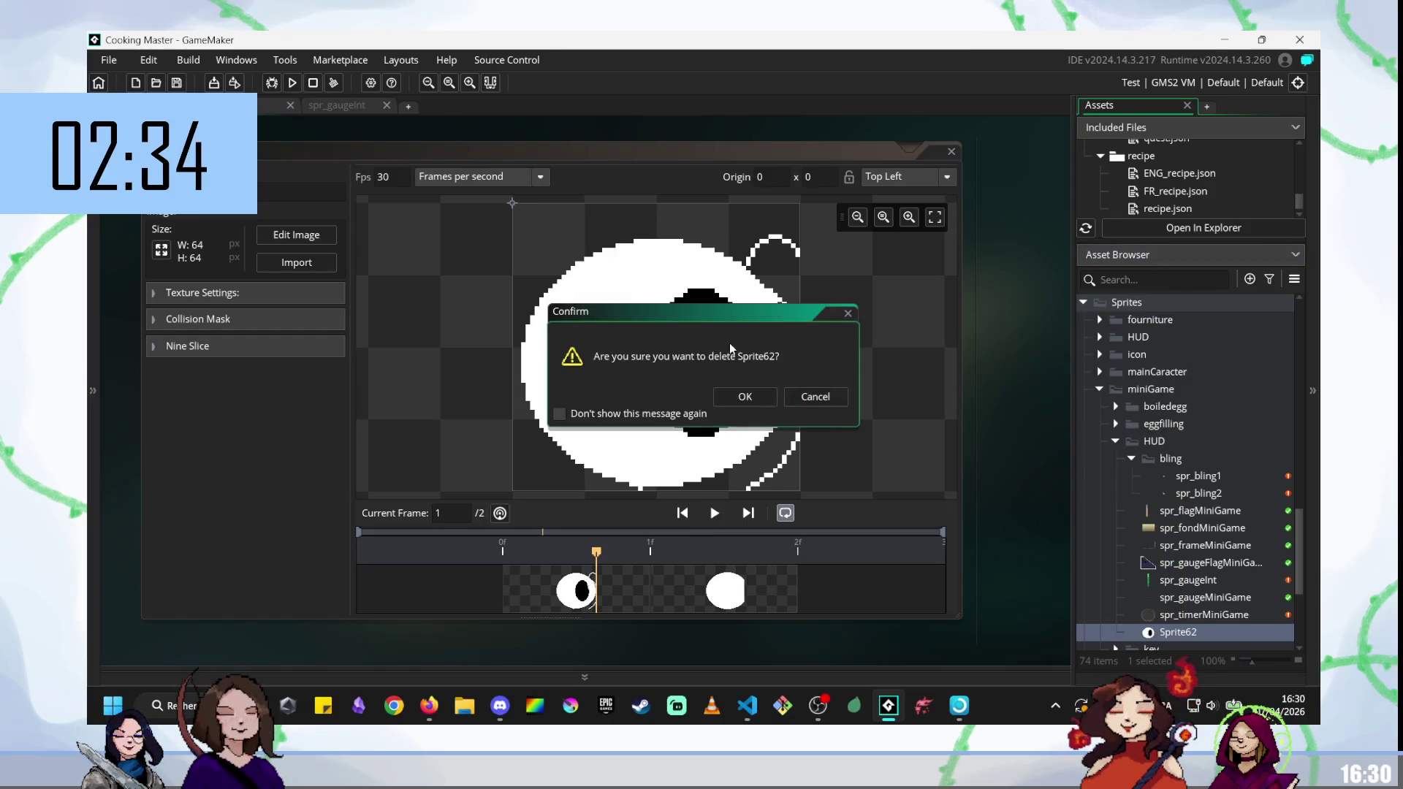
left_click(756, 402)
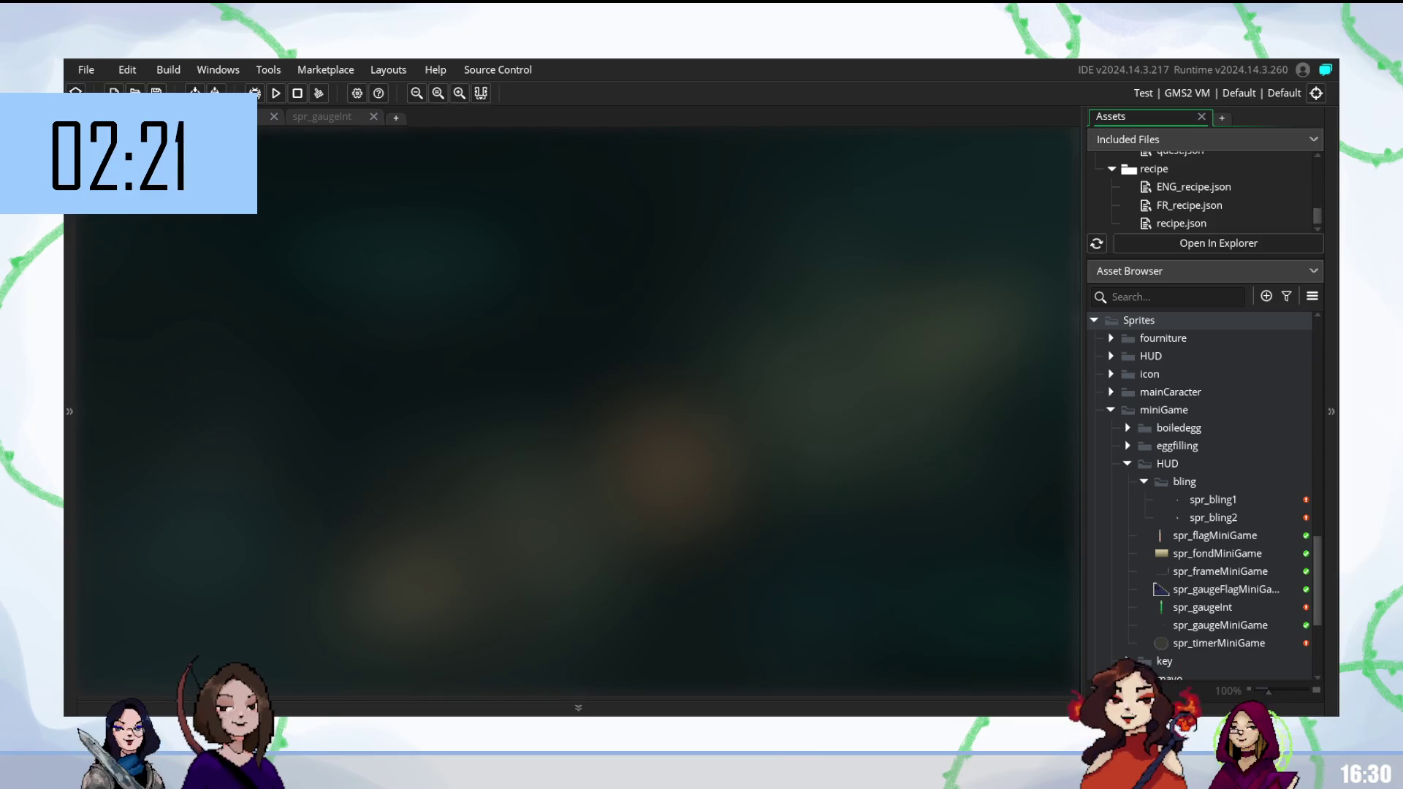
Open scr_drawGaugeMiniGame from Scripts > minigame > drawUI and move to a lower line.
scroll(1125, 440, "up", 3)
scroll(1125, 528, "up", 7)
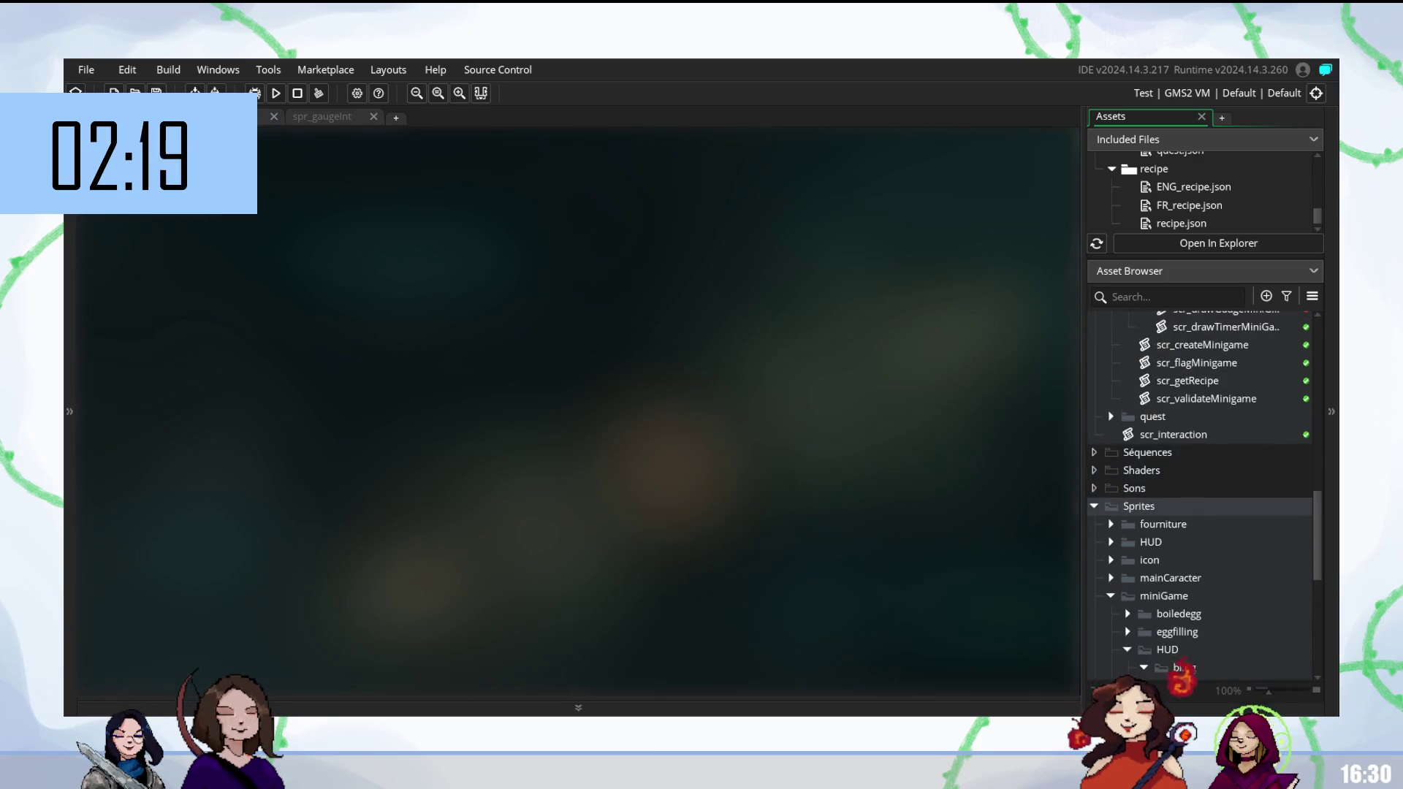
scroll(1225, 482, "down", 1)
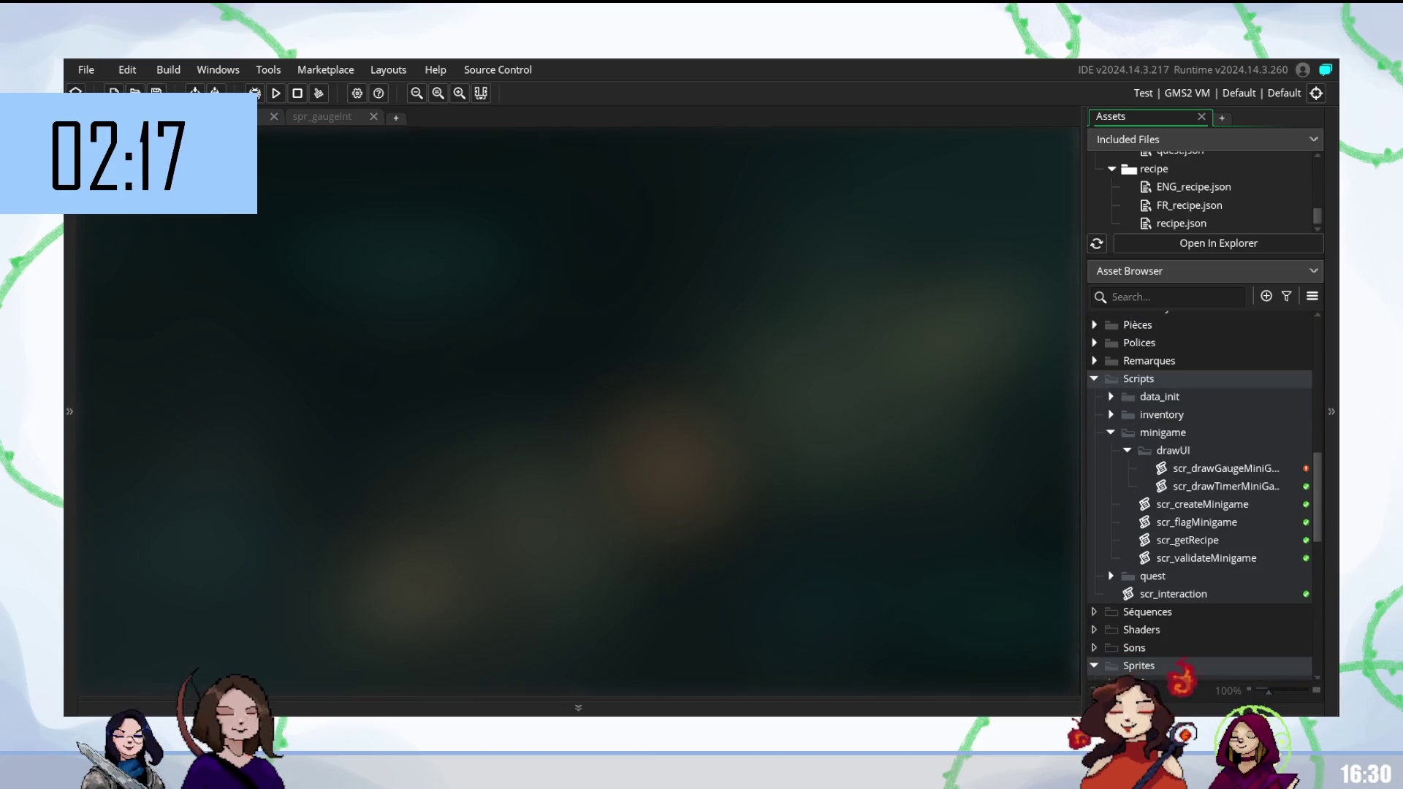
double_click(1226, 468)
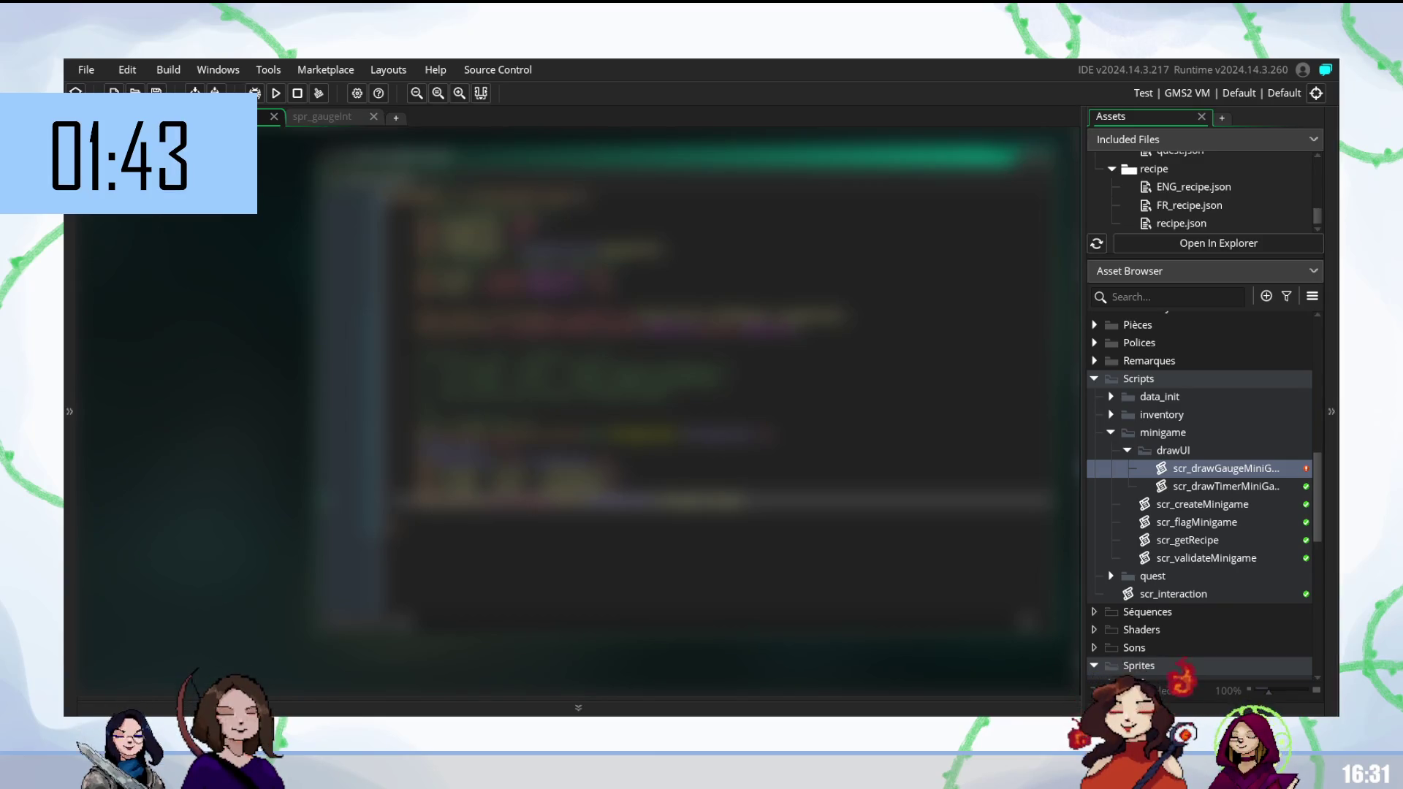
left_click(439, 519)
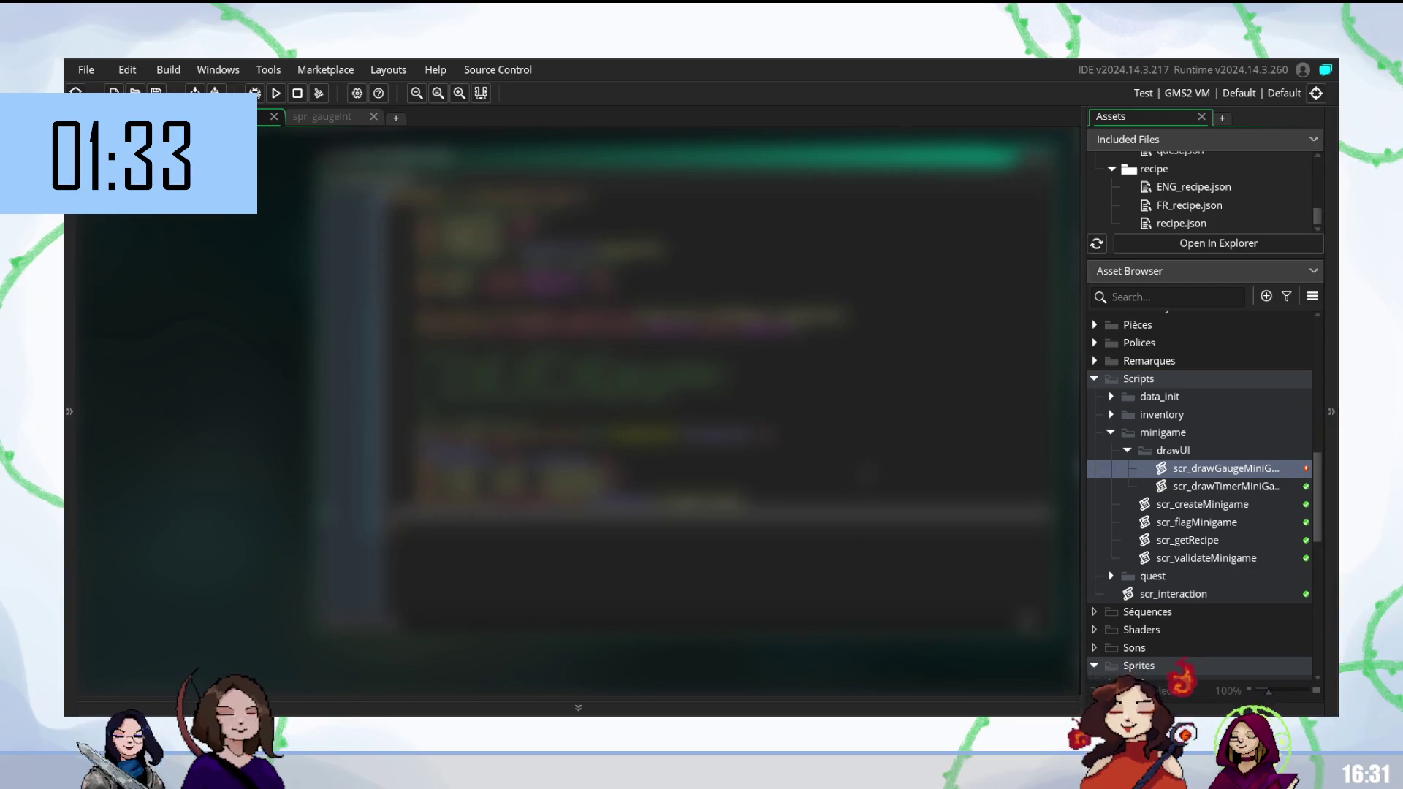
left_click(607, 475)
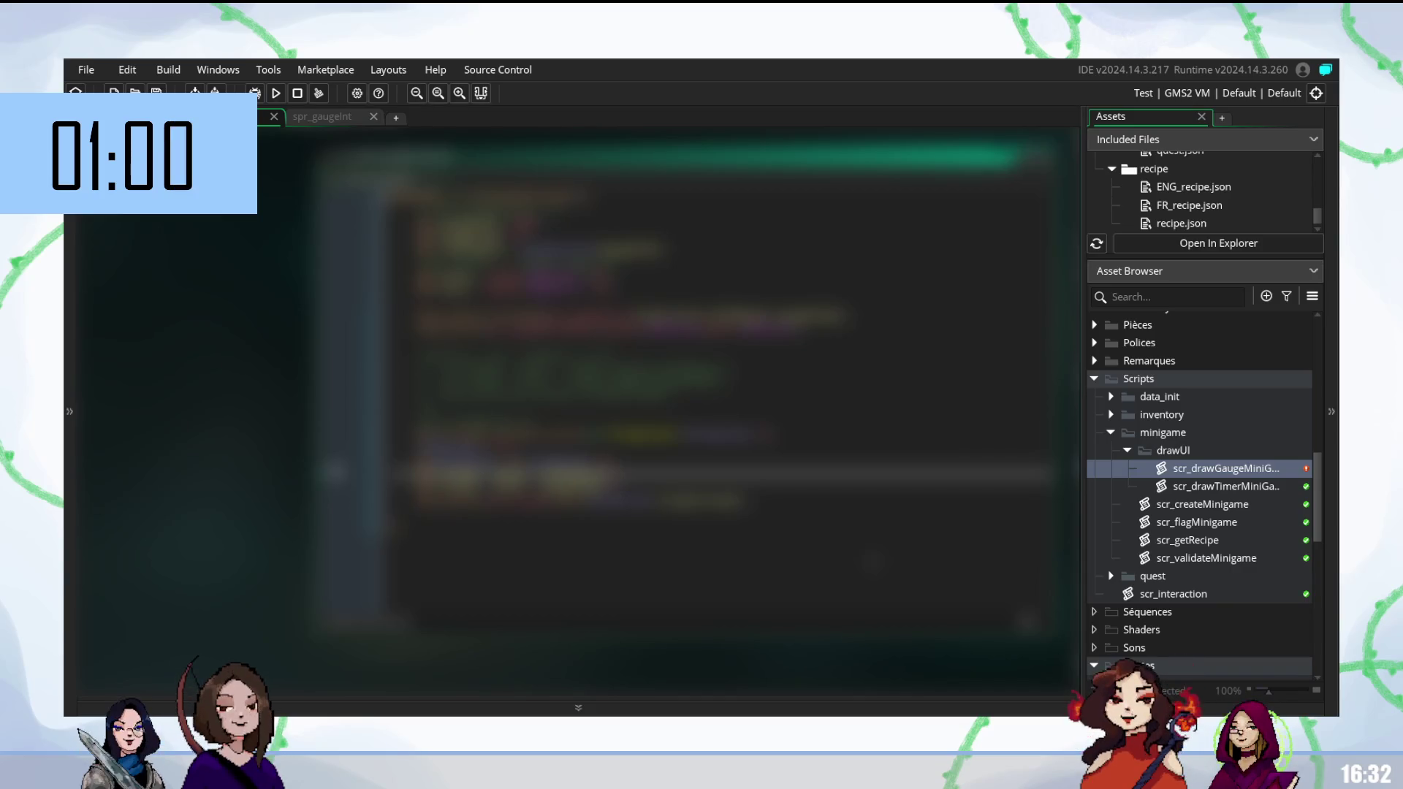
left_click(512, 501)
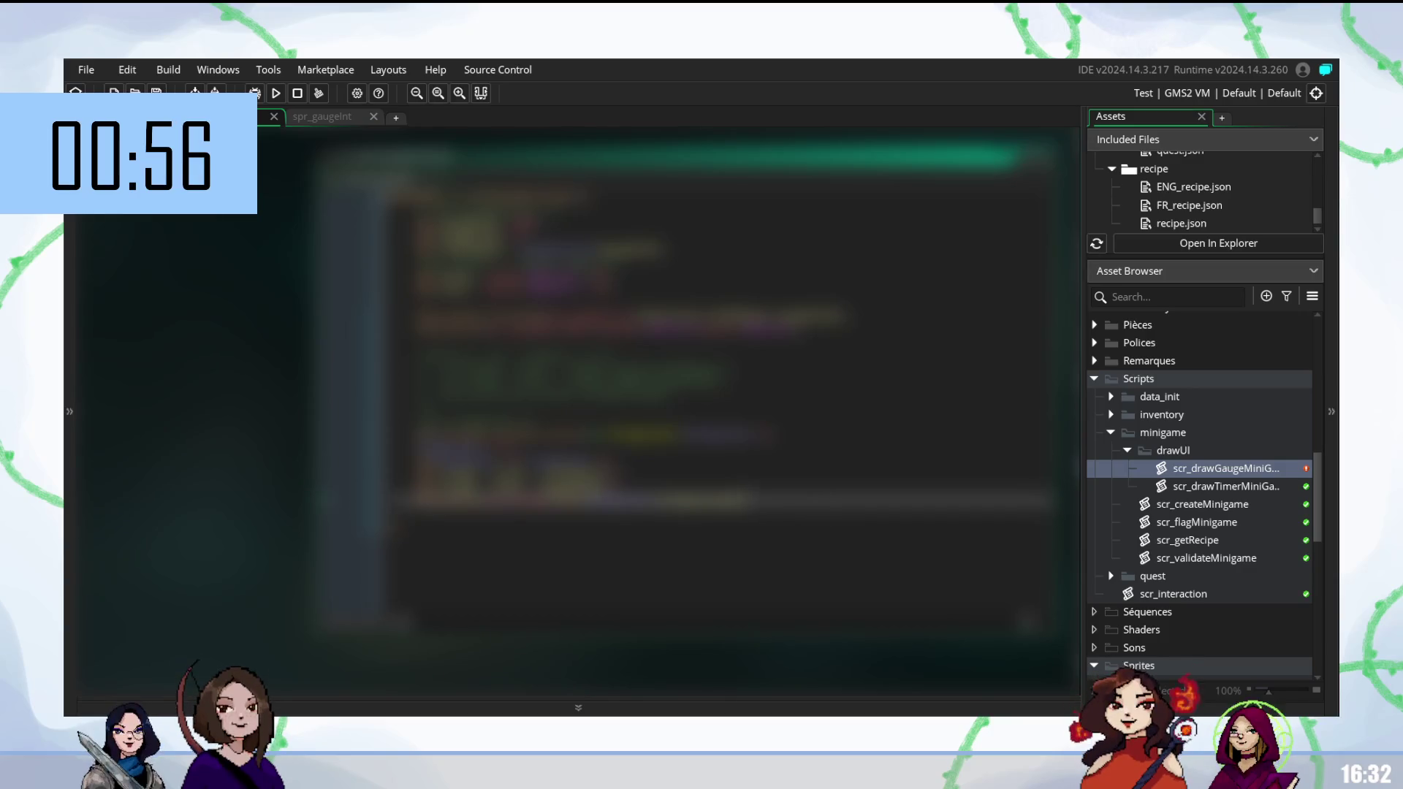
double_click(508, 478)
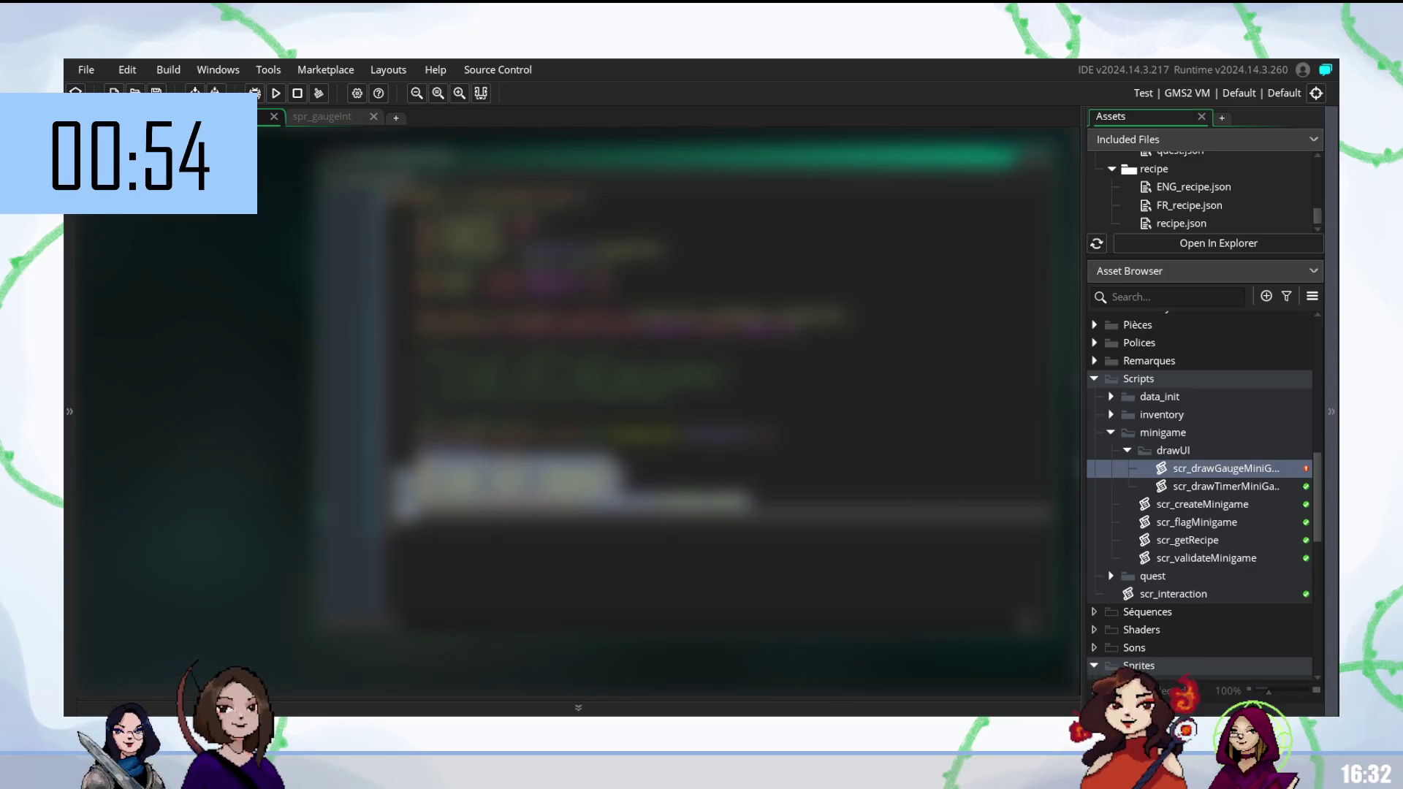
left_click(511, 476)
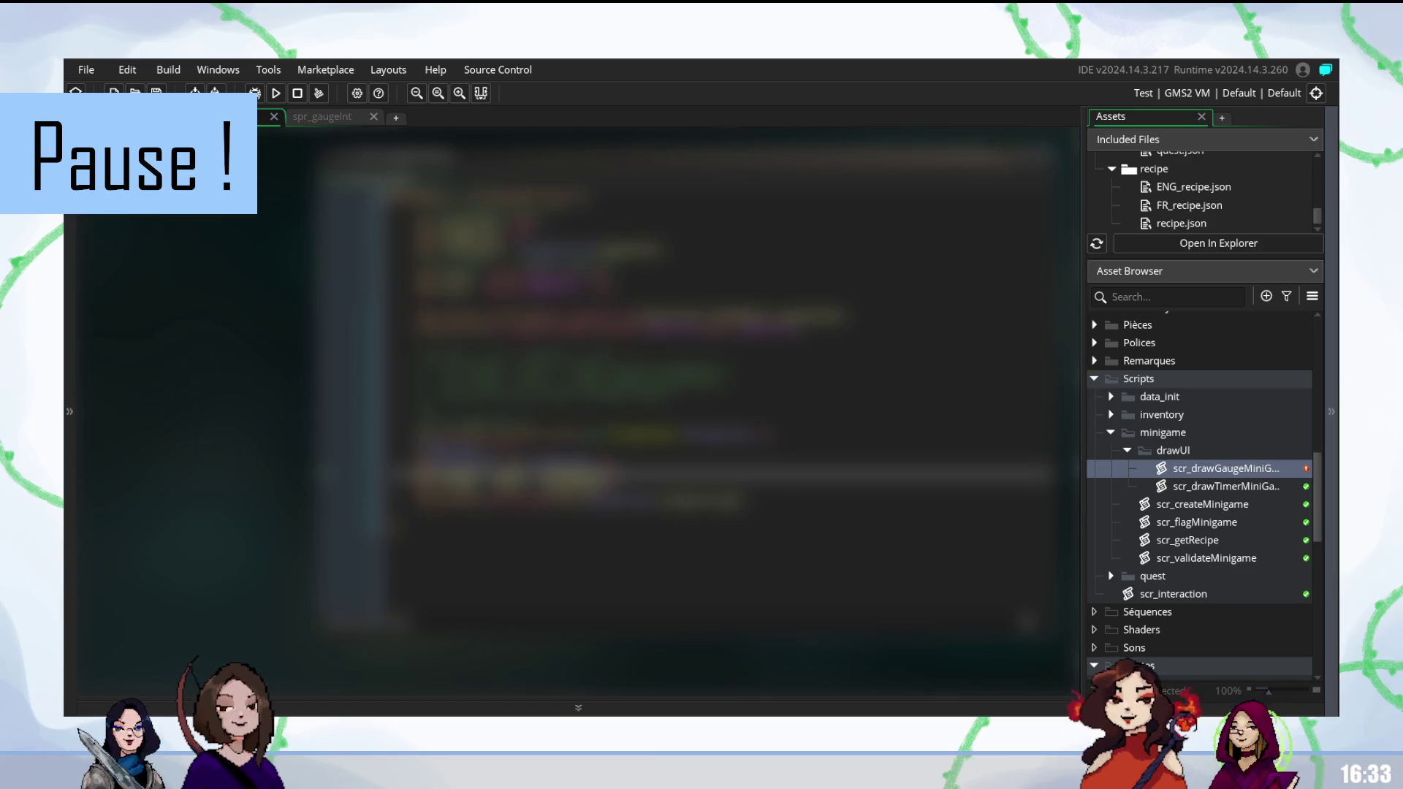
Place the cursor on a later line of the gauge-drawing script.
left_click(511, 514)
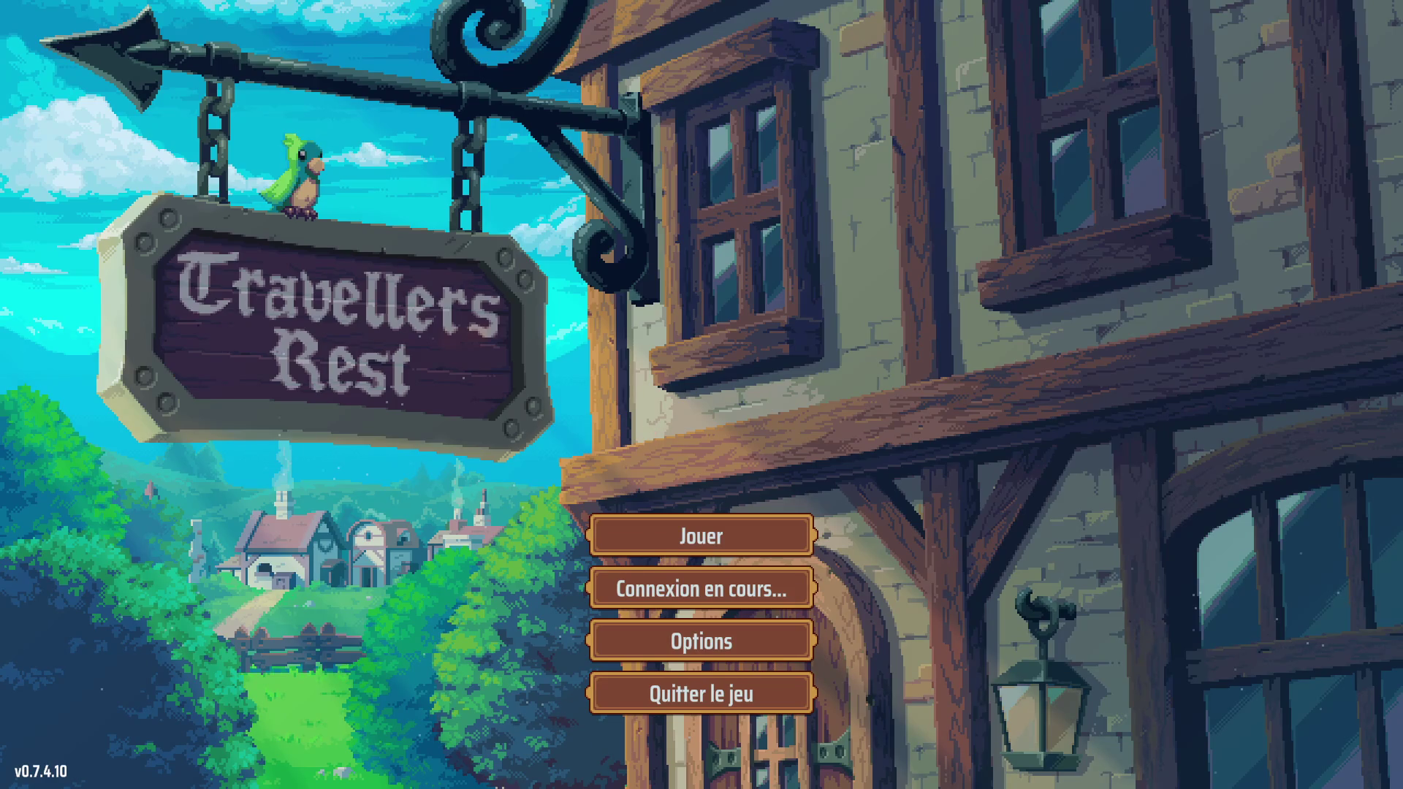
From the title menu, review the Charger save list and load the first save (Jour 1, Mois 1, Année 0).
key("Return")
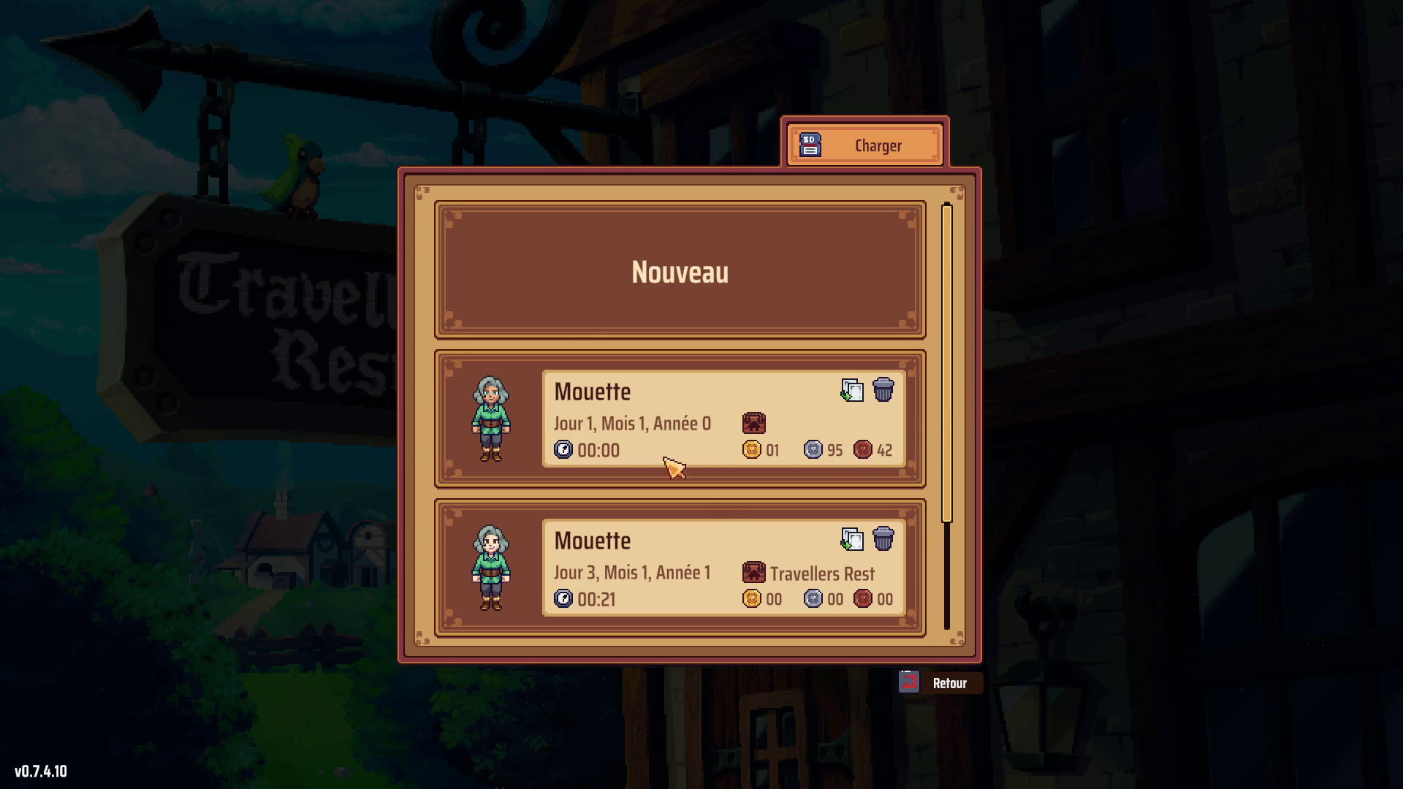
scroll(951, 475, "down", 1)
scroll(961, 483, "down", 1)
scroll(959, 482, "up", 1)
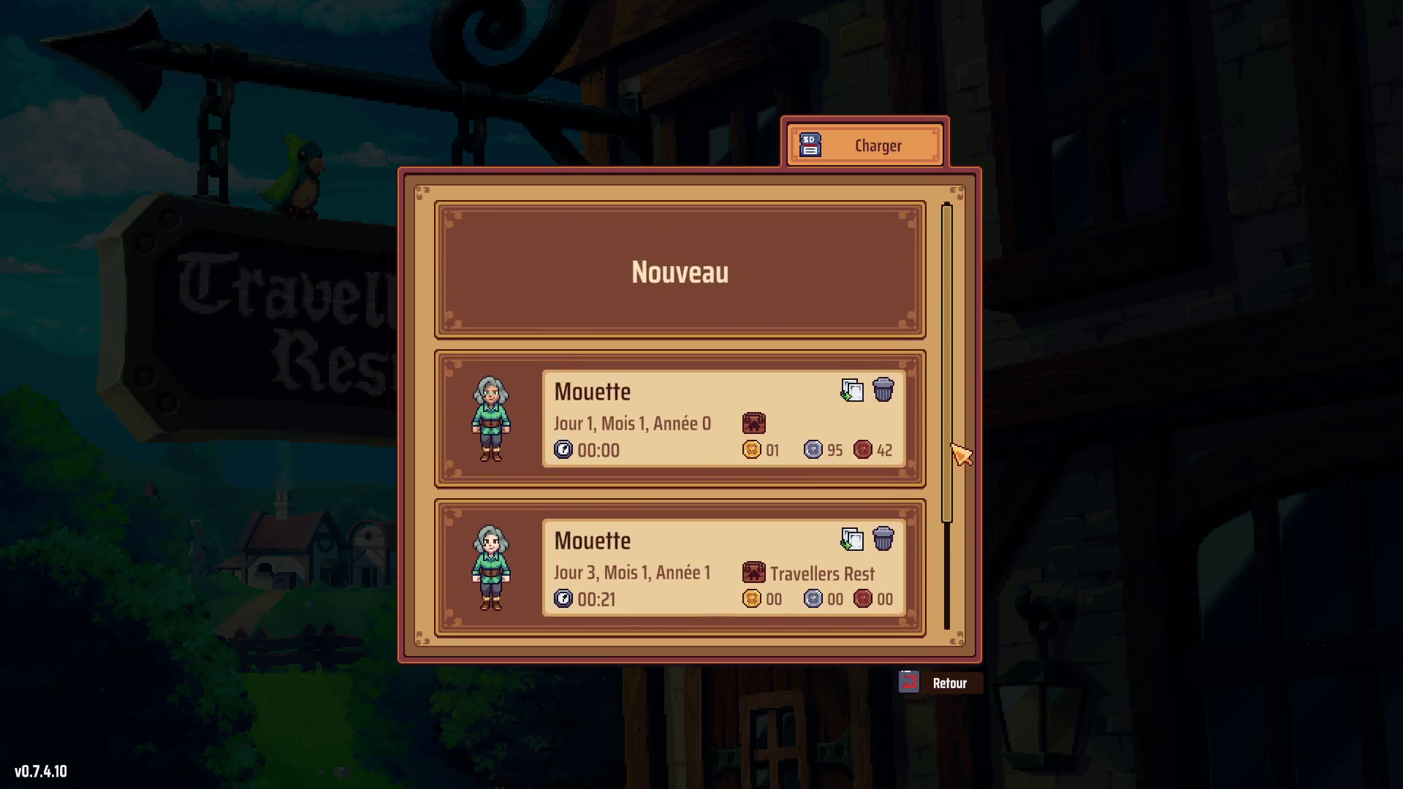
scroll(962, 501, "down", 1)
scroll(961, 512, "down", 1)
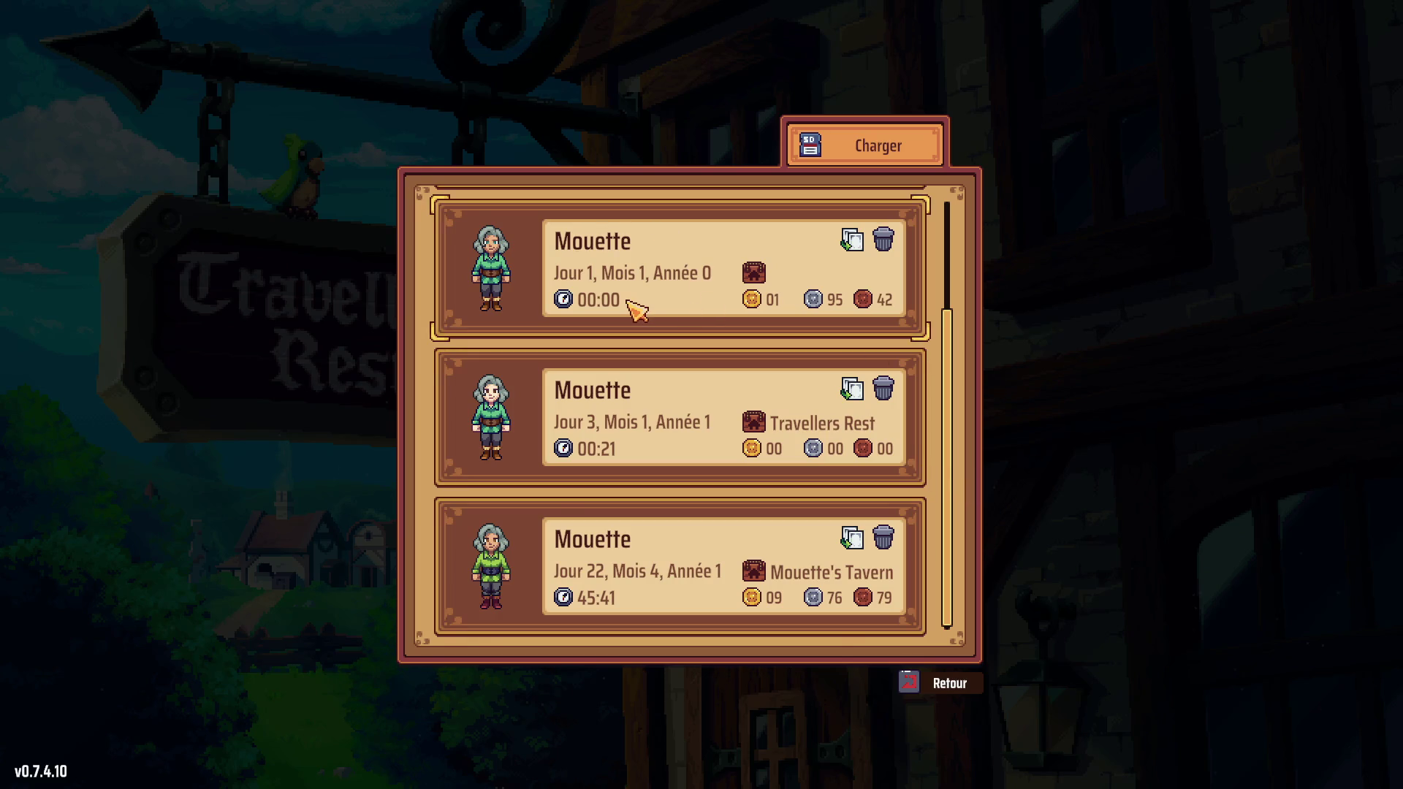
left_click(636, 311)
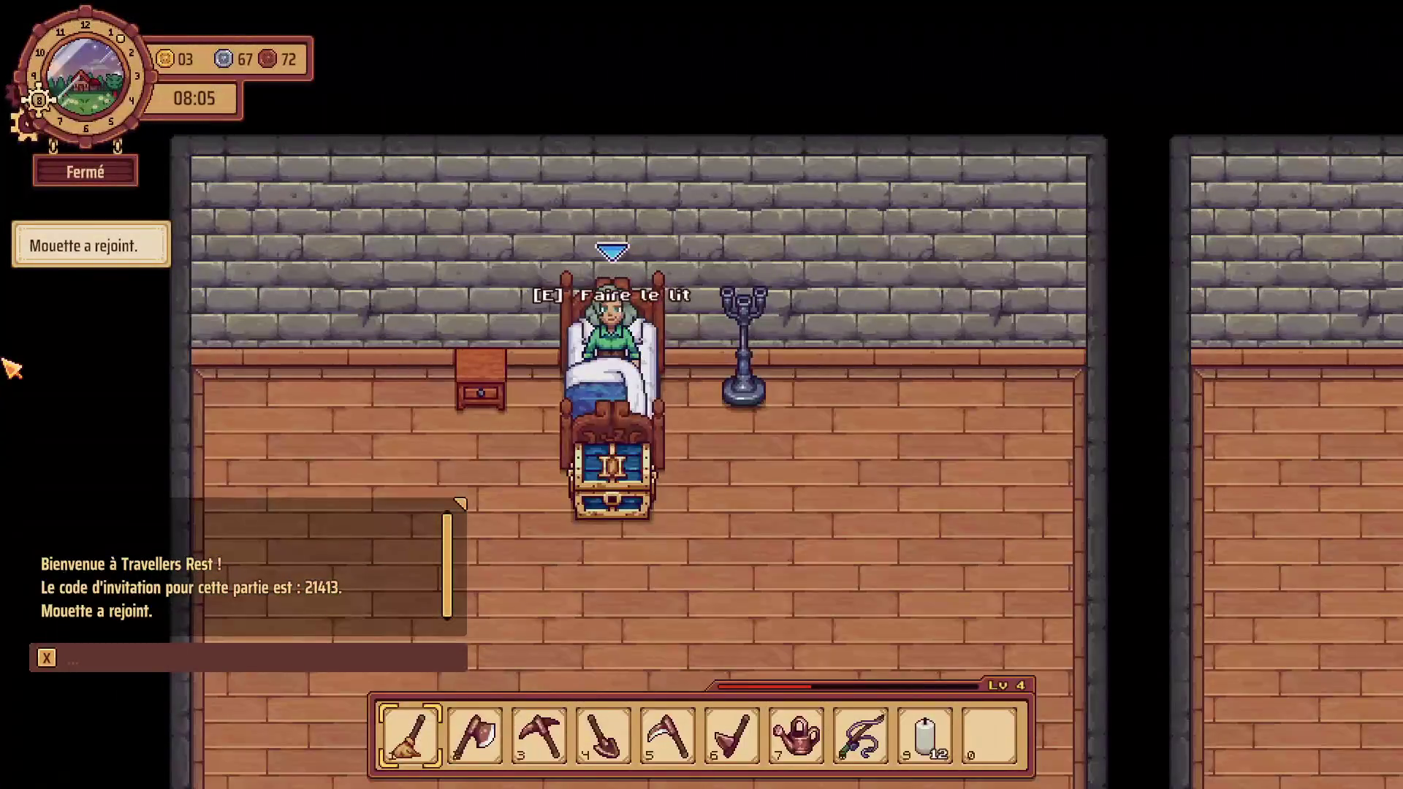
Pause the game once the save has loaded in the bedroom at 08:05.
key("Escape")
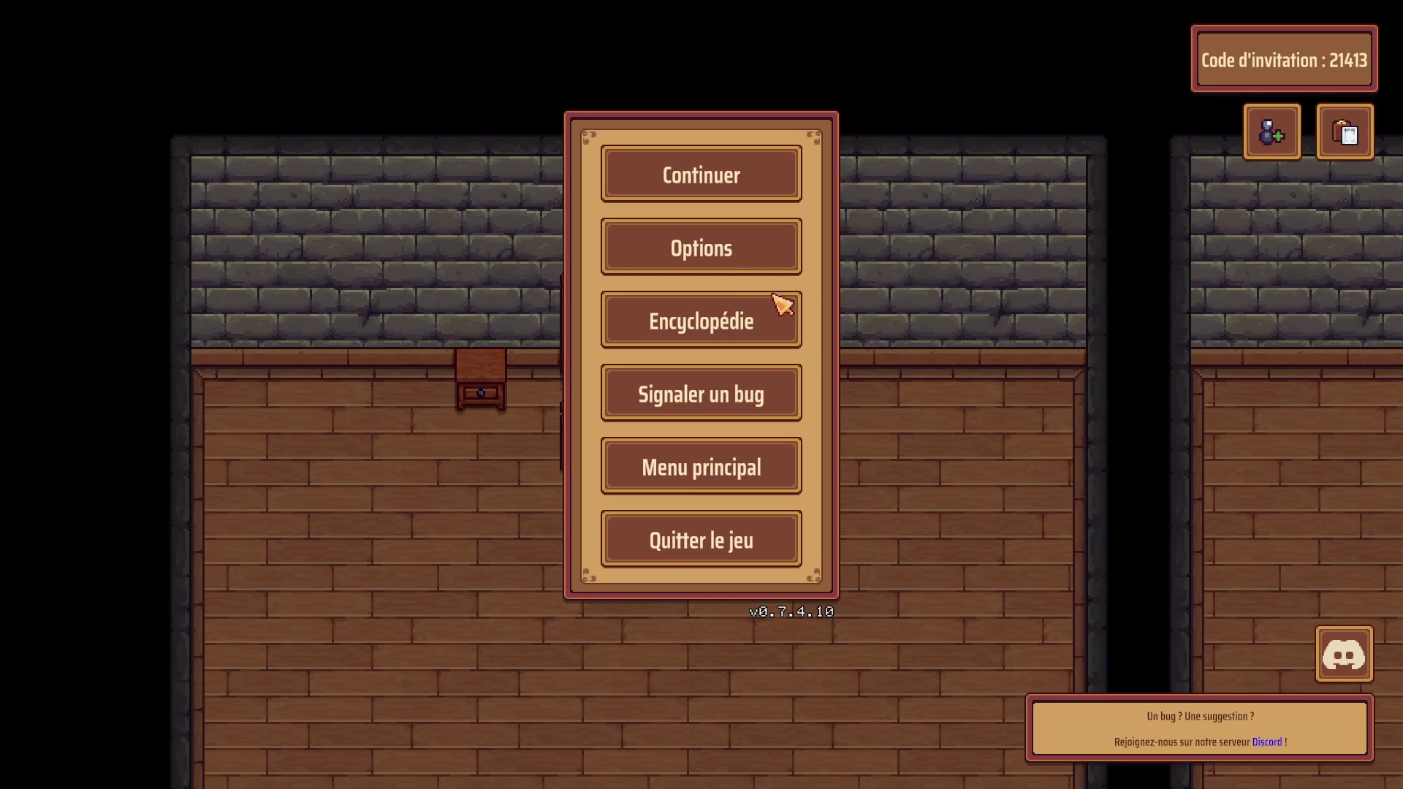
Set the music volume to 20 in the sound options and resume play.
left_click(727, 255)
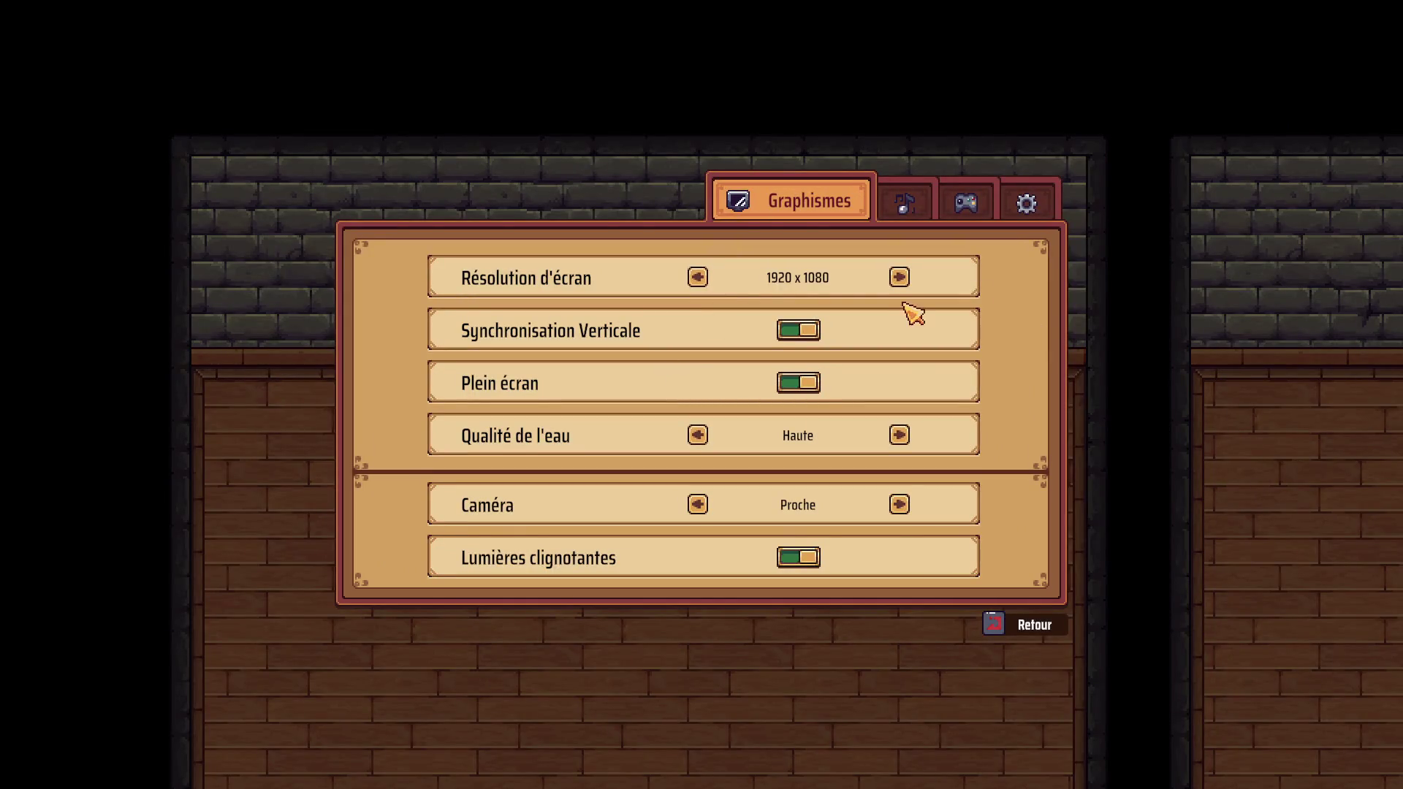
left_click(910, 212)
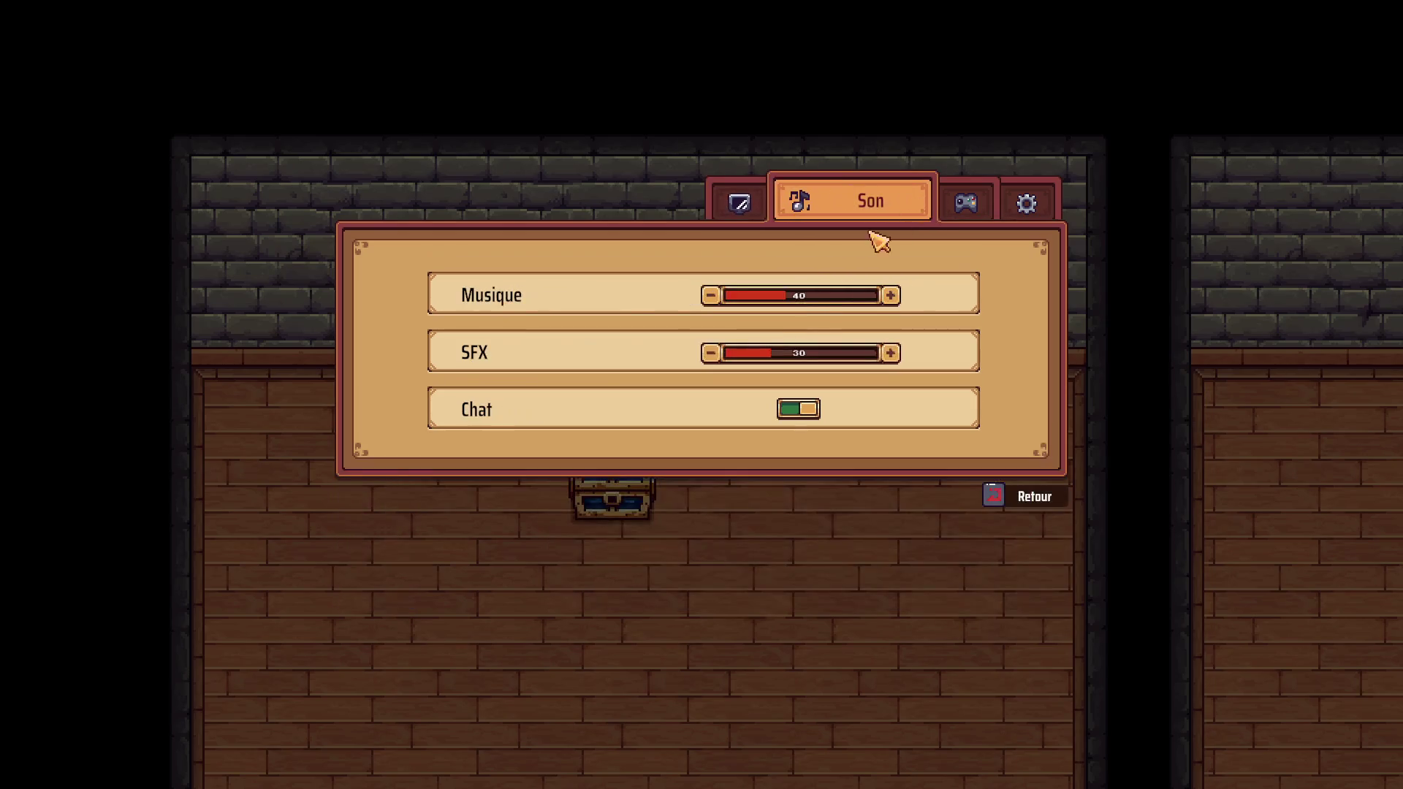
left_click(713, 297)
left_click(714, 296)
left_click(713, 296)
left_click(890, 297)
left_click(1005, 502)
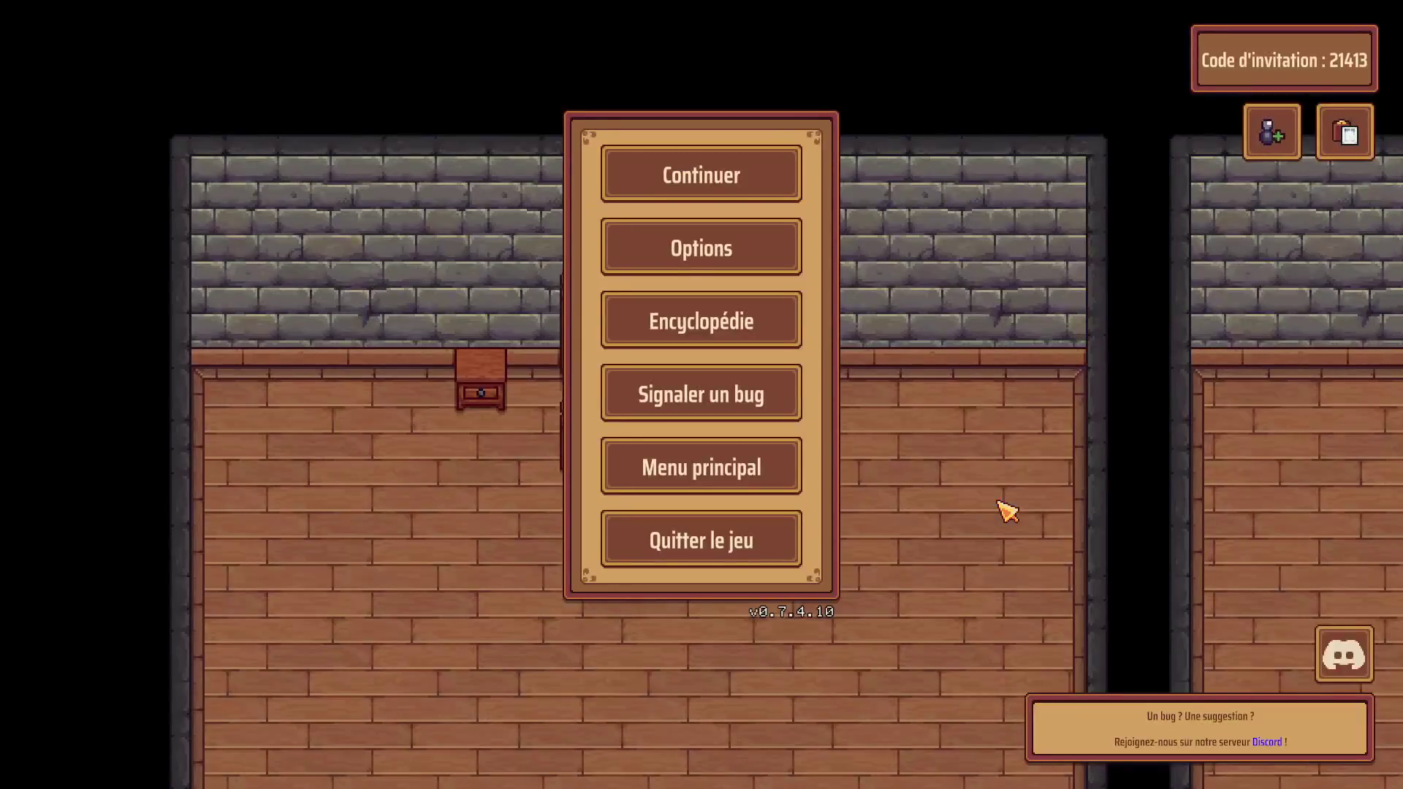
left_click(757, 191)
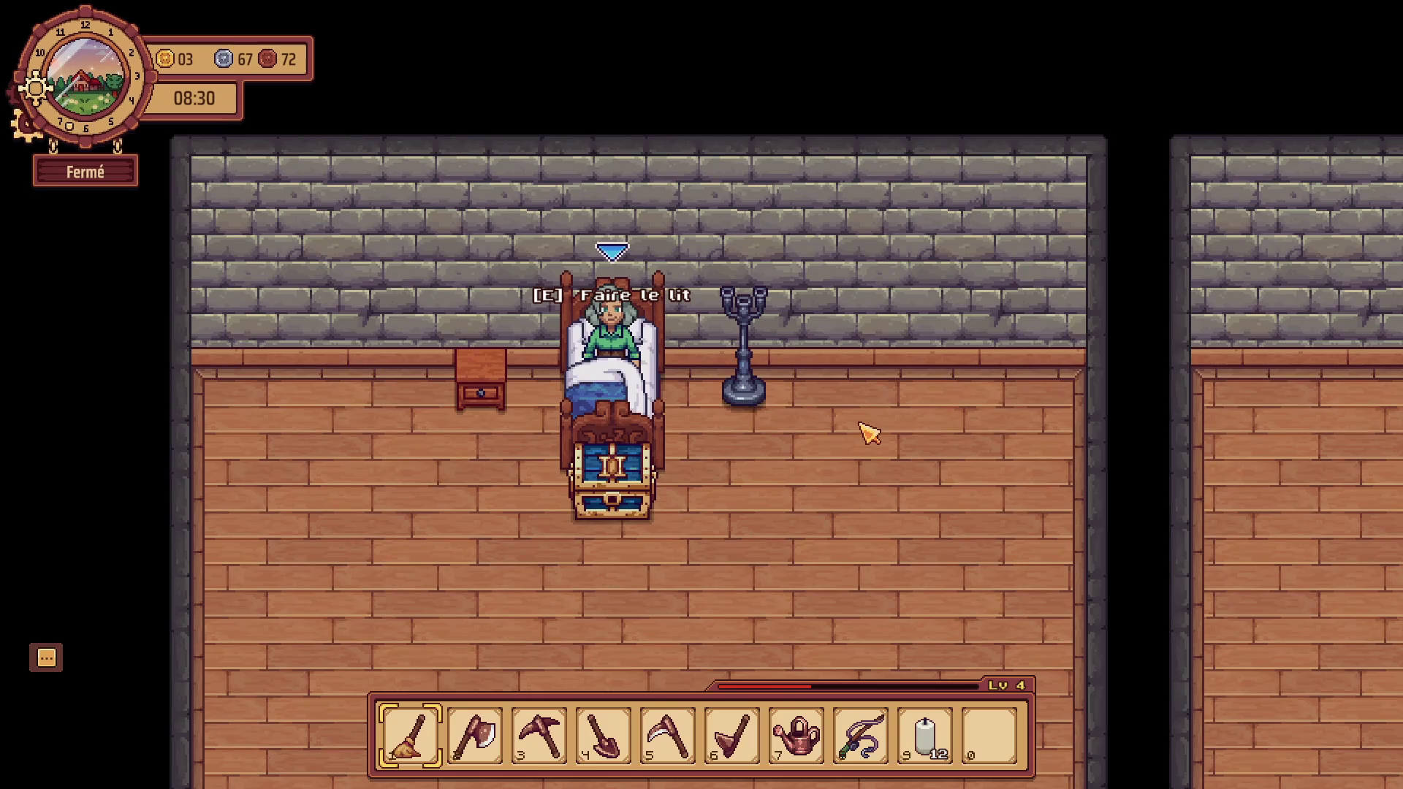
Make the bed and walk around to the bedroom's storage chest.
key("e")
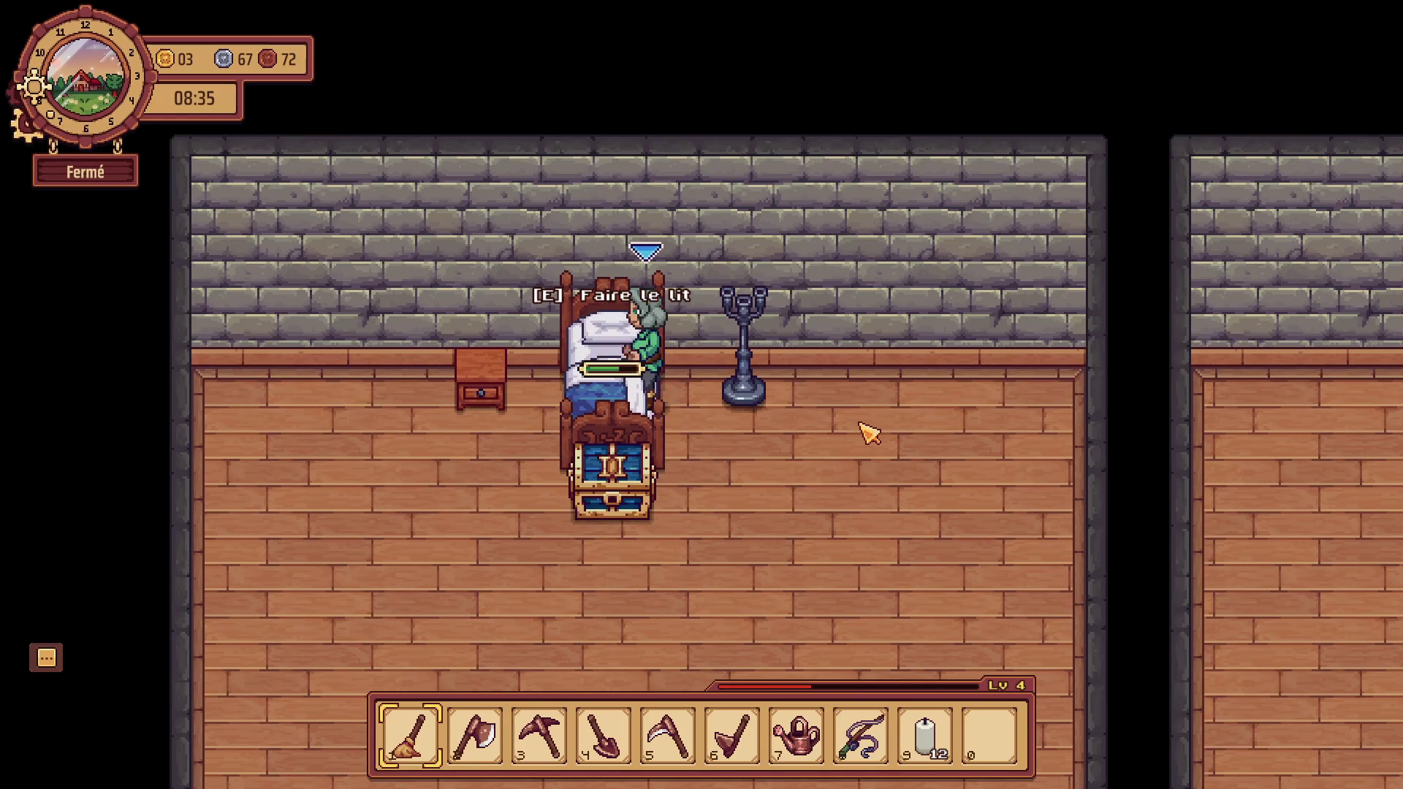
key("d")
key("s")
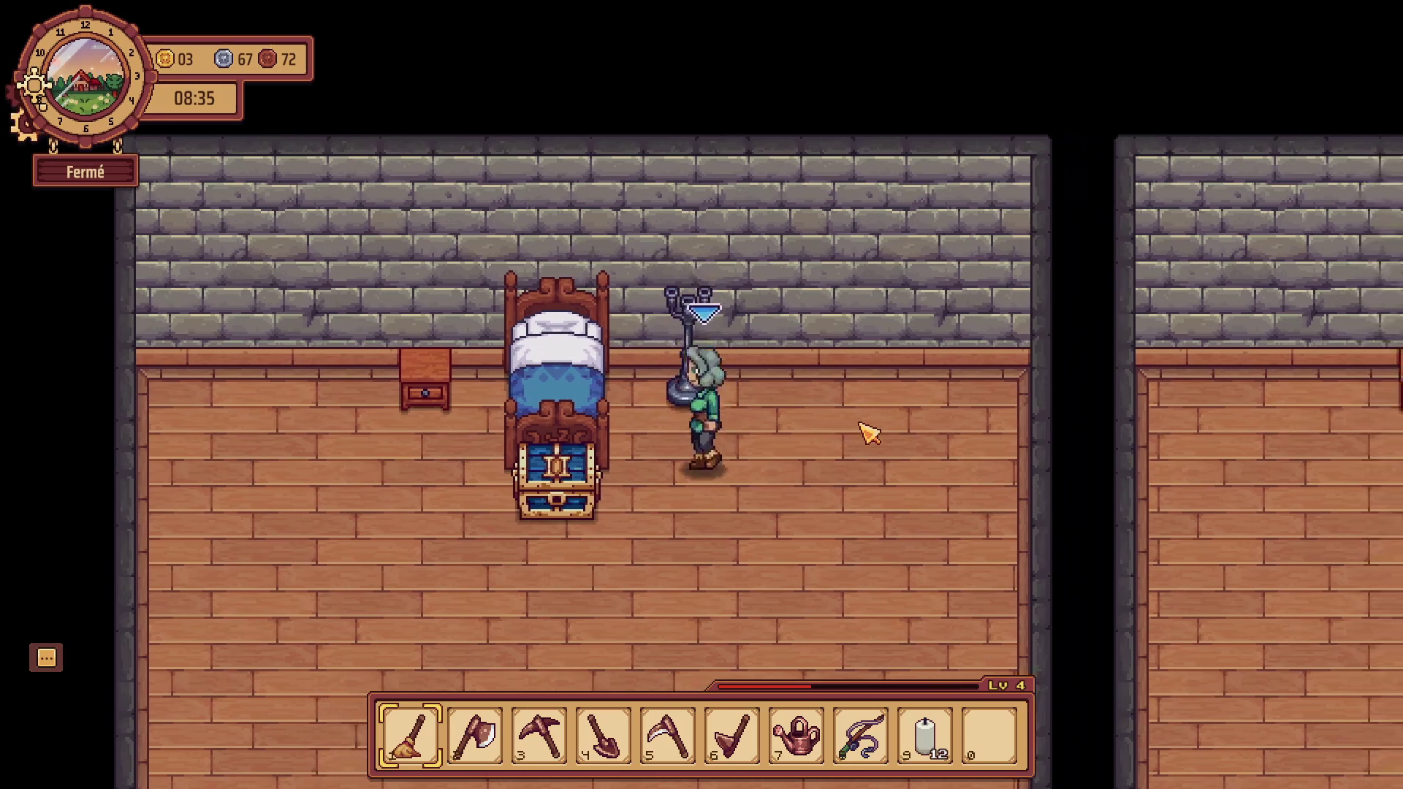
key("s")
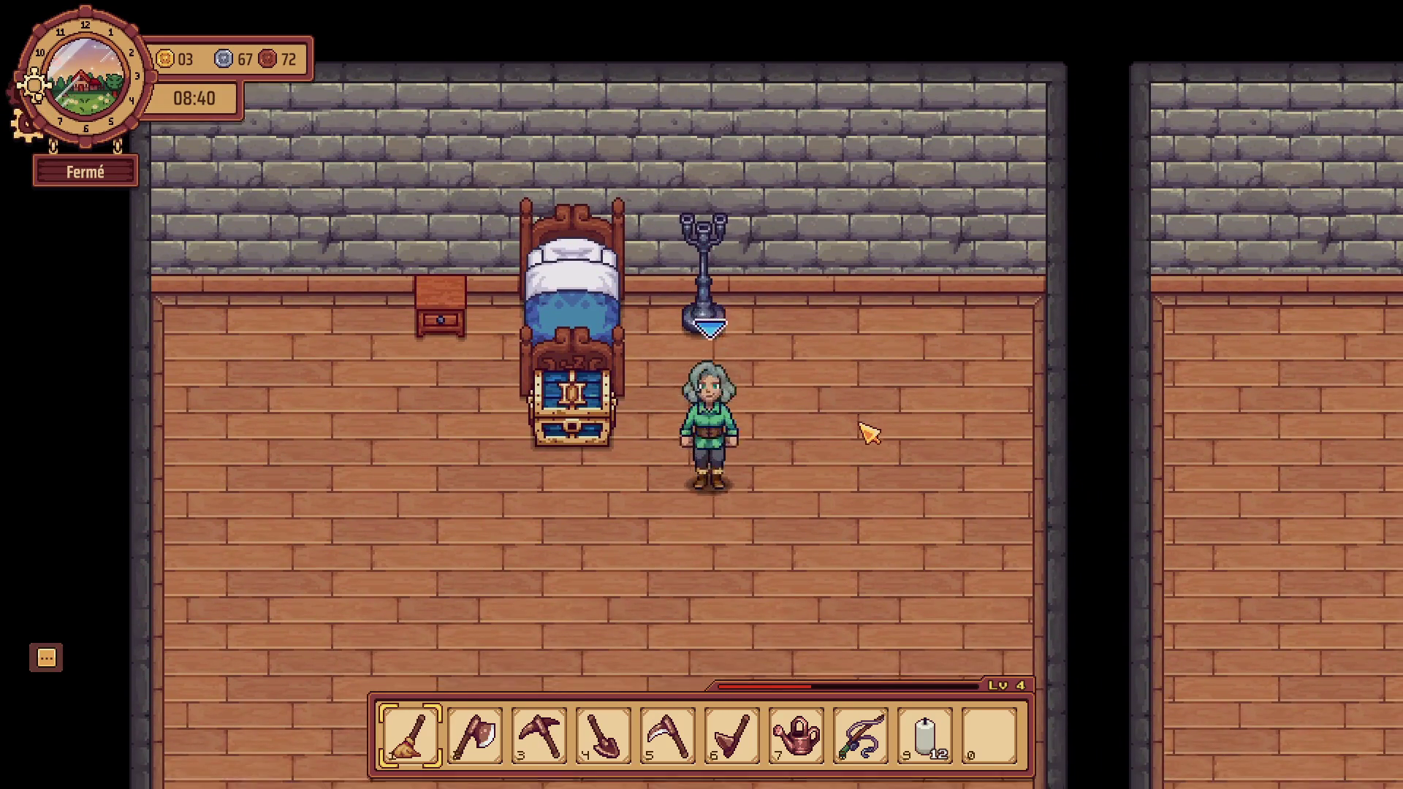
key("a")
key("w")
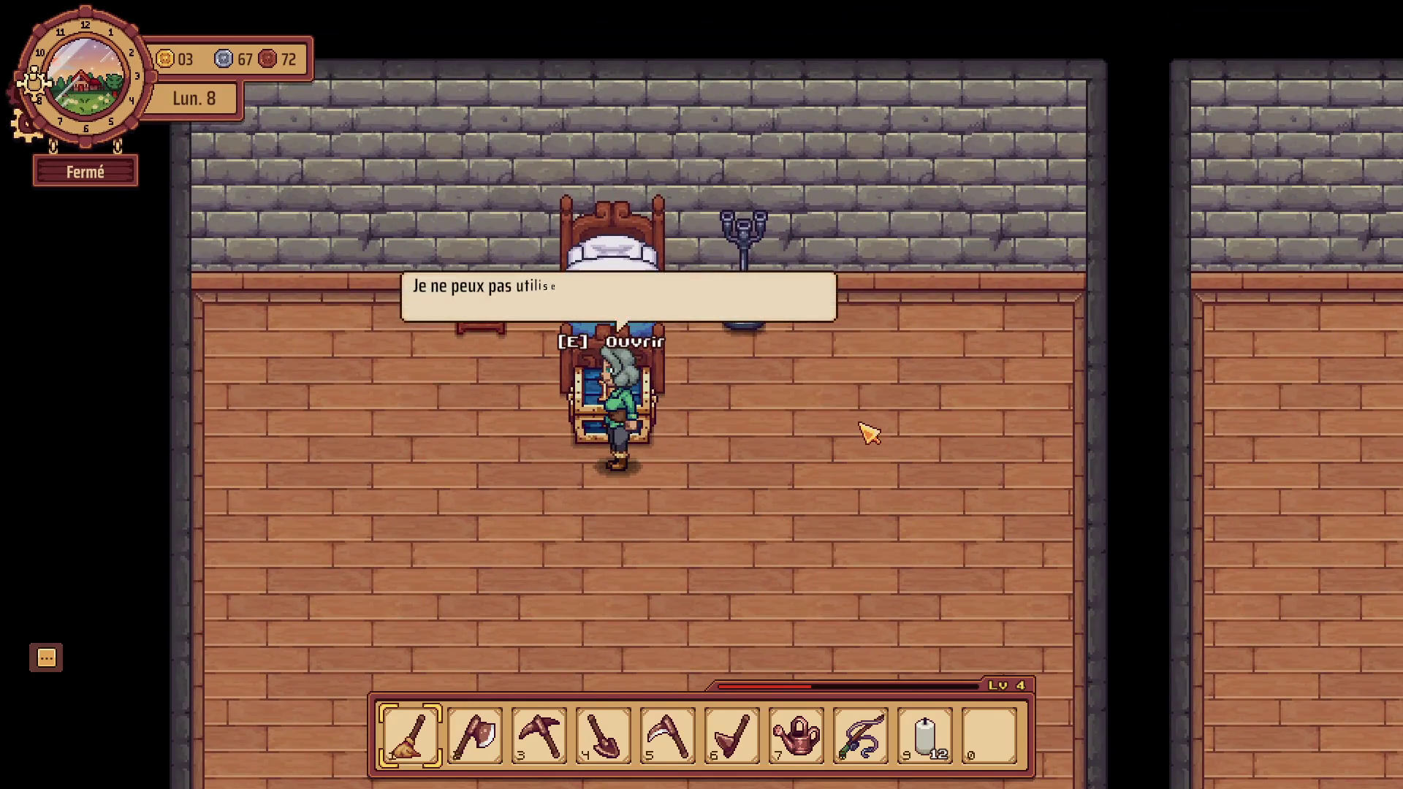
Walk out of the bedroom along the corridor toward the side passage outside.
key("s")
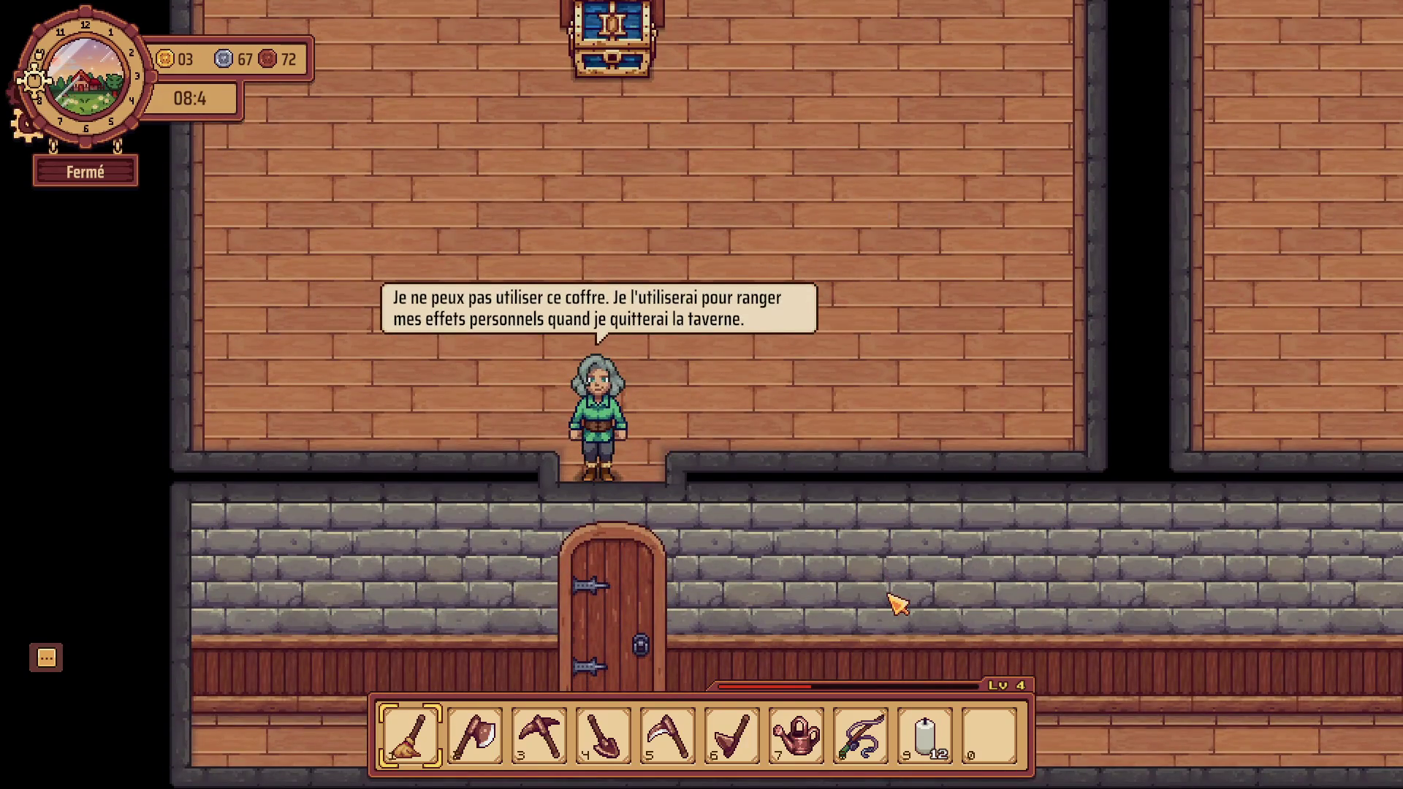
key("s")
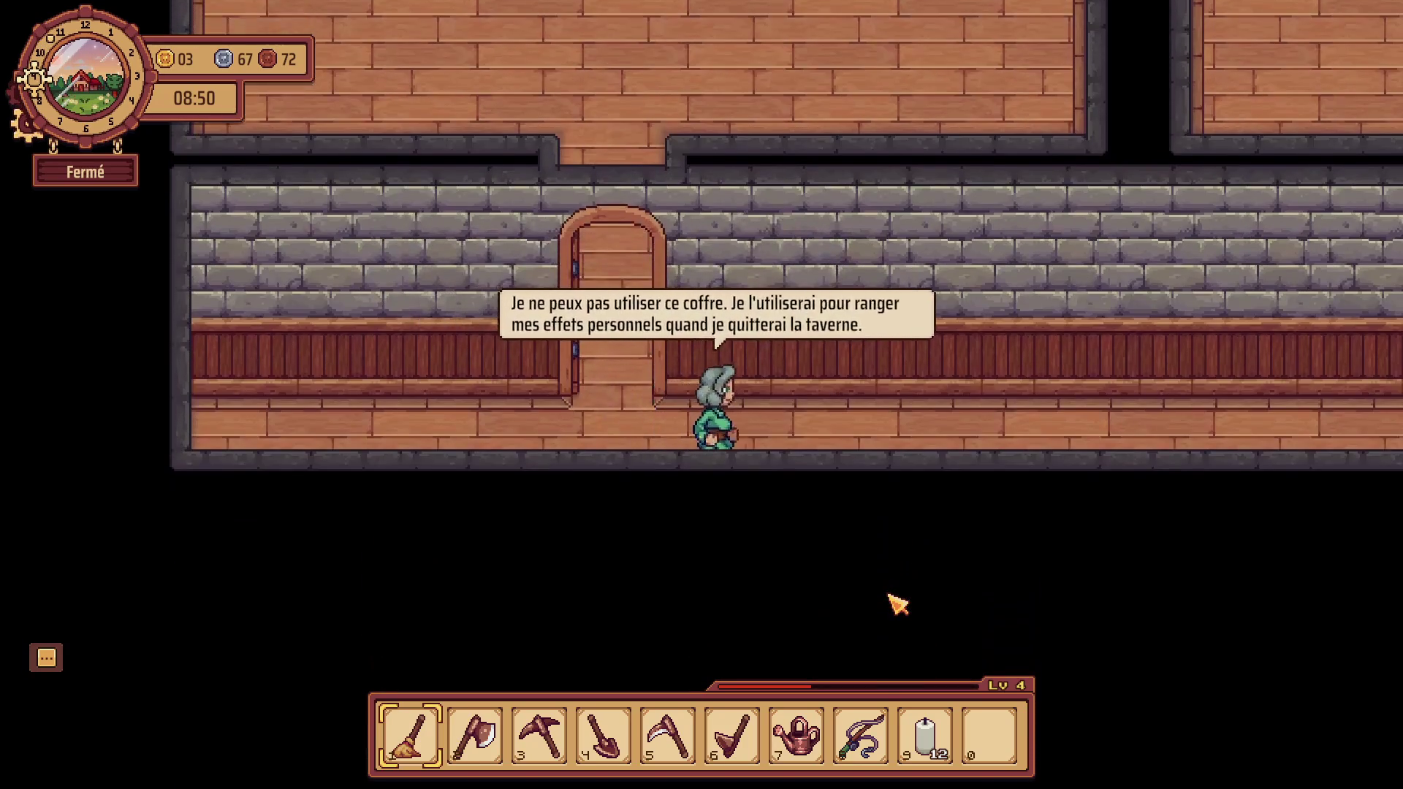
key("d")
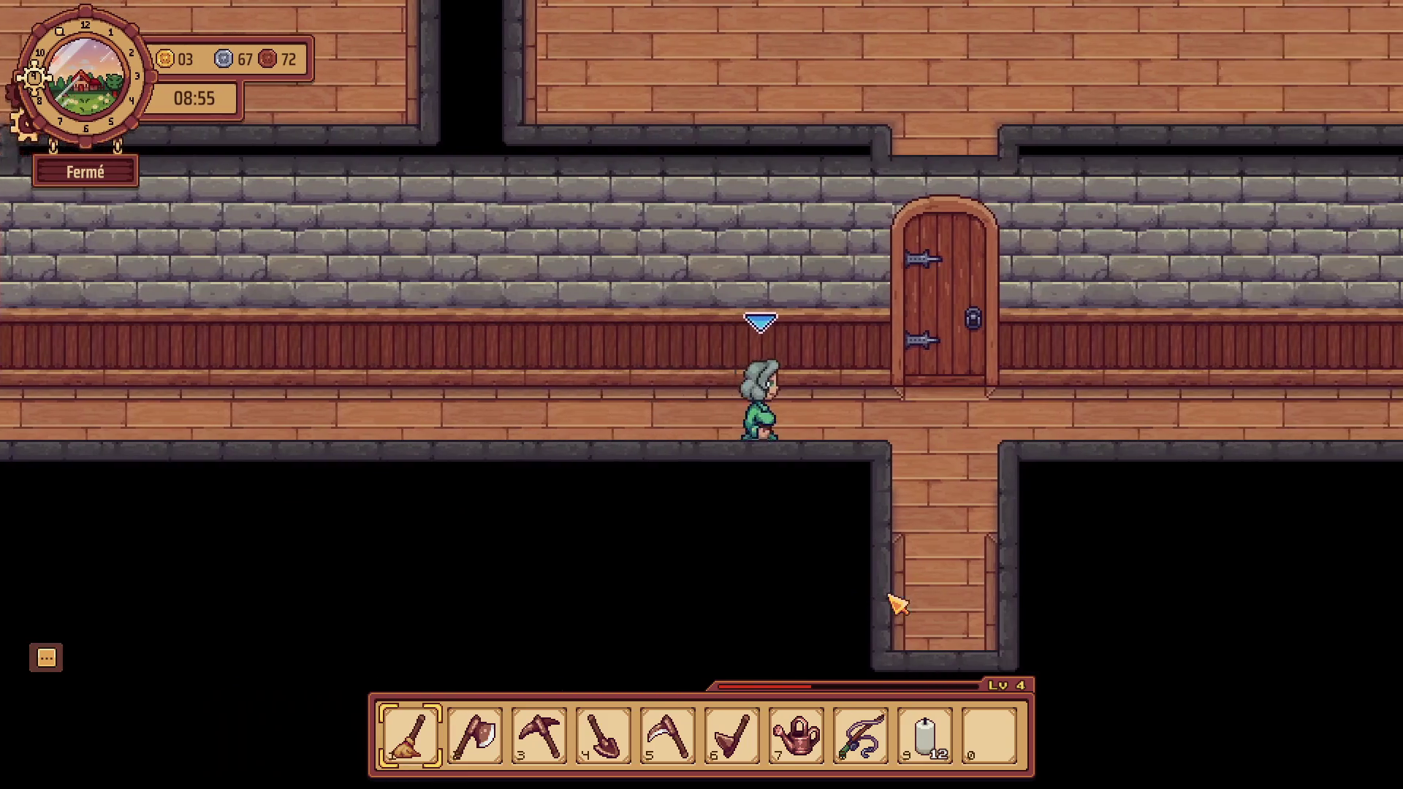
key("s")
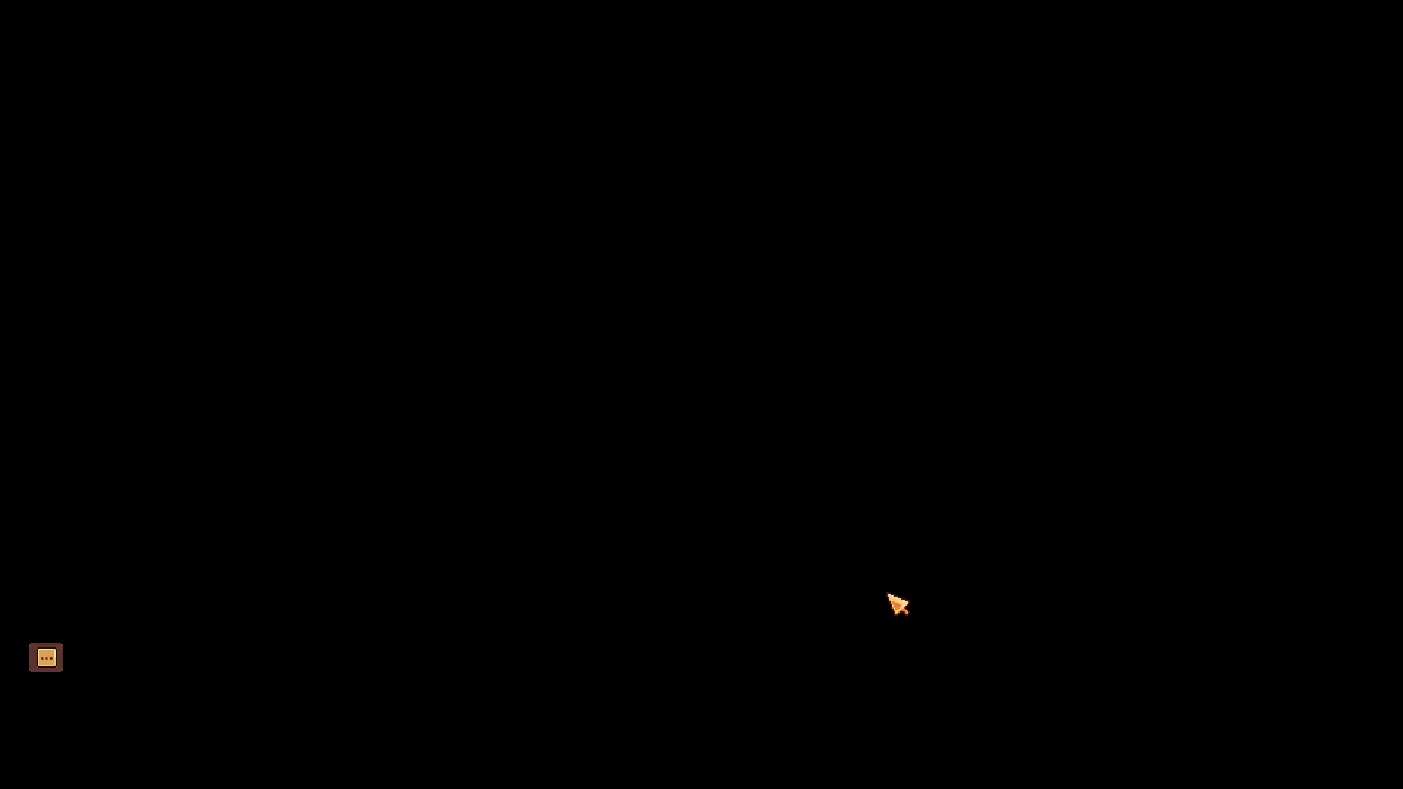
Walk past the well and run left along the dirt path.
key("s")
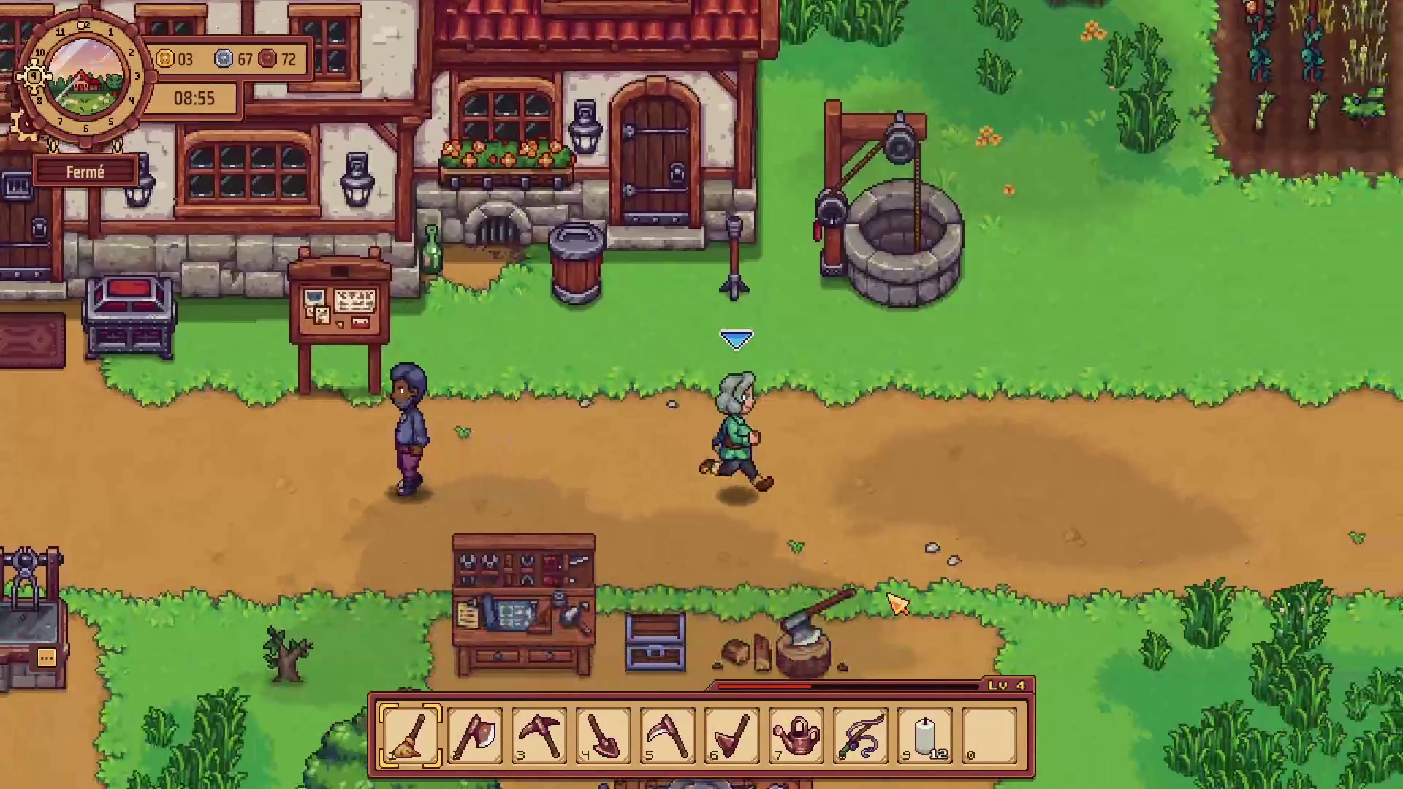
key("d")
key("w")
key("d")
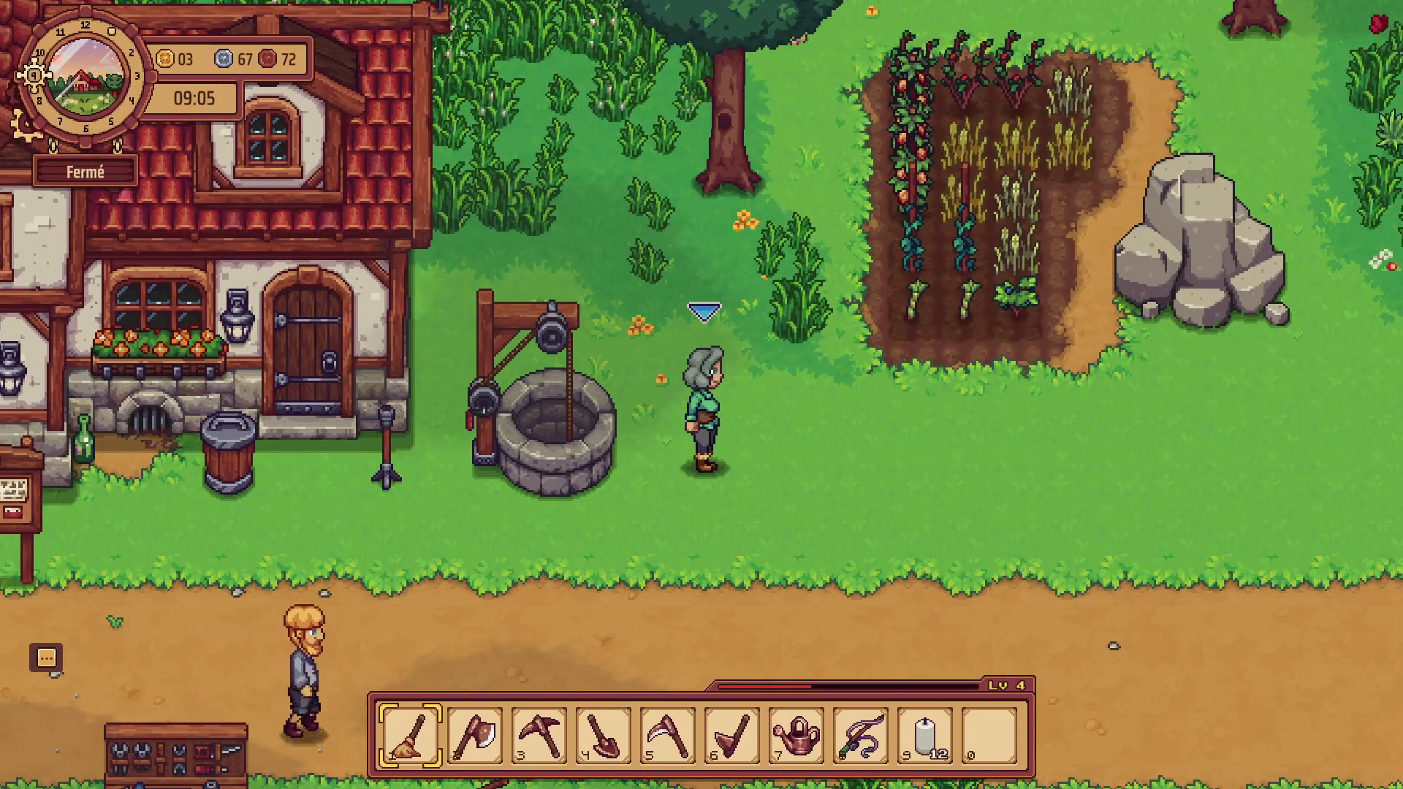
key("s")
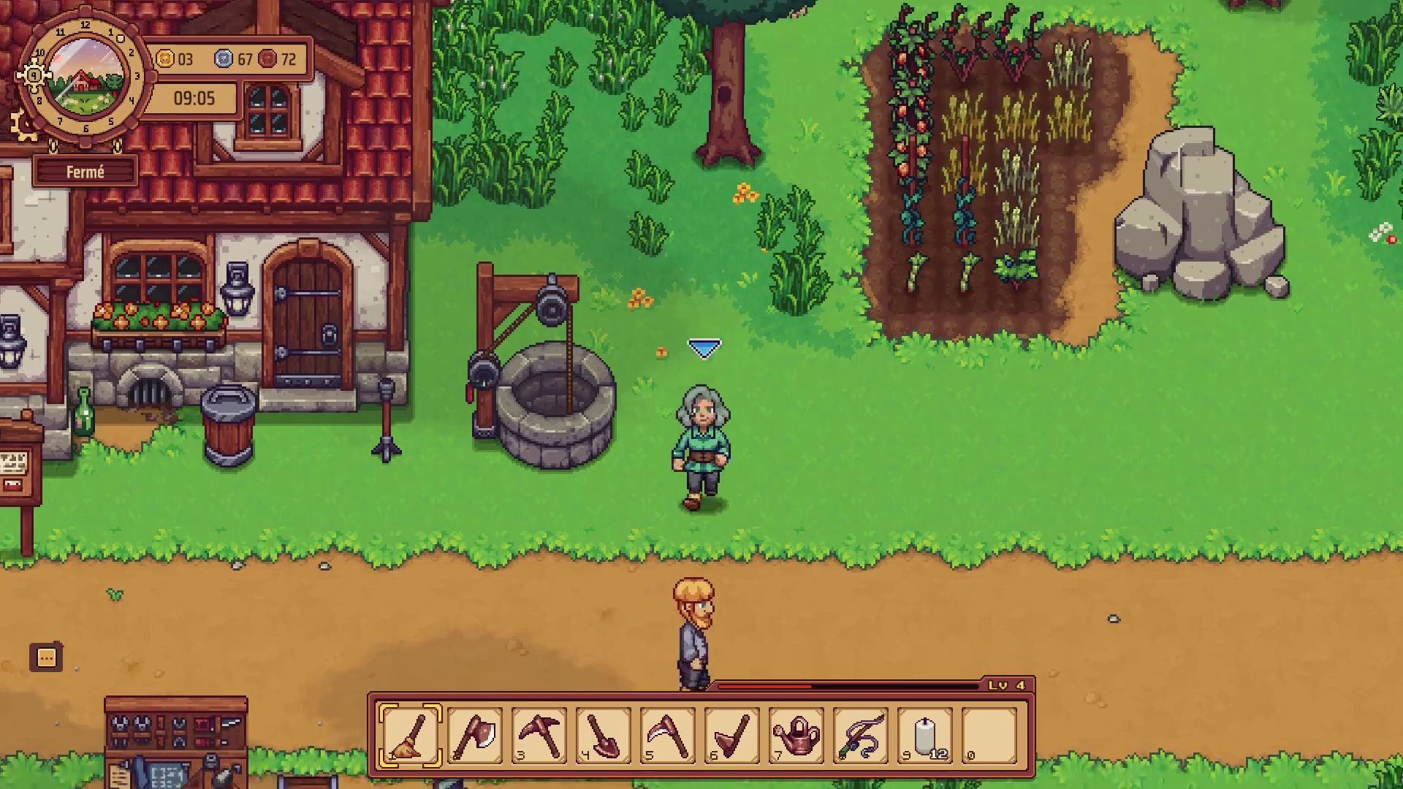
key("a")
key("w")
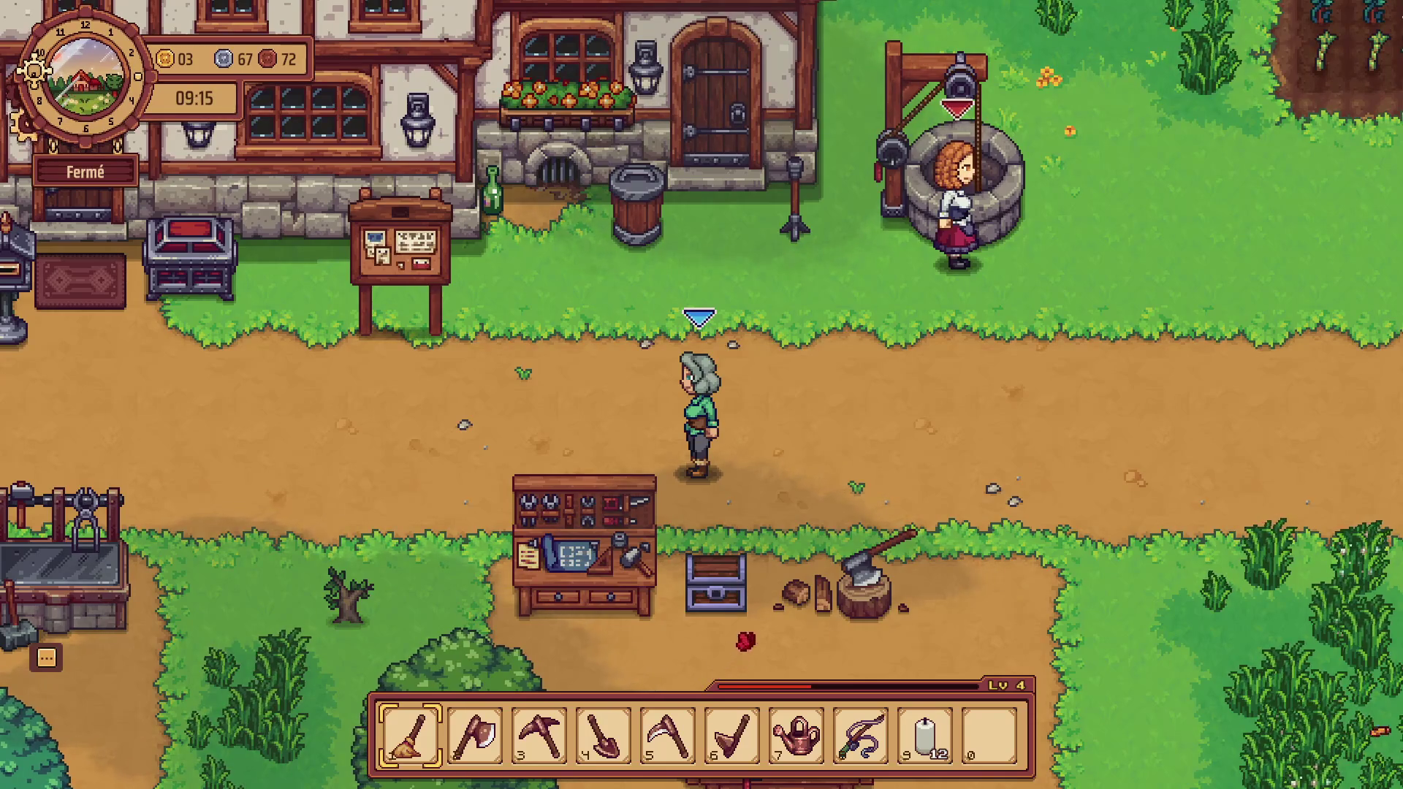
Cross the grass near the forge and head up the path to the tavern.
key("s")
key("a")
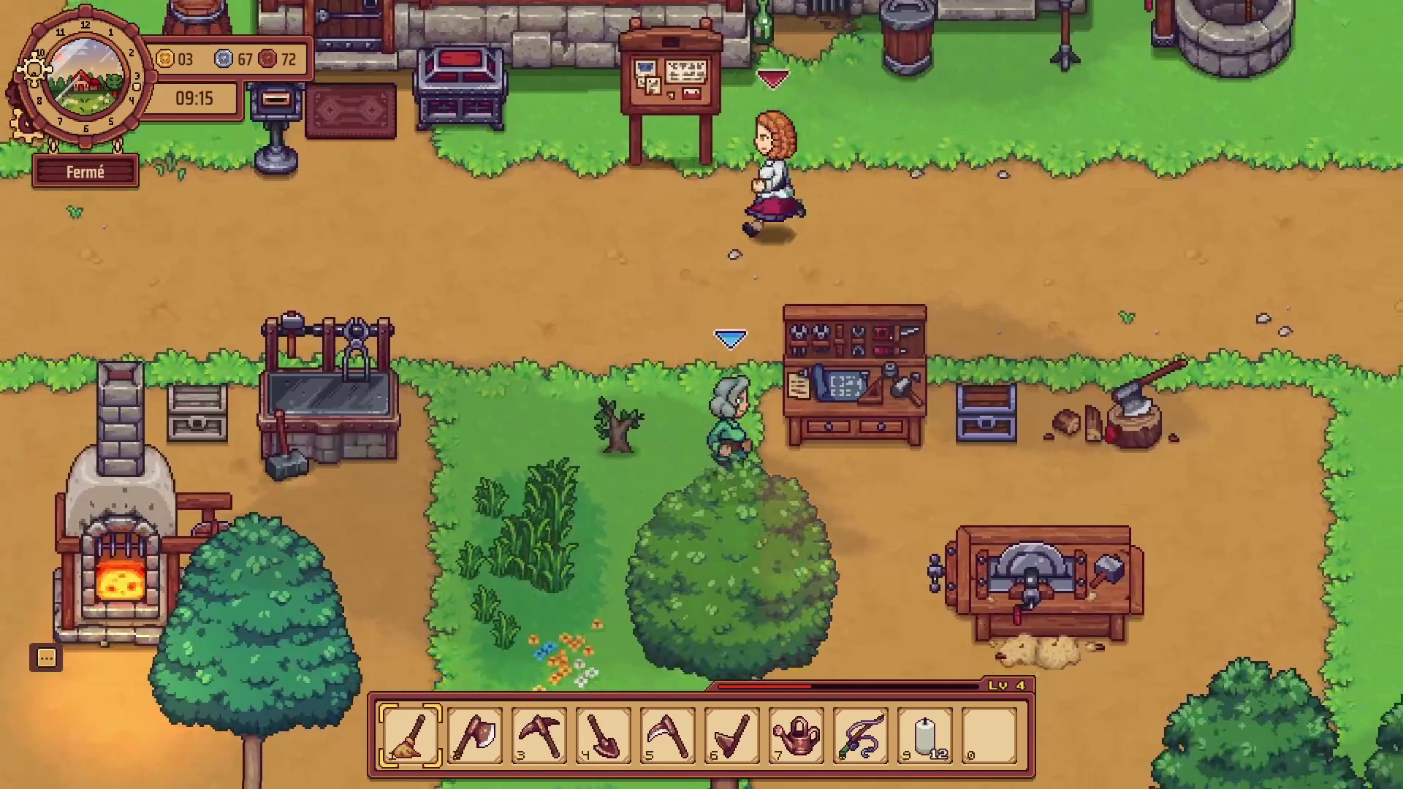
key("s")
key("a")
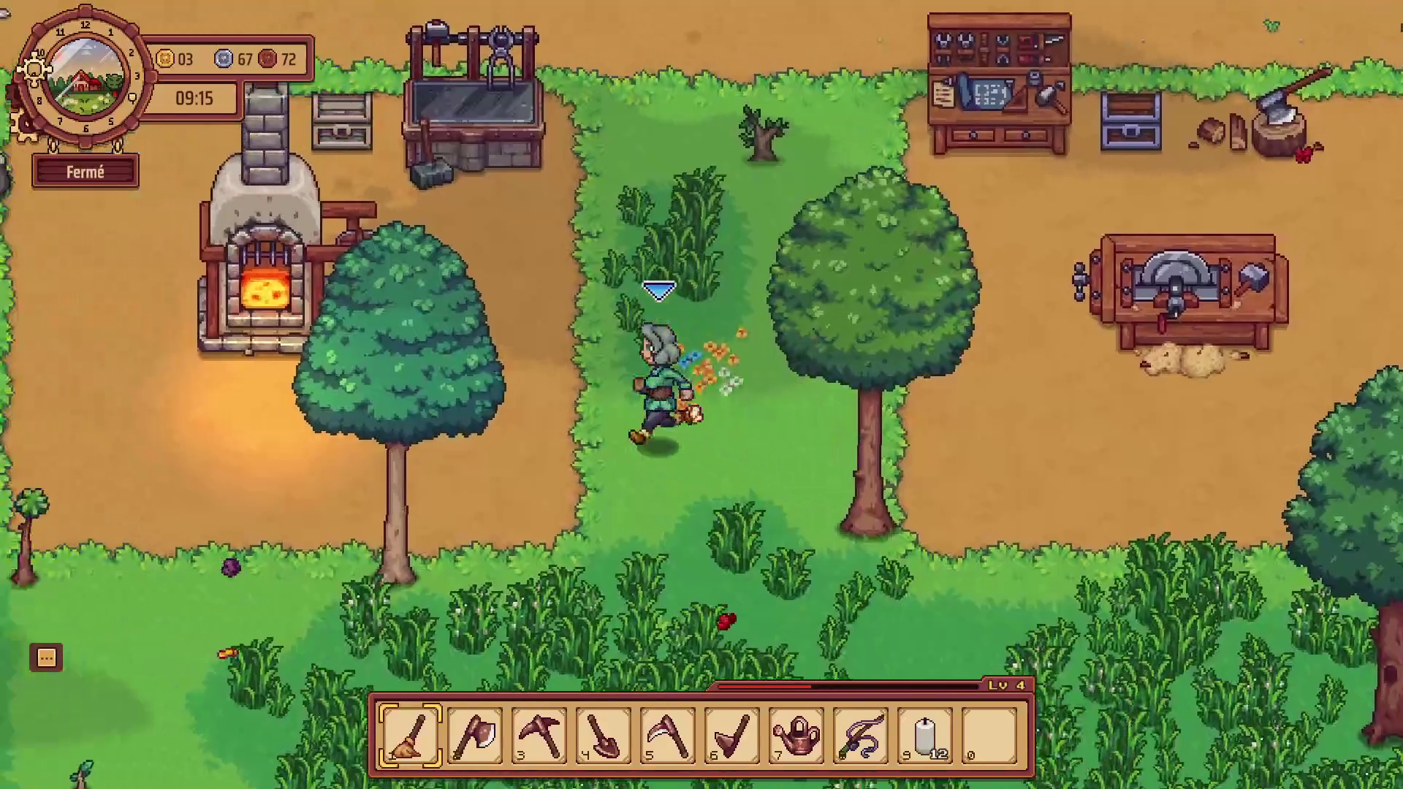
key("w")
key("w")
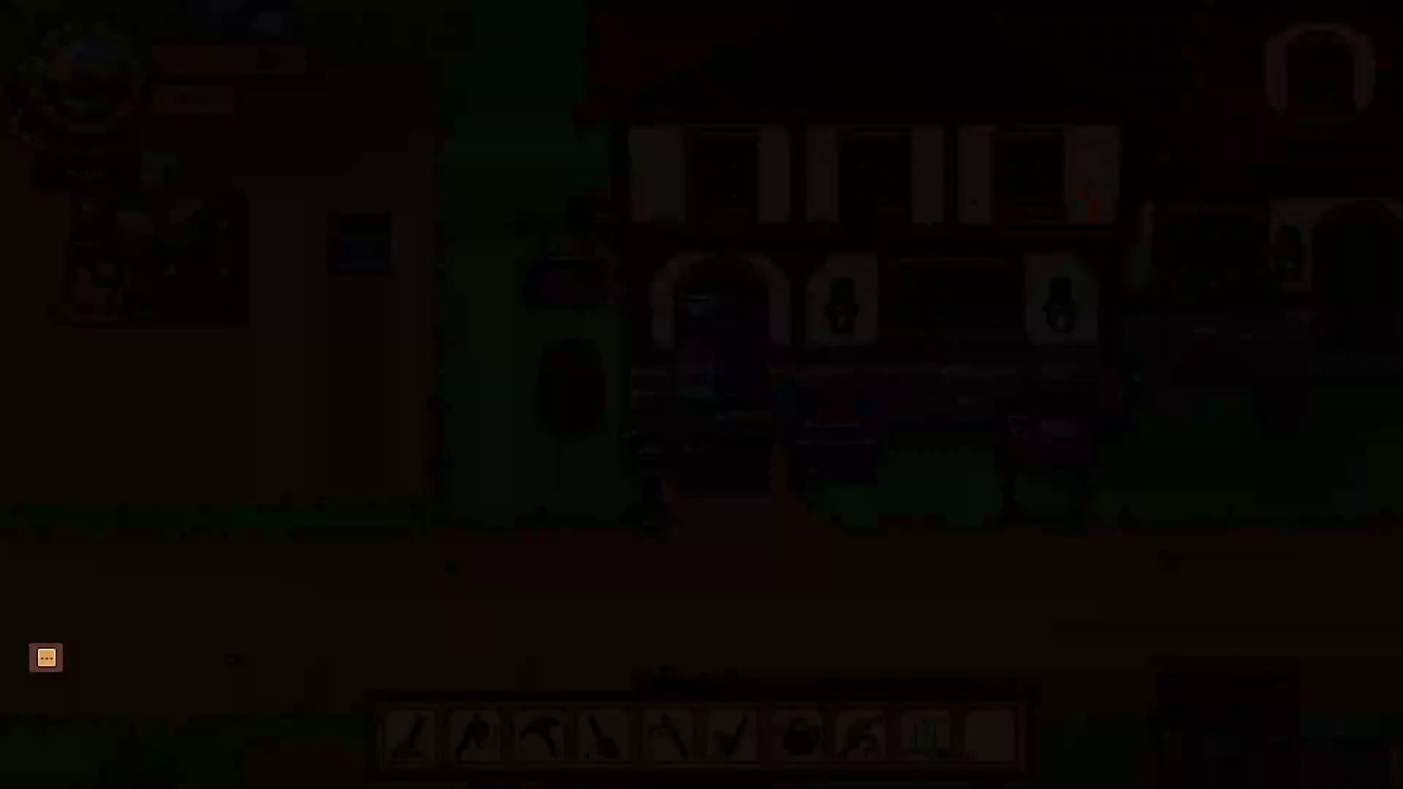
Enter the tavern and place candles from slot 9 on the middle and left tables.
key("w")
key("d")
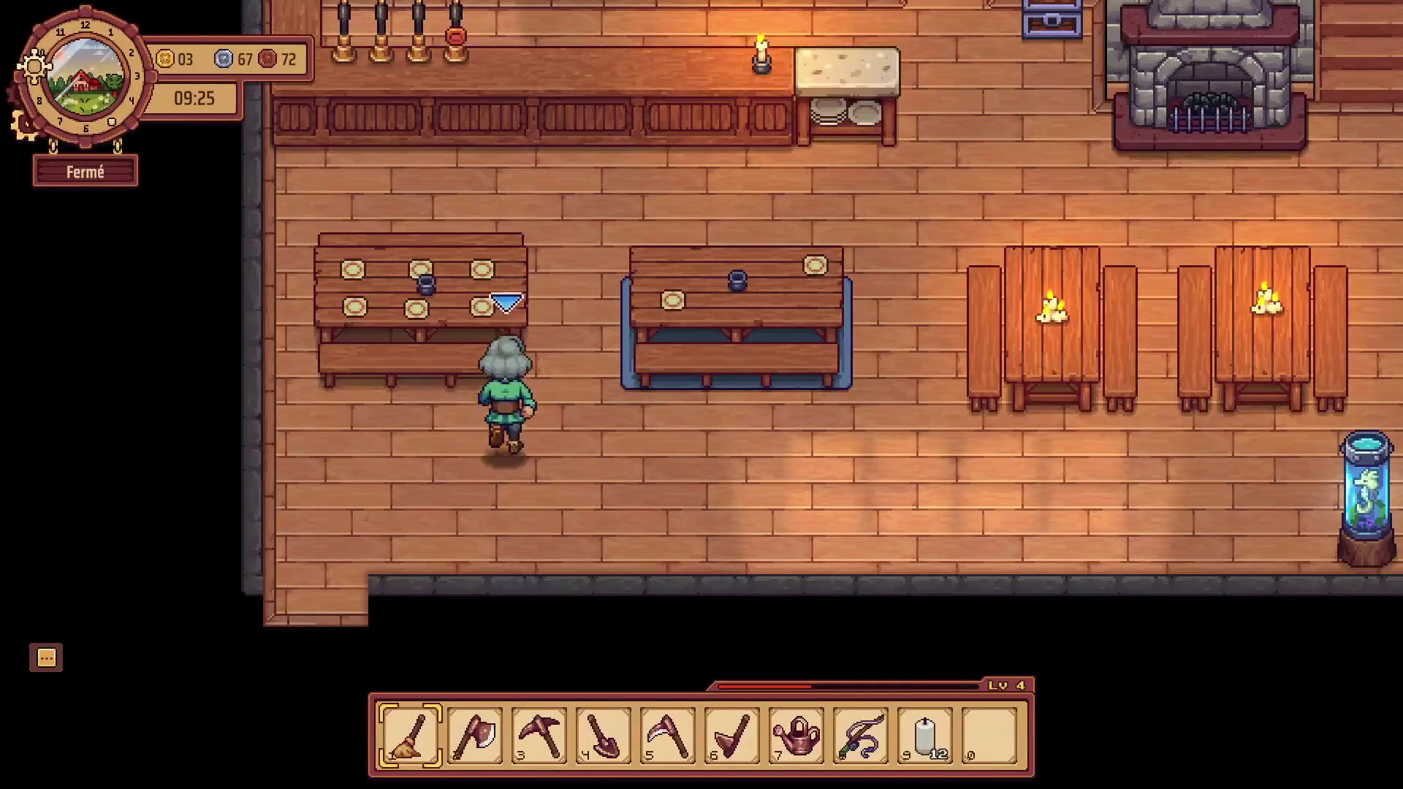
key("w")
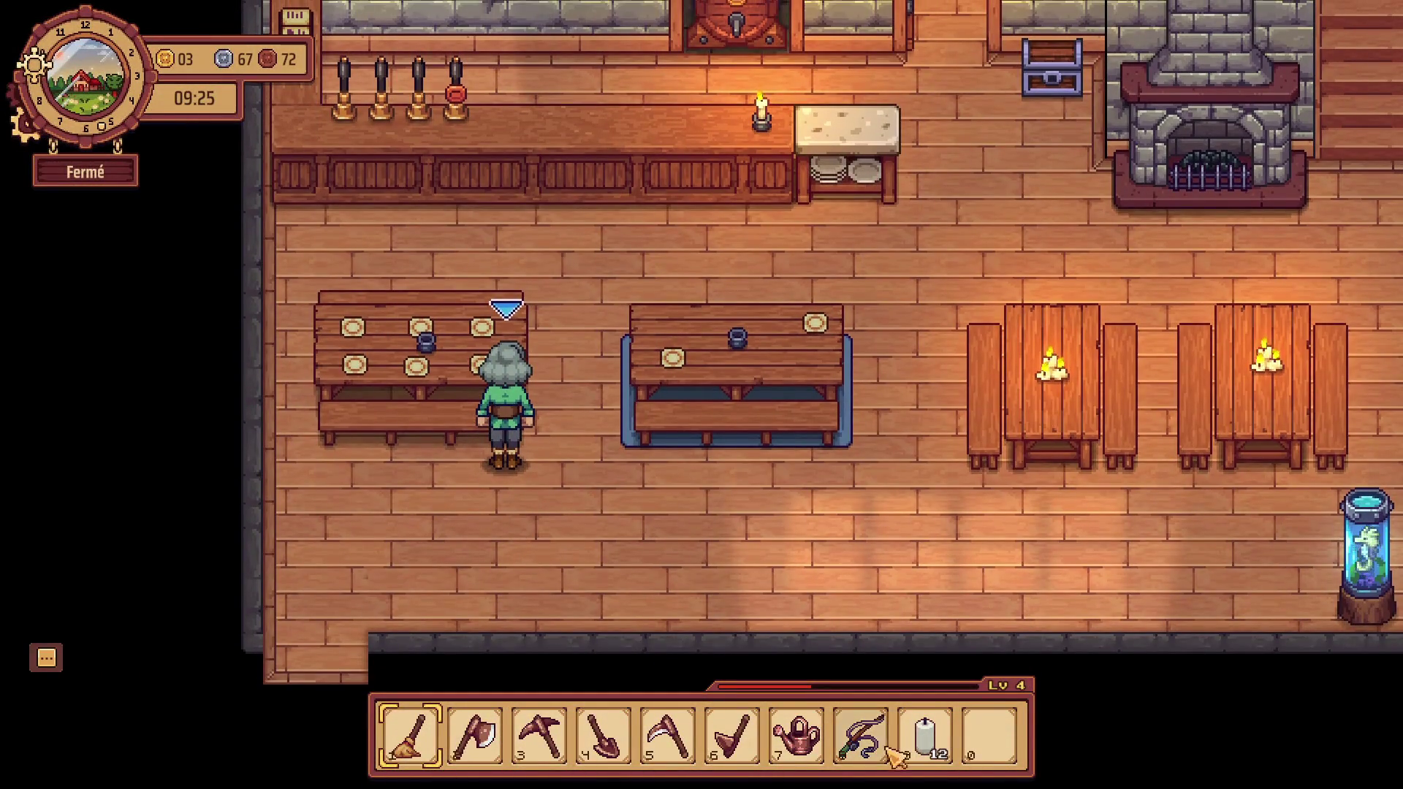
key("9")
left_click(739, 337)
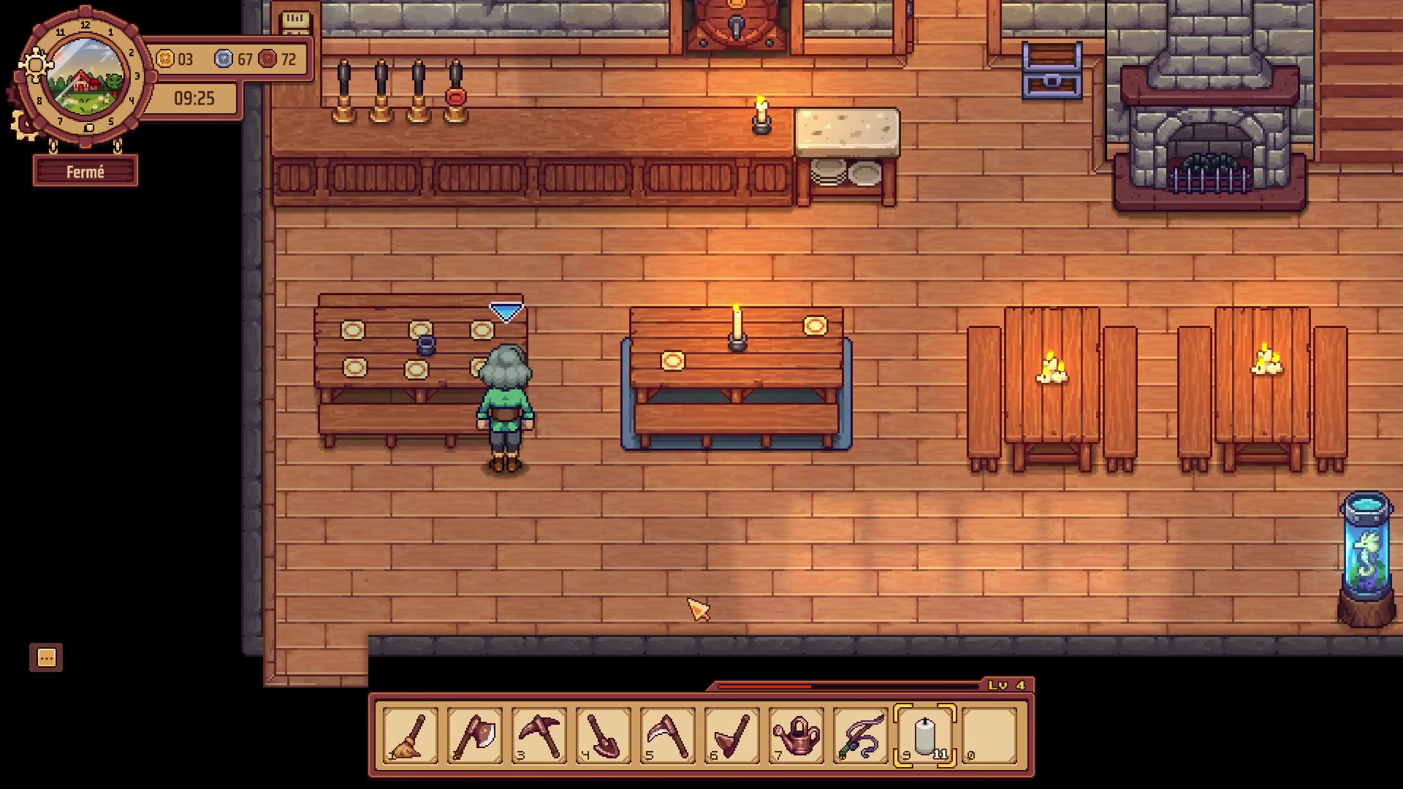
key("b")
key("b")
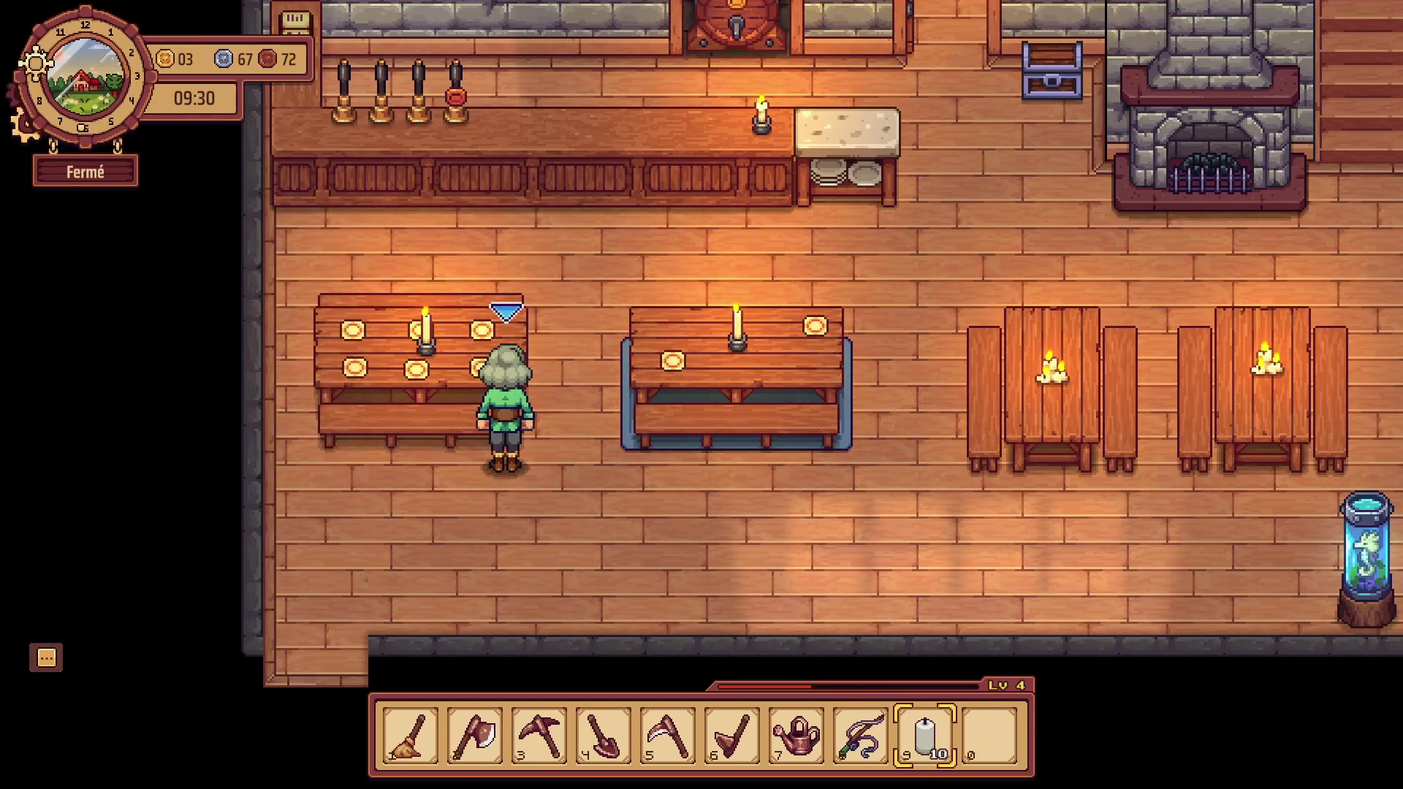
Walk through the back door into the kitchen and check the oven's recipes.
key("w")
key("d")
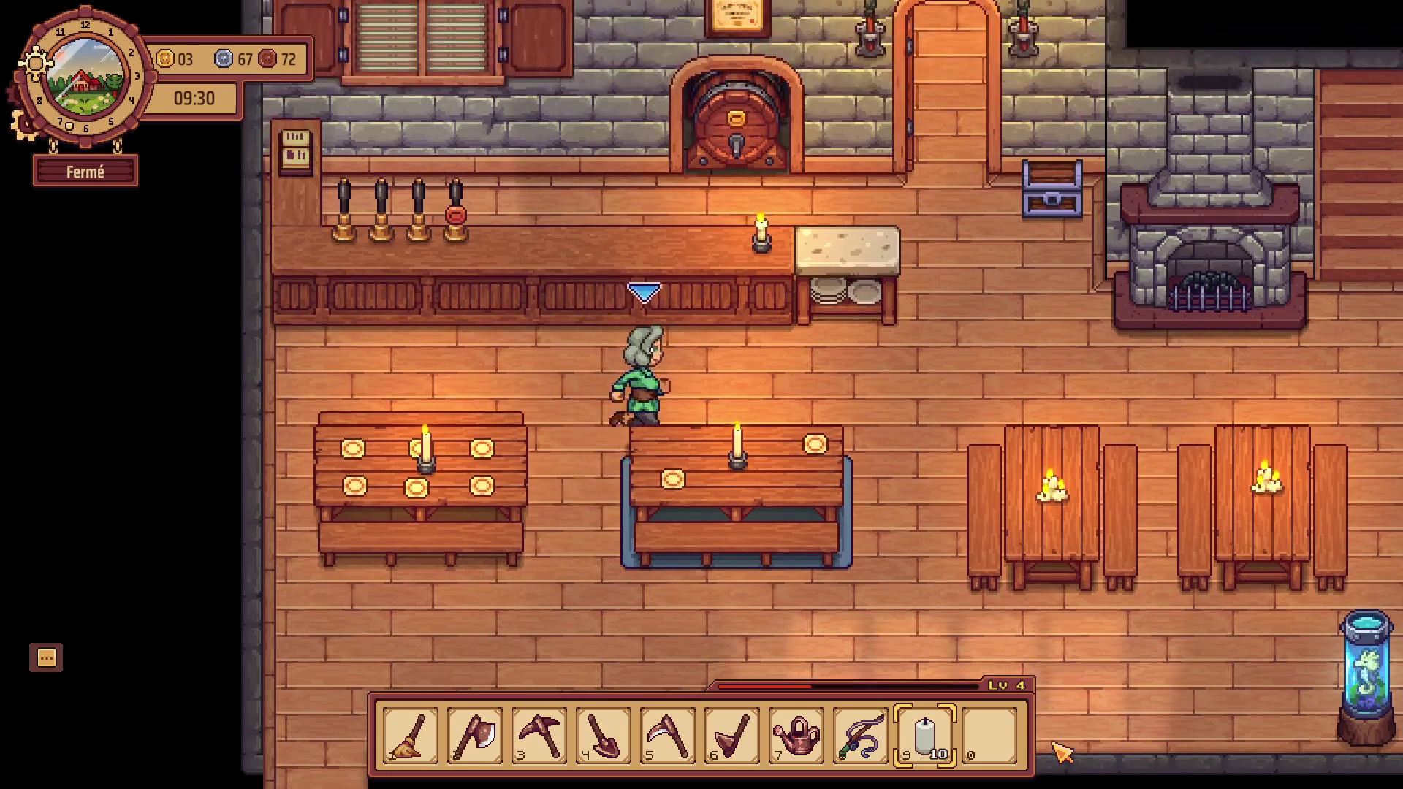
key("w")
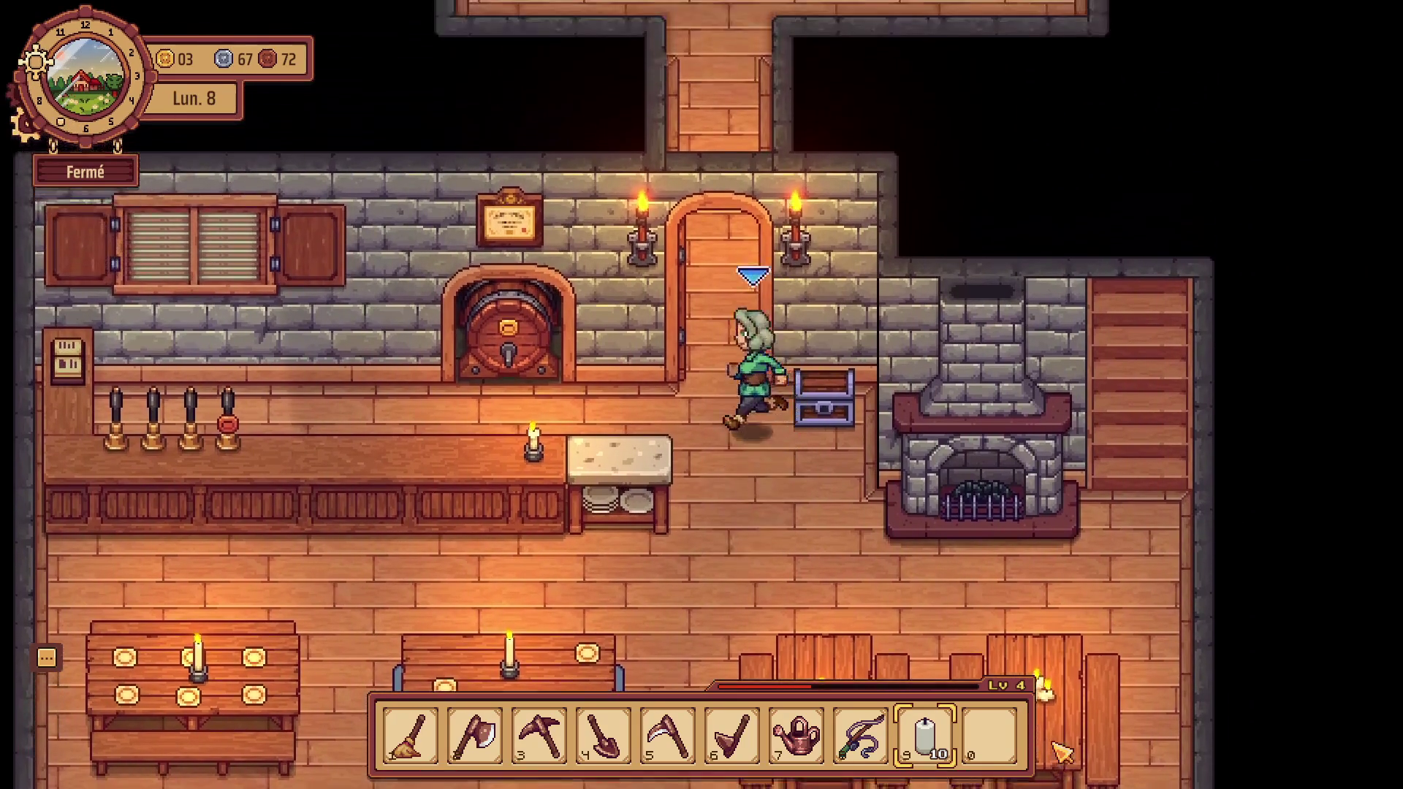
key("w")
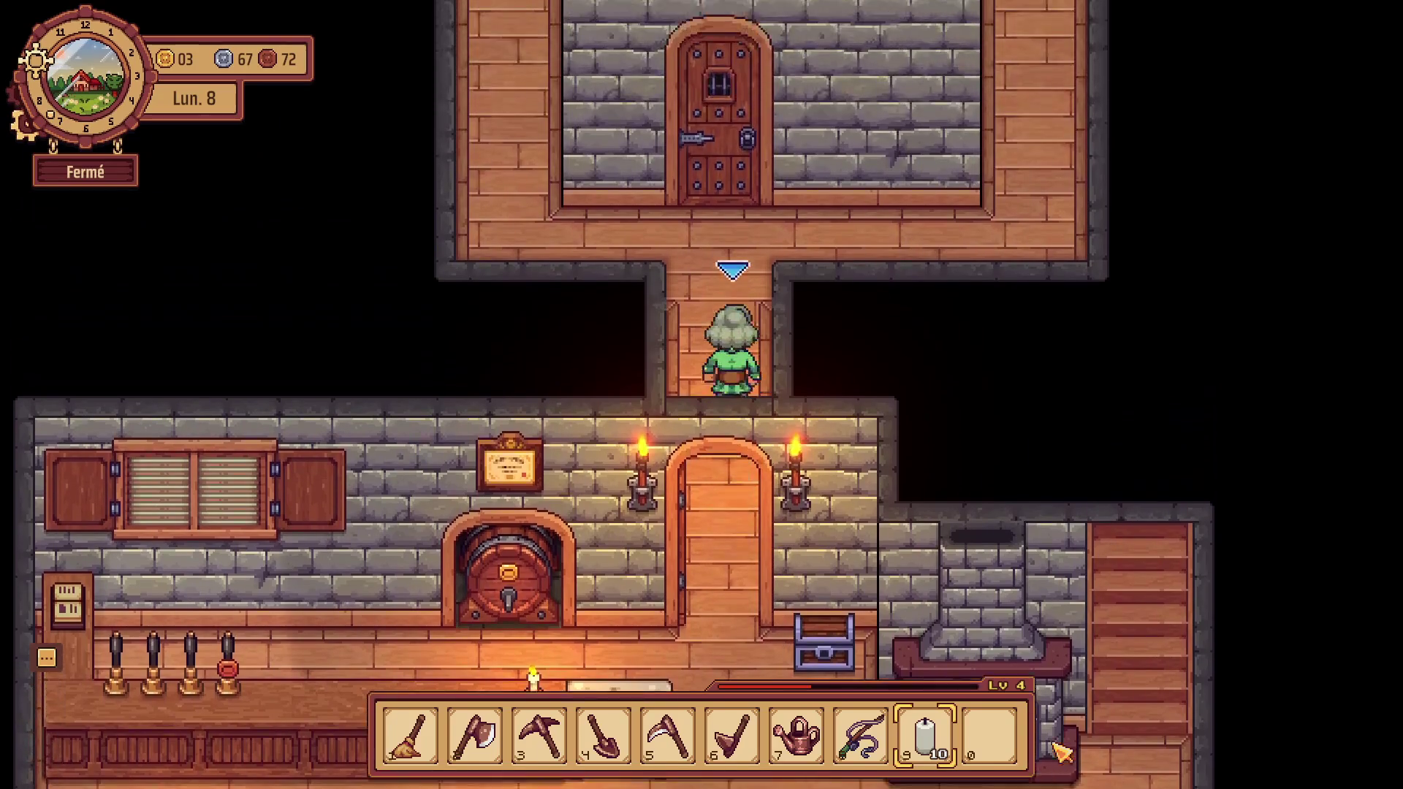
key("a")
key("w")
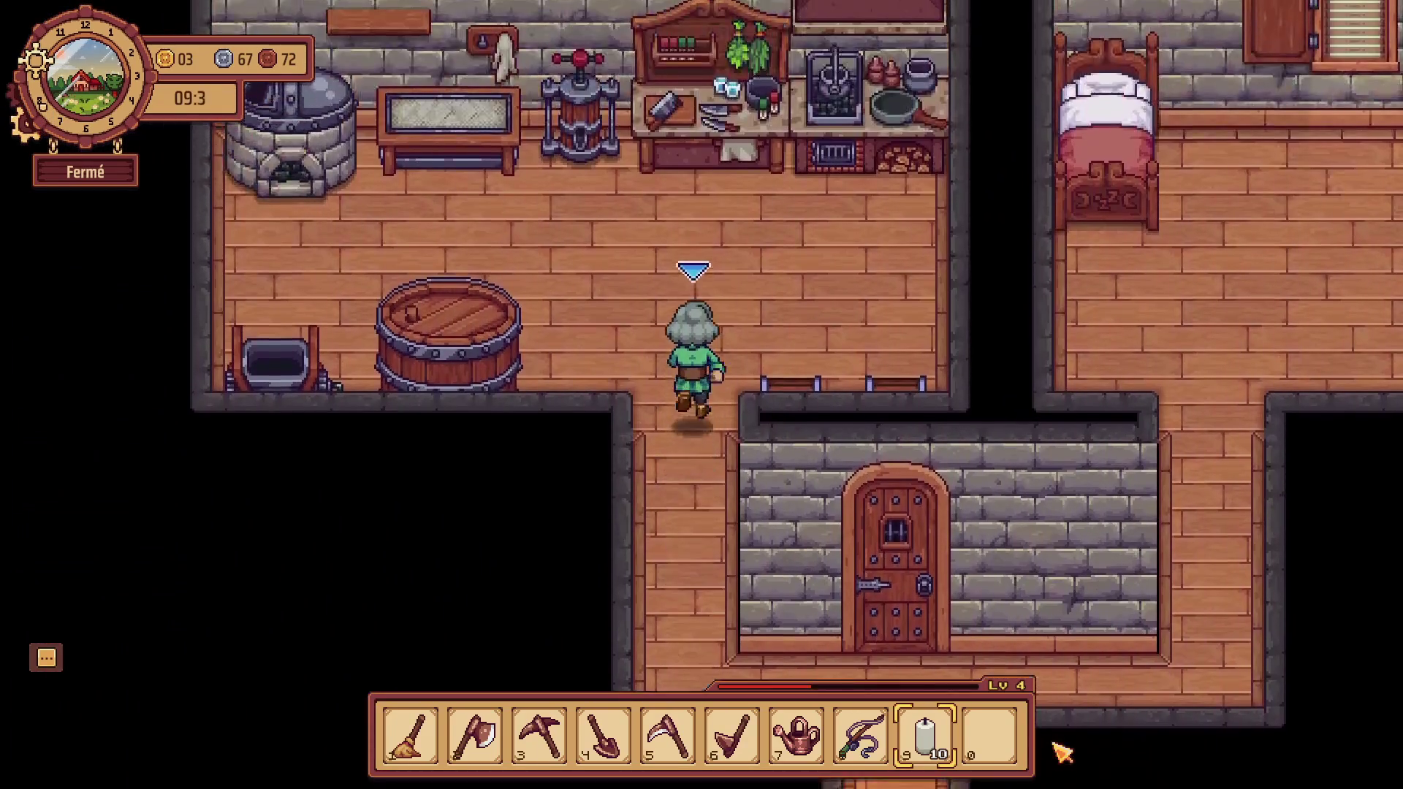
key("d")
key("e")
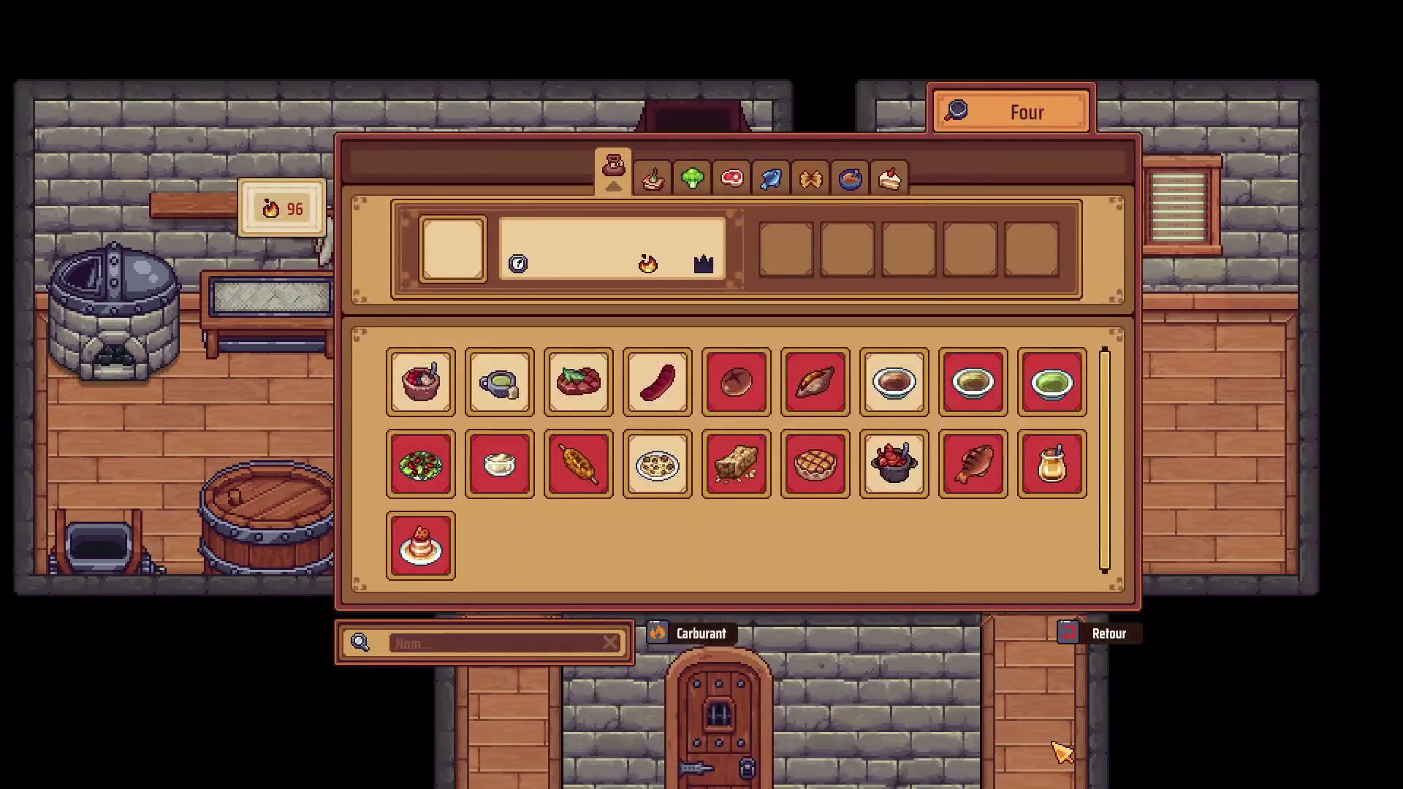
left_click(1068, 643)
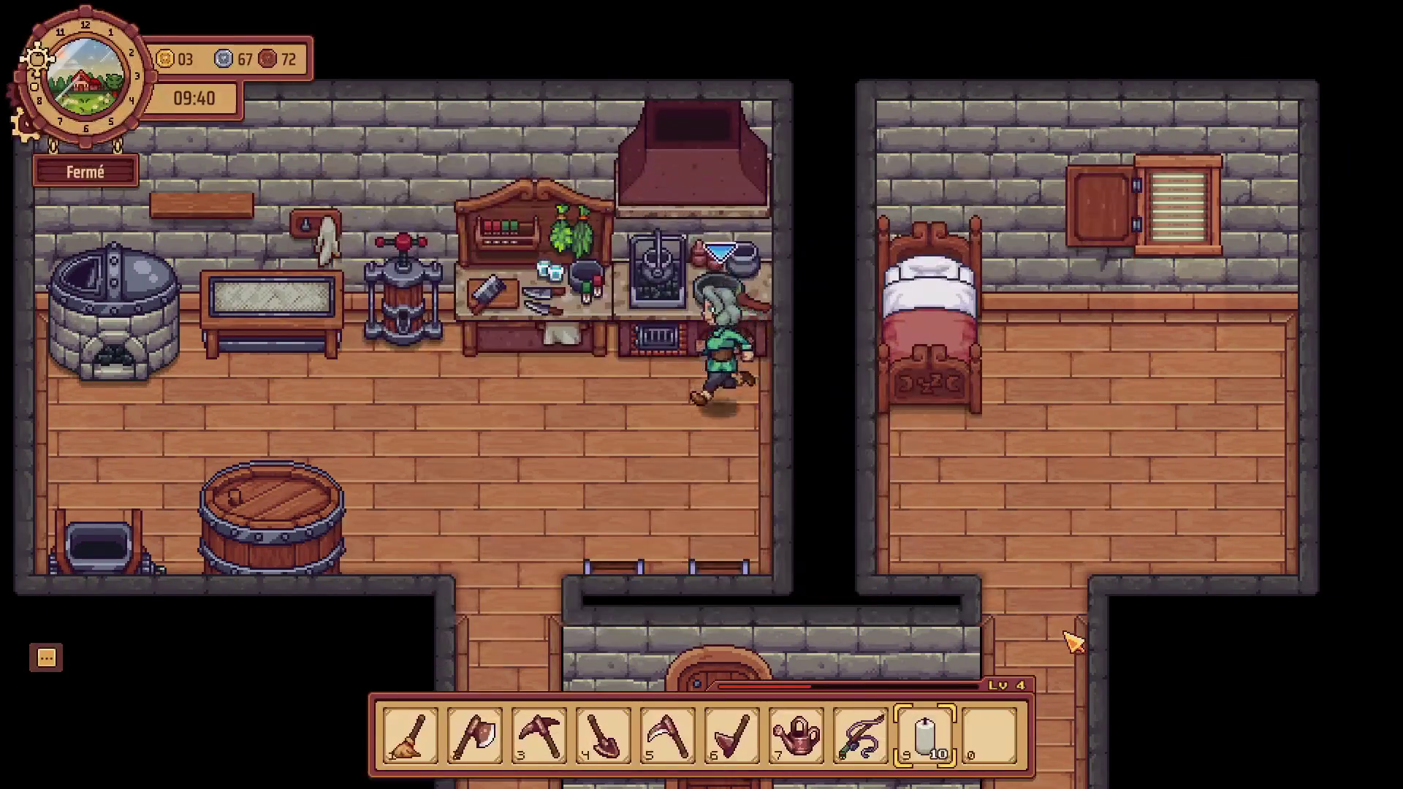
Walk down into the tavern behind the bar and check the dish cabinet.
key("s")
key("a")
key("s")
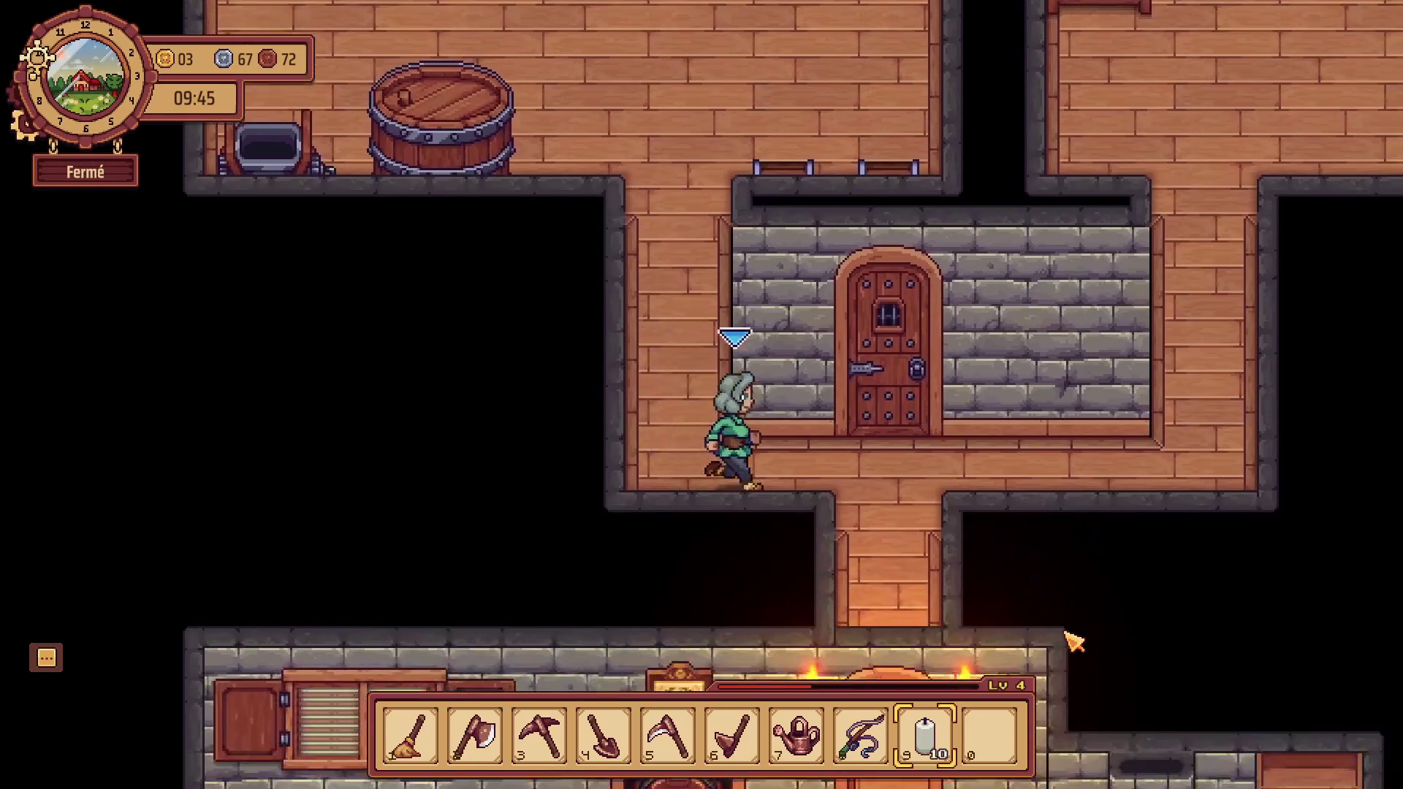
key("a")
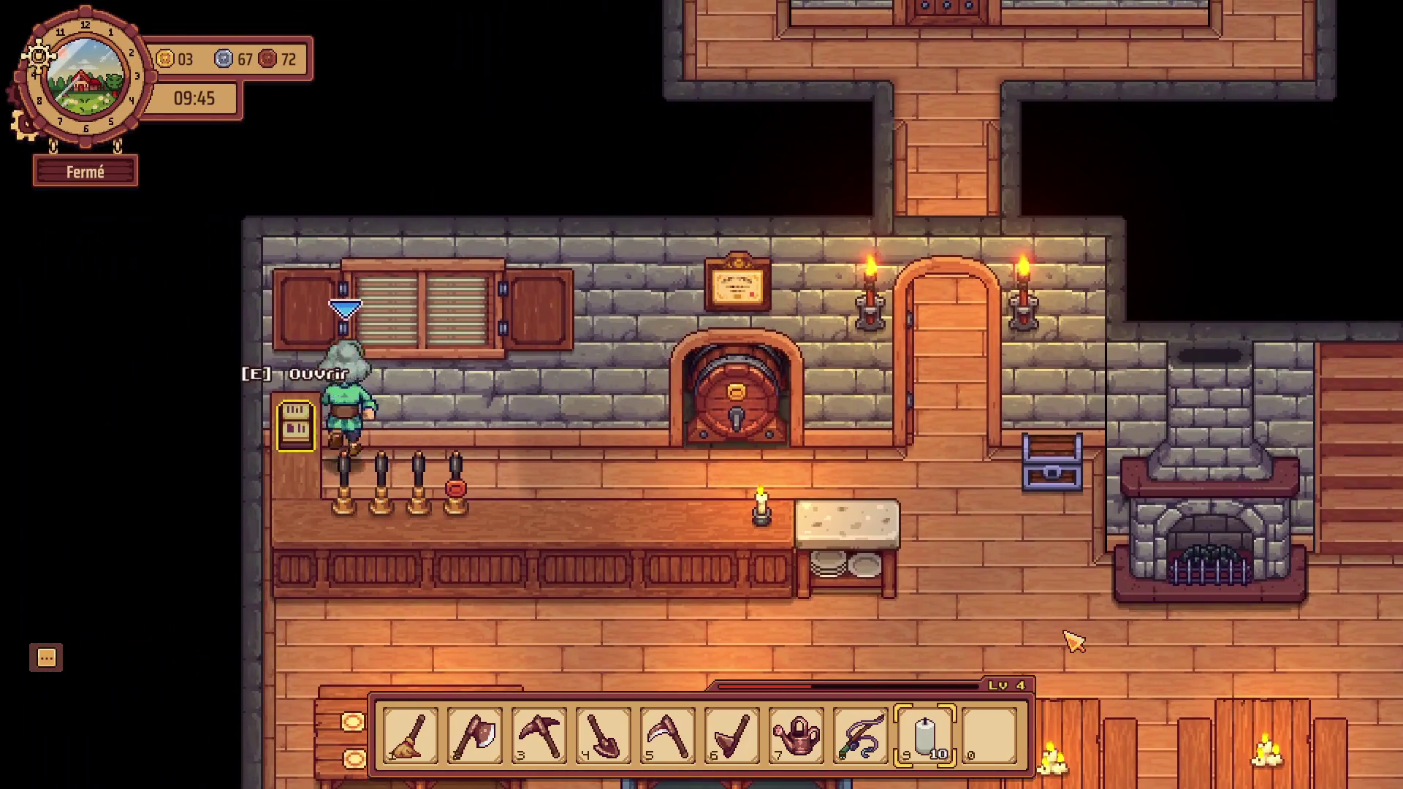
key("e")
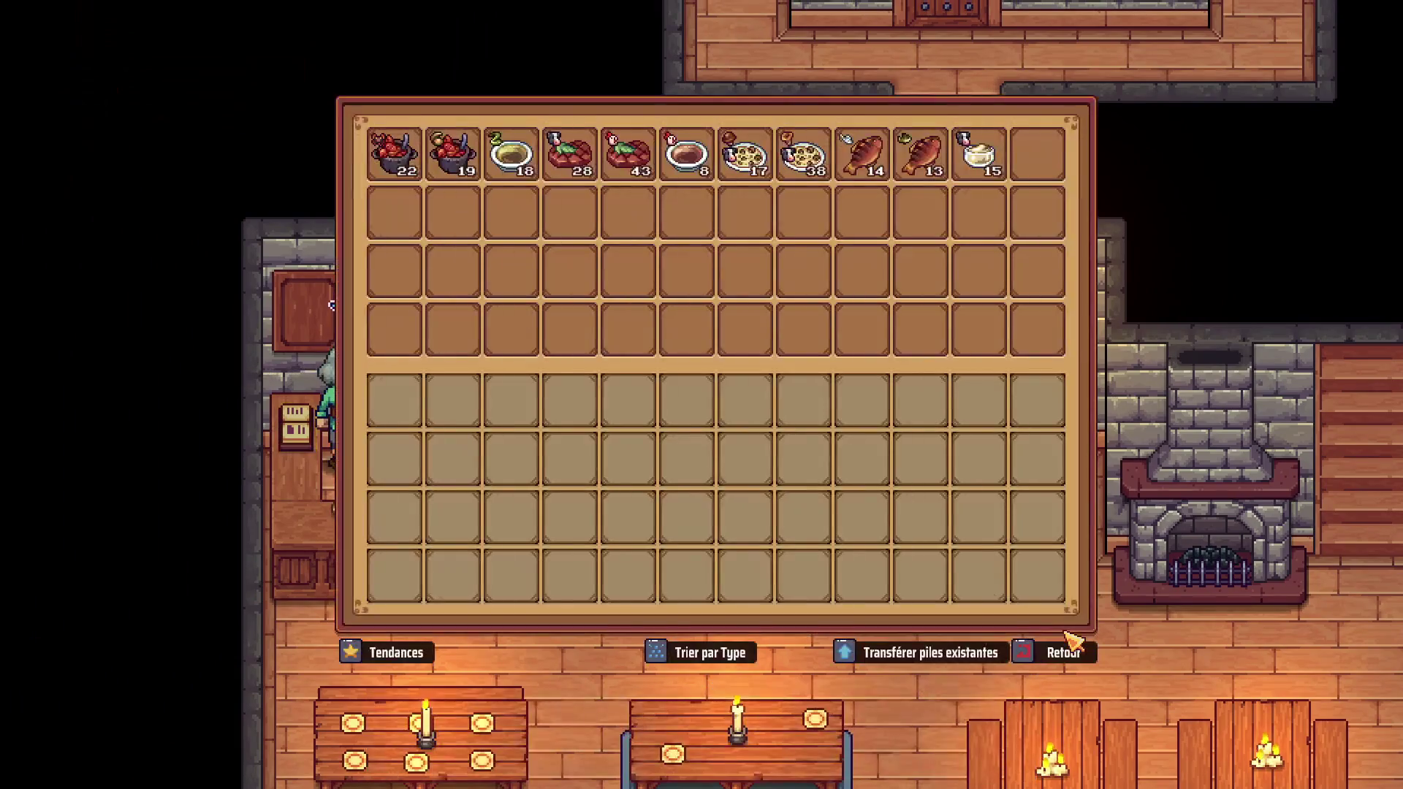
left_click(1037, 657)
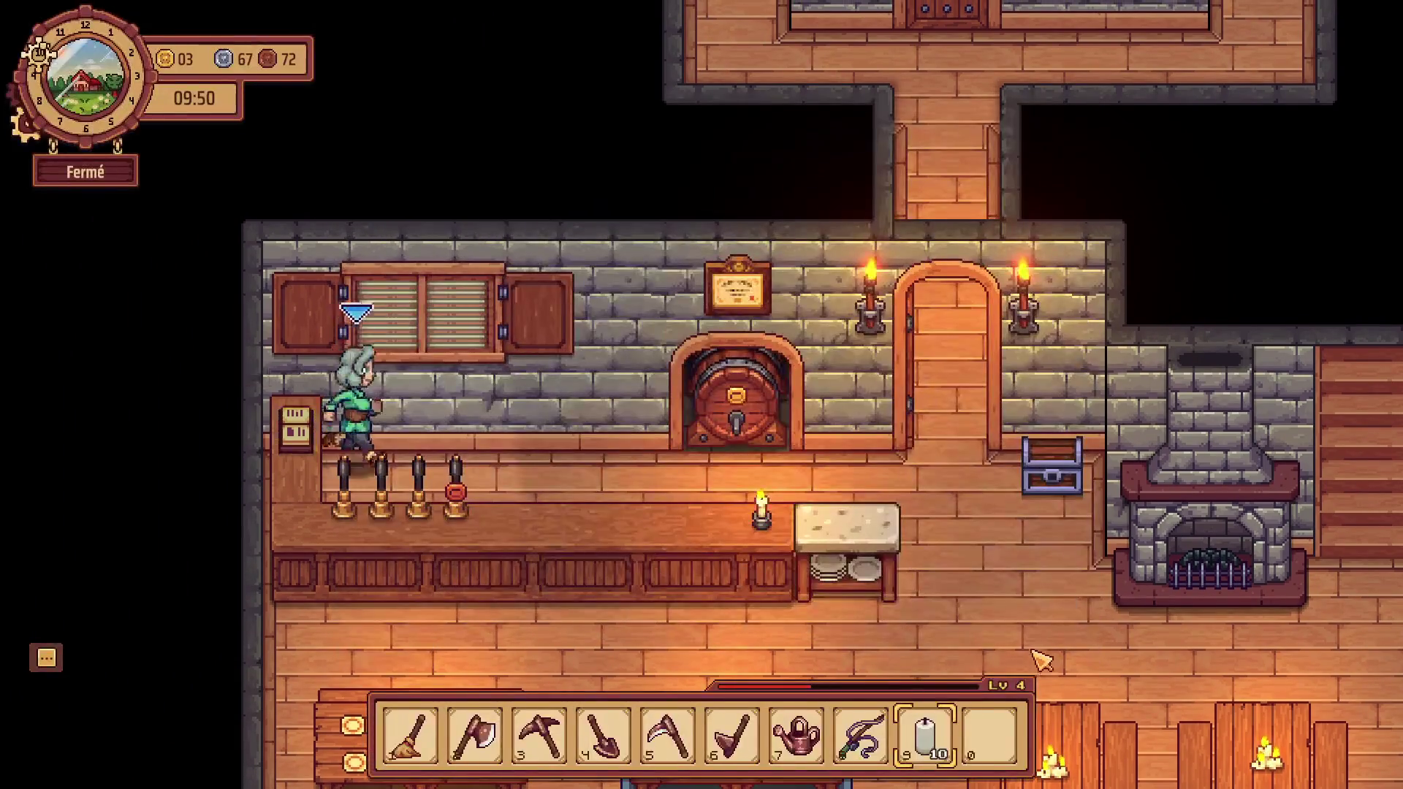
Check the blue chest's storage twice, pacing between it and the beer barrel.
key("d")
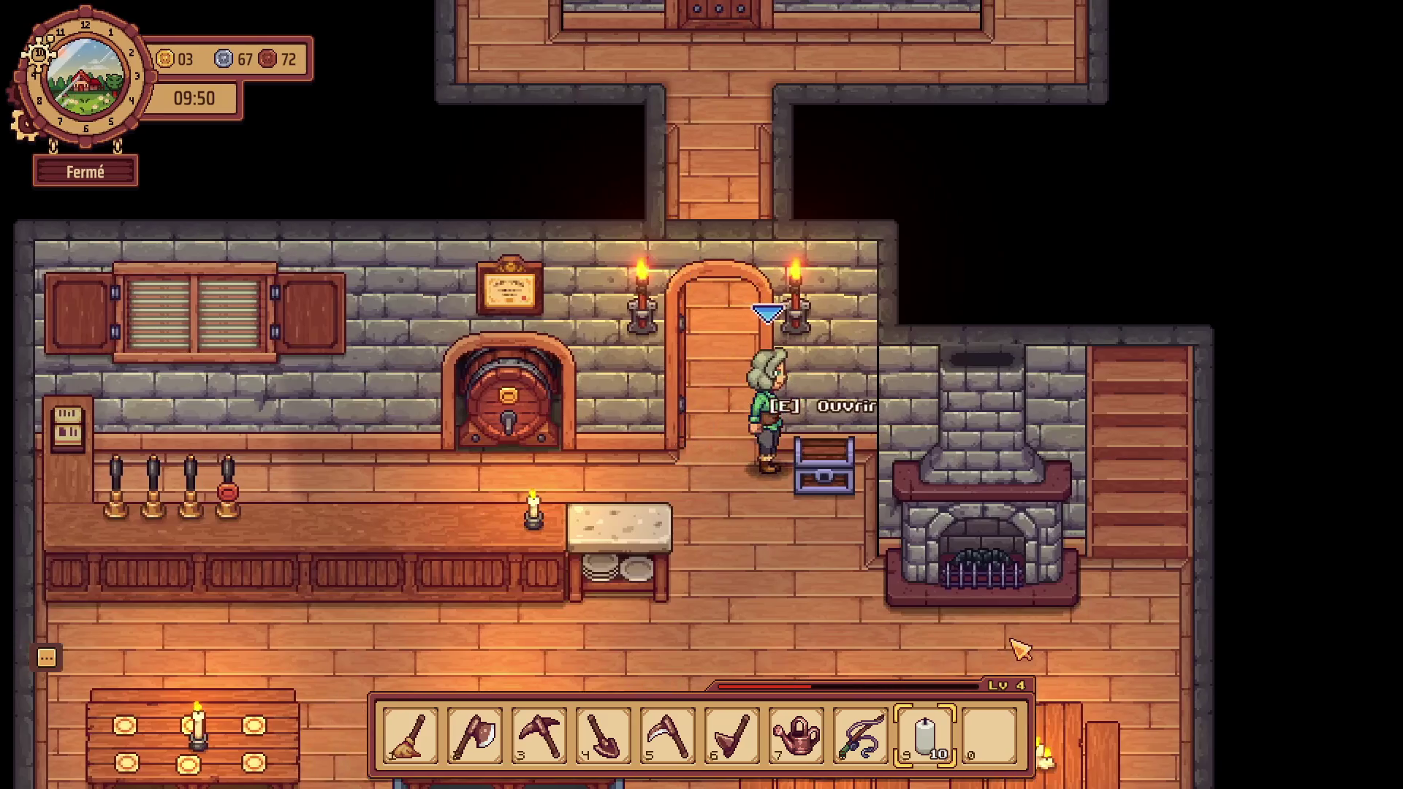
key("e")
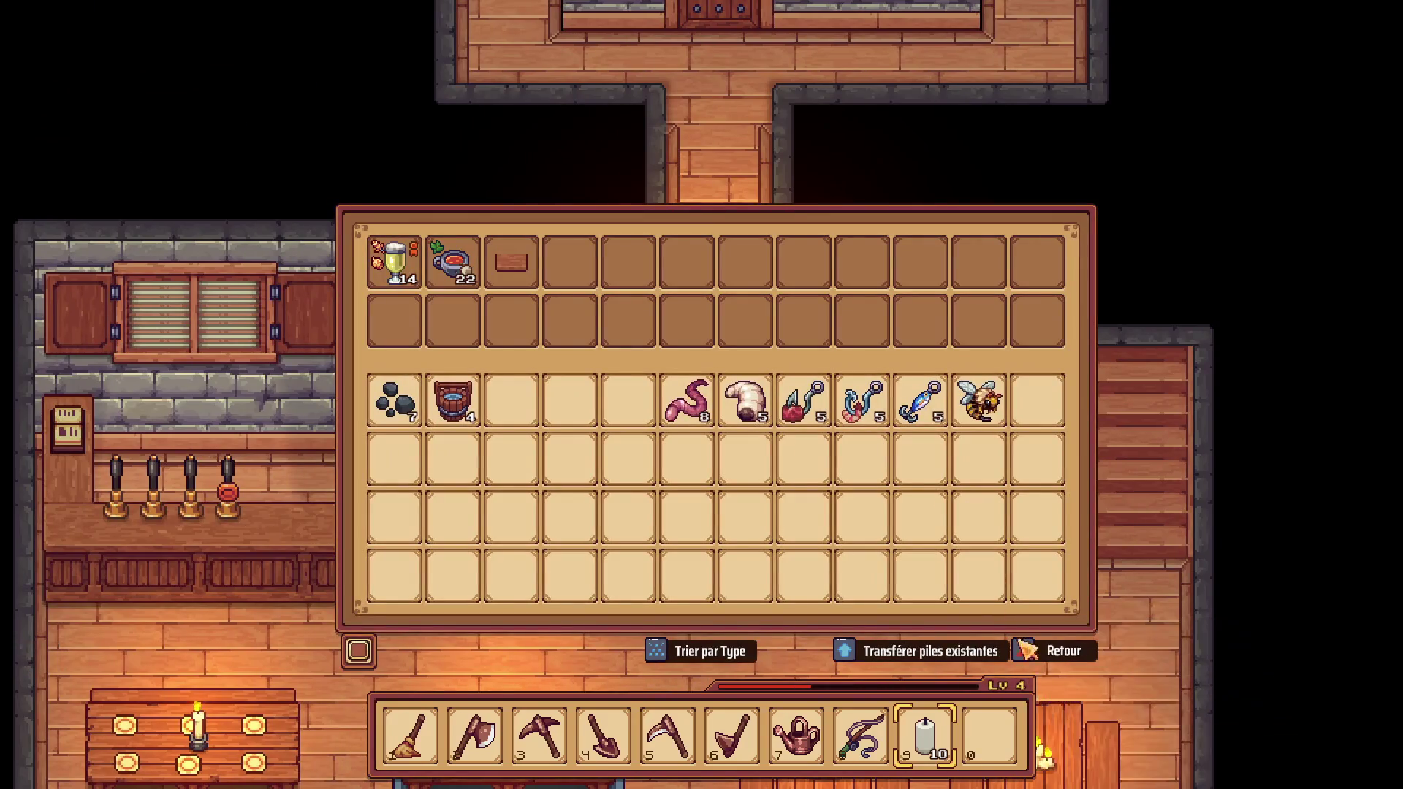
left_click(1035, 655)
key("a")
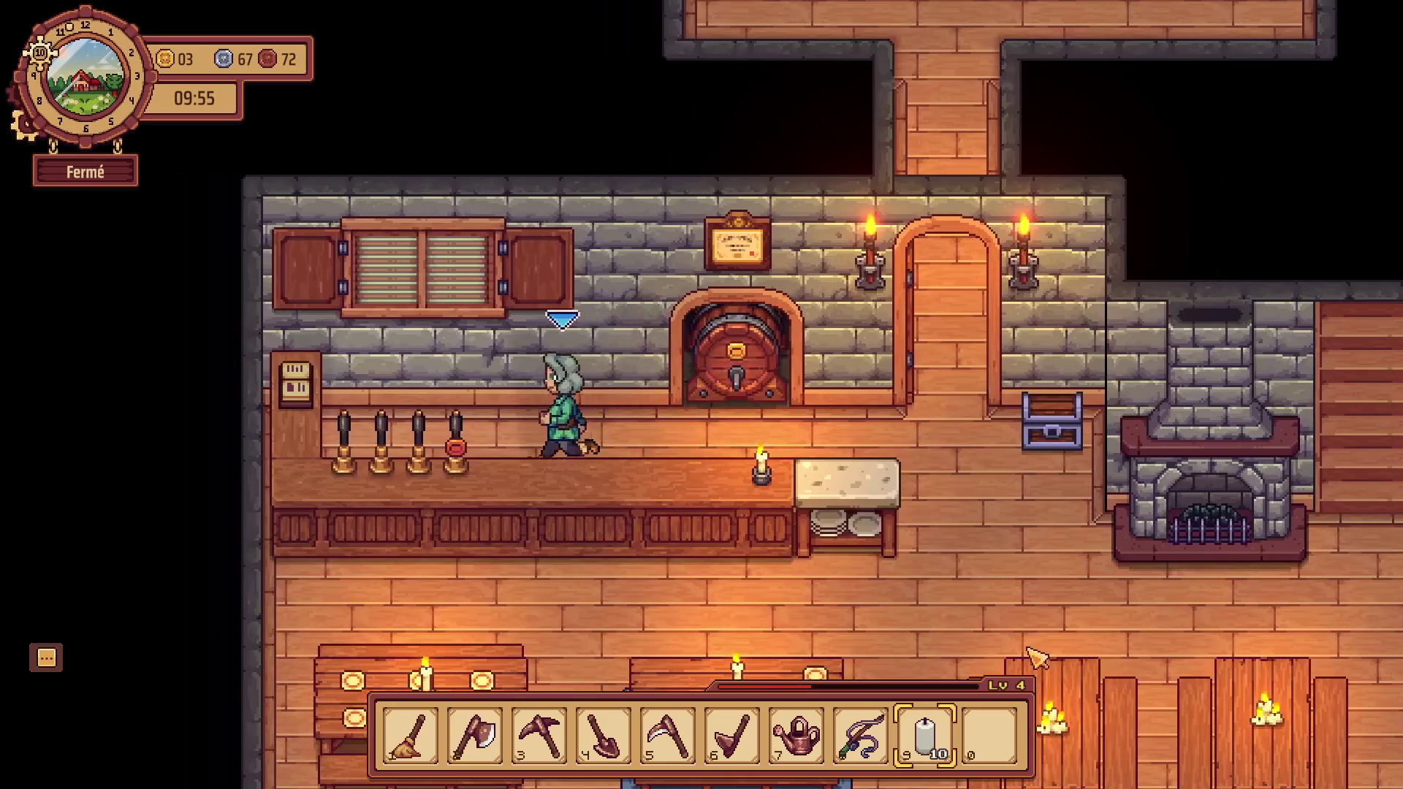
key("d")
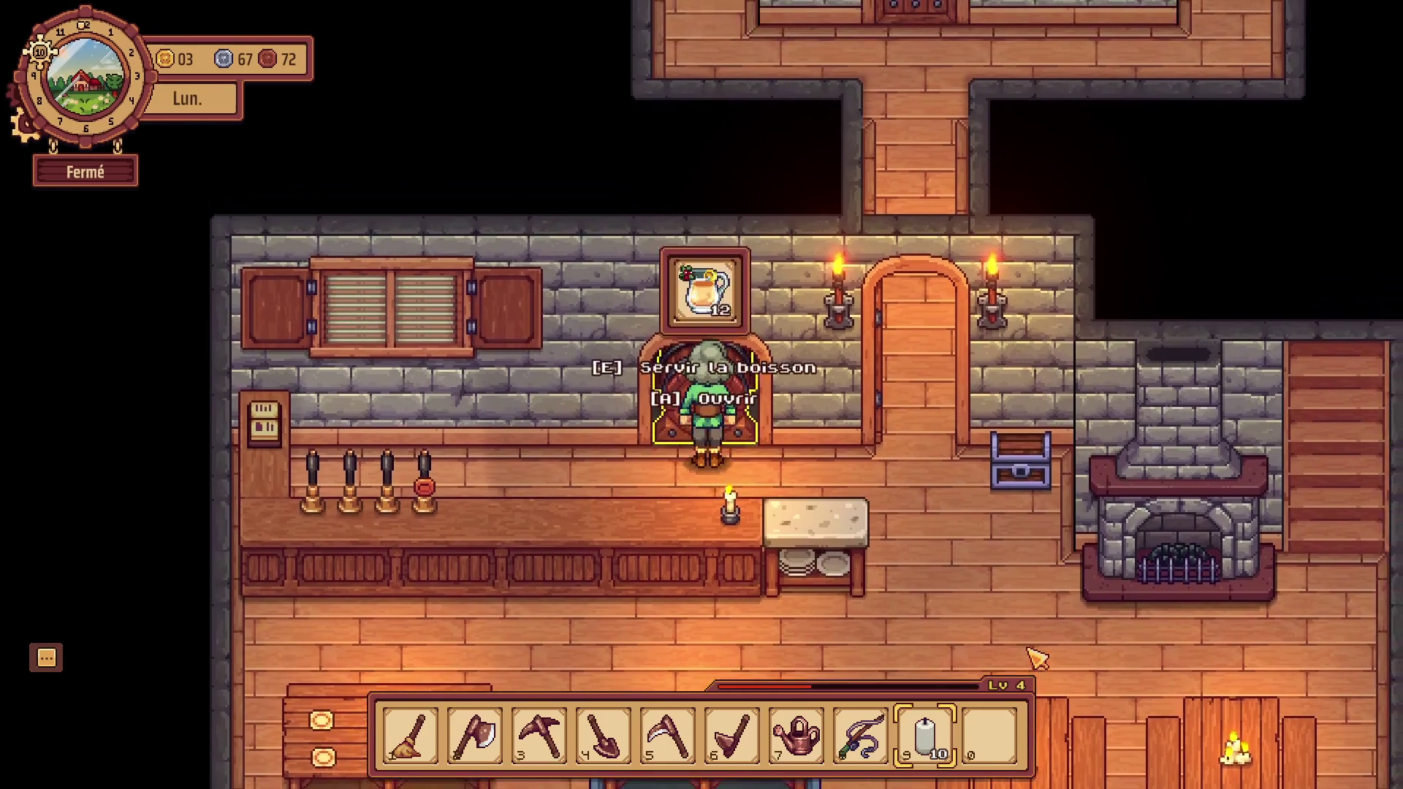
key("d")
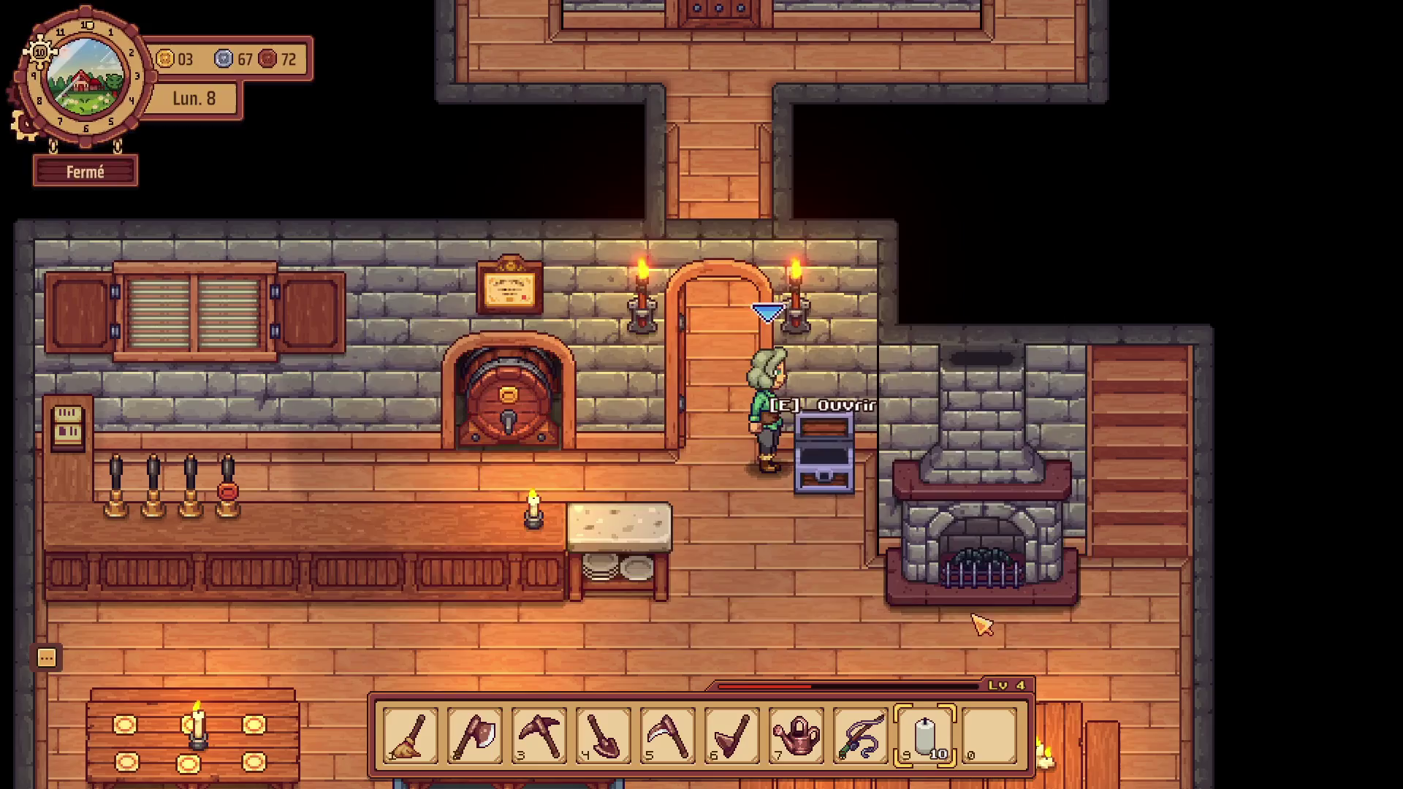
key("a")
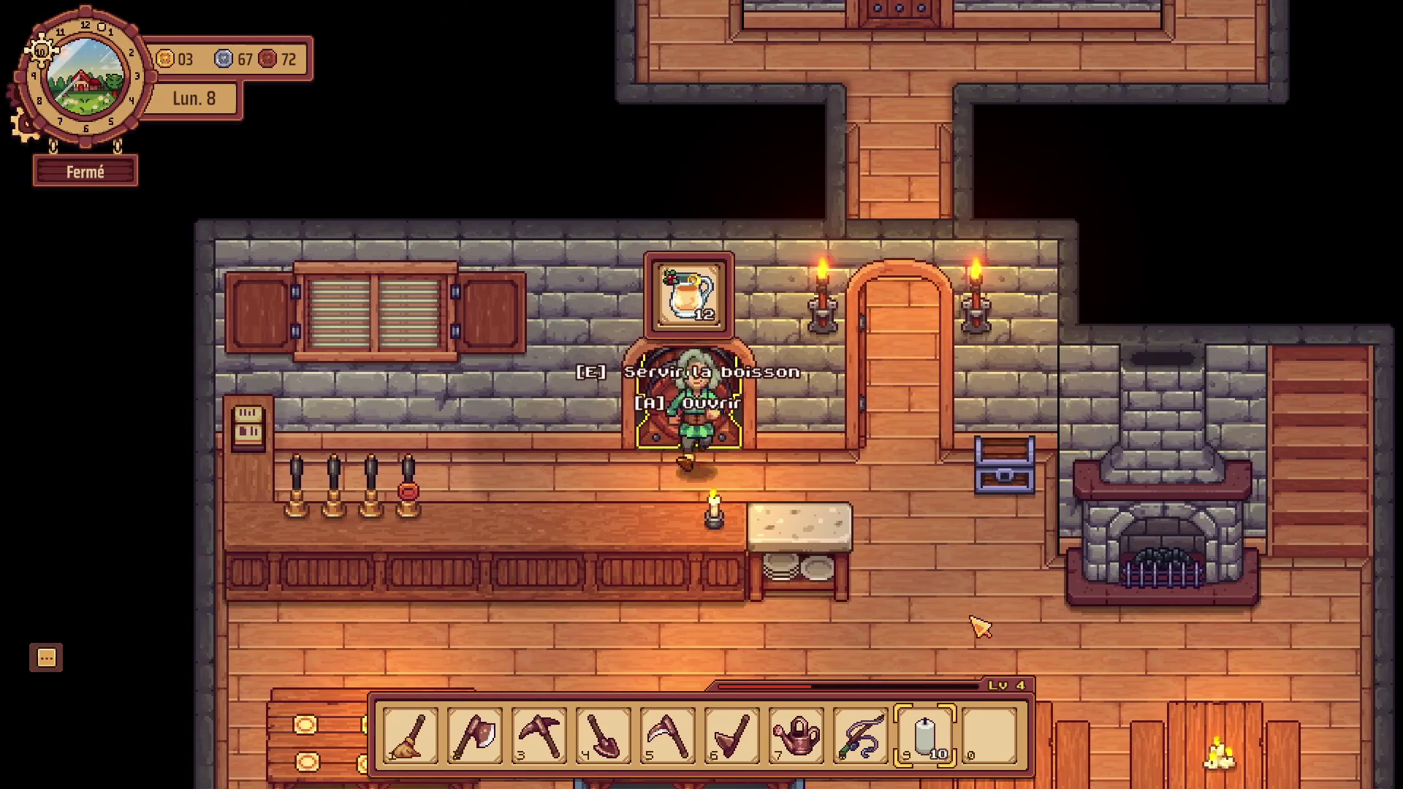
key("d")
key("e")
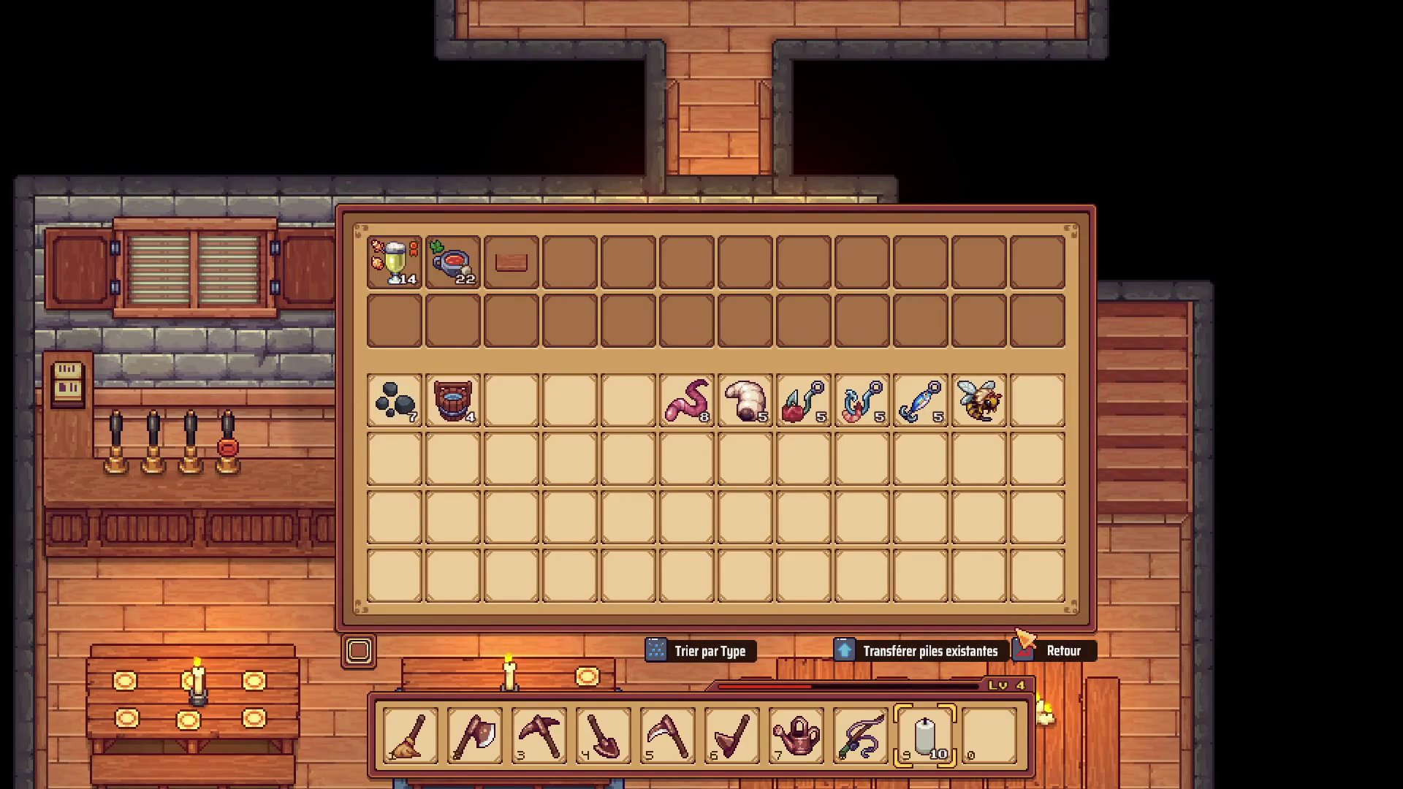
left_click(1033, 660)
Walk up to the press and accept wild berries for Jus de fruit.
key("w")
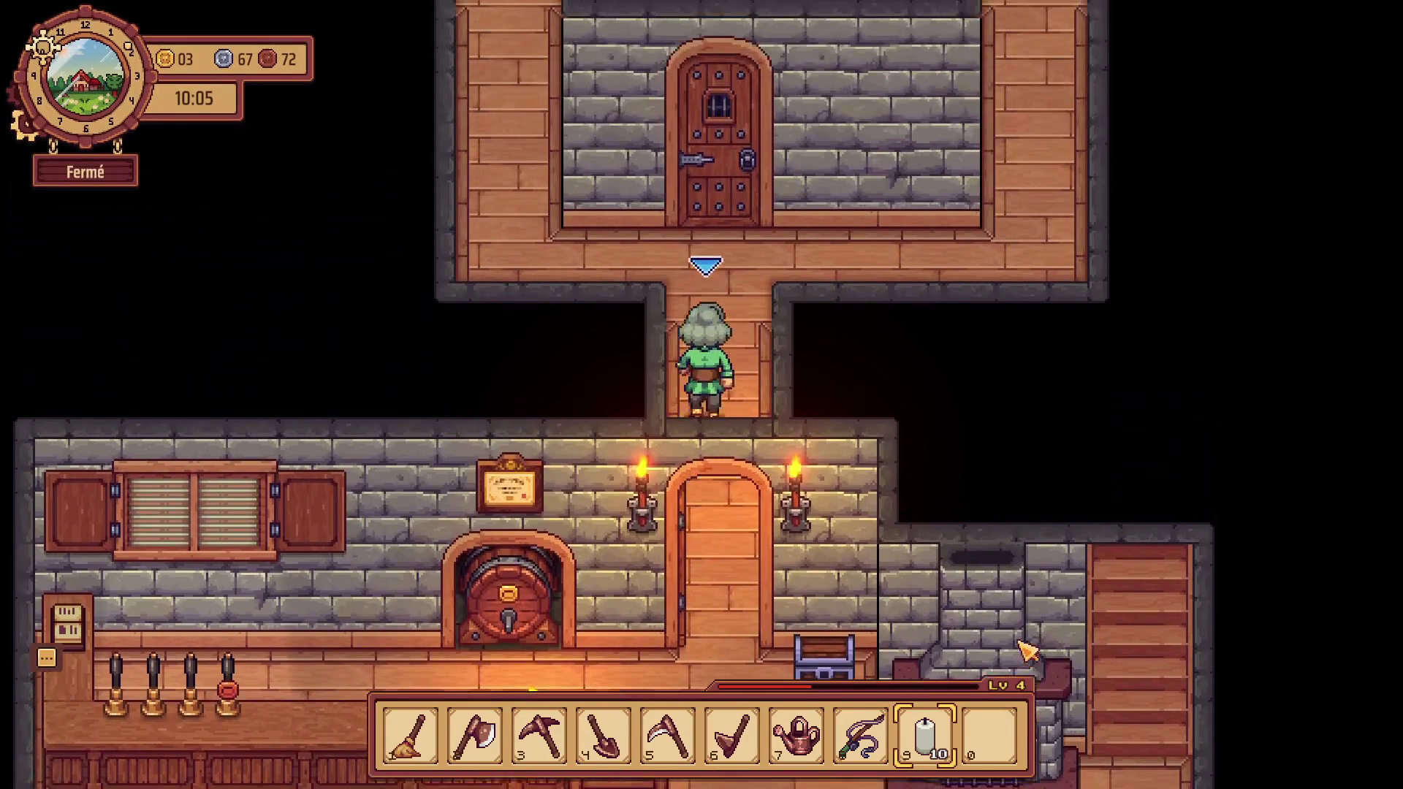
key("w")
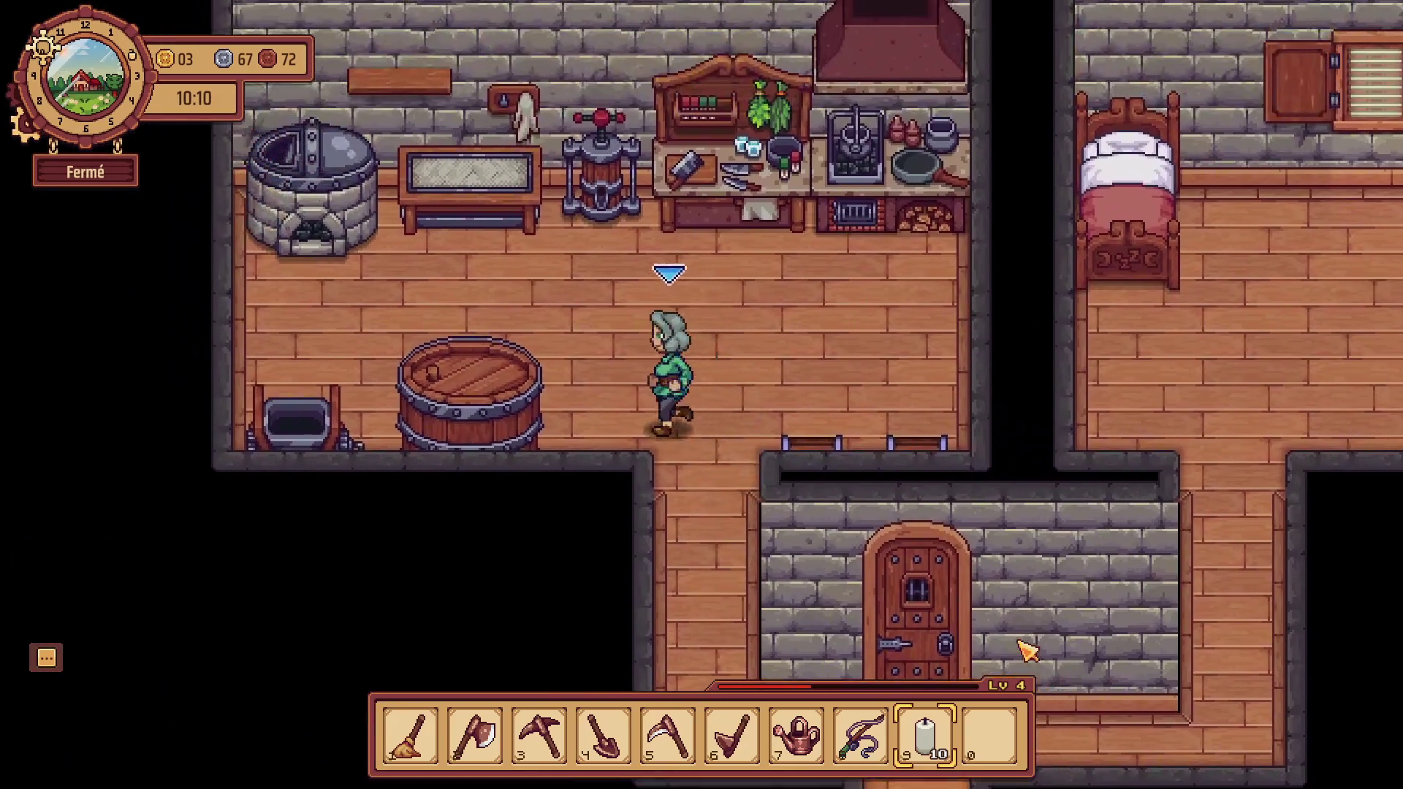
key("w")
key("e")
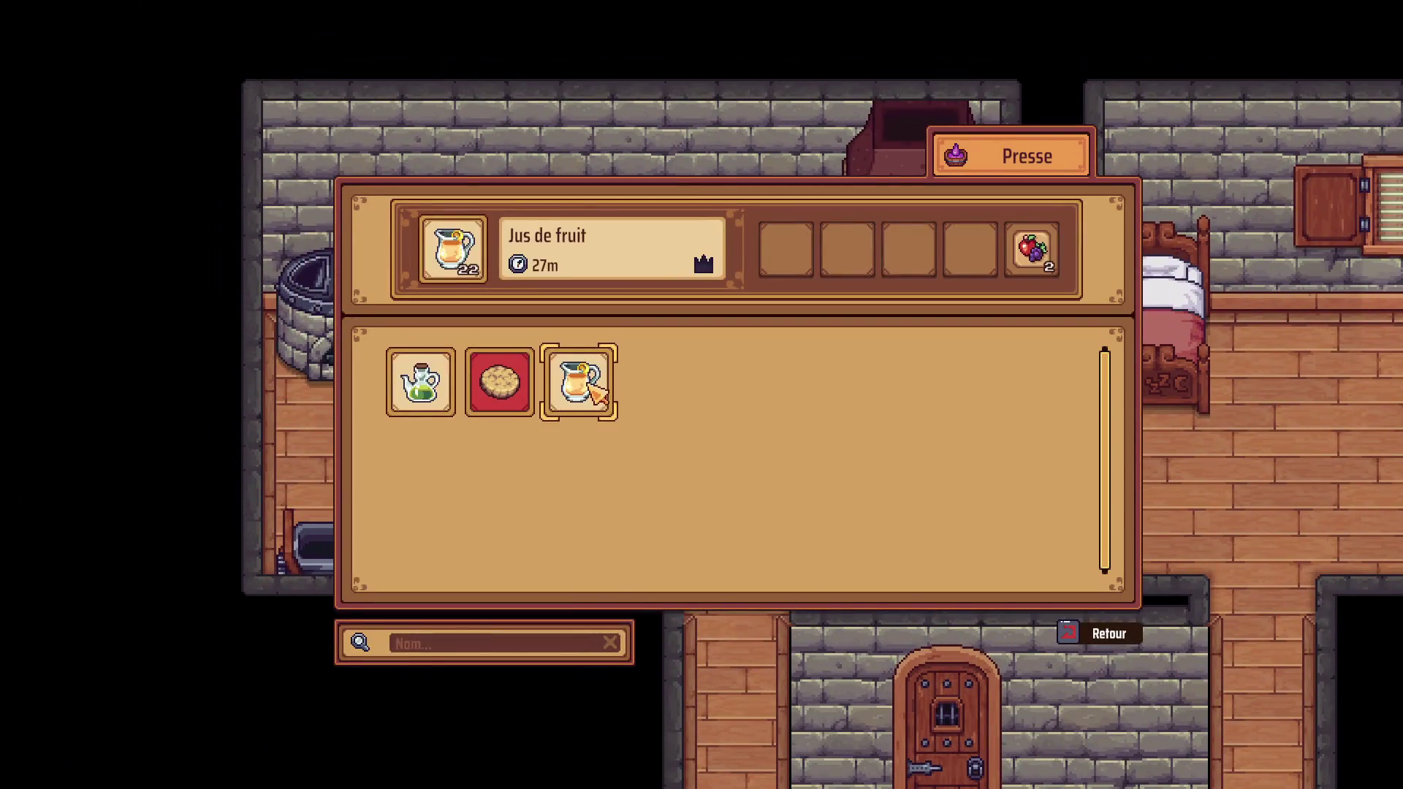
left_click(591, 389)
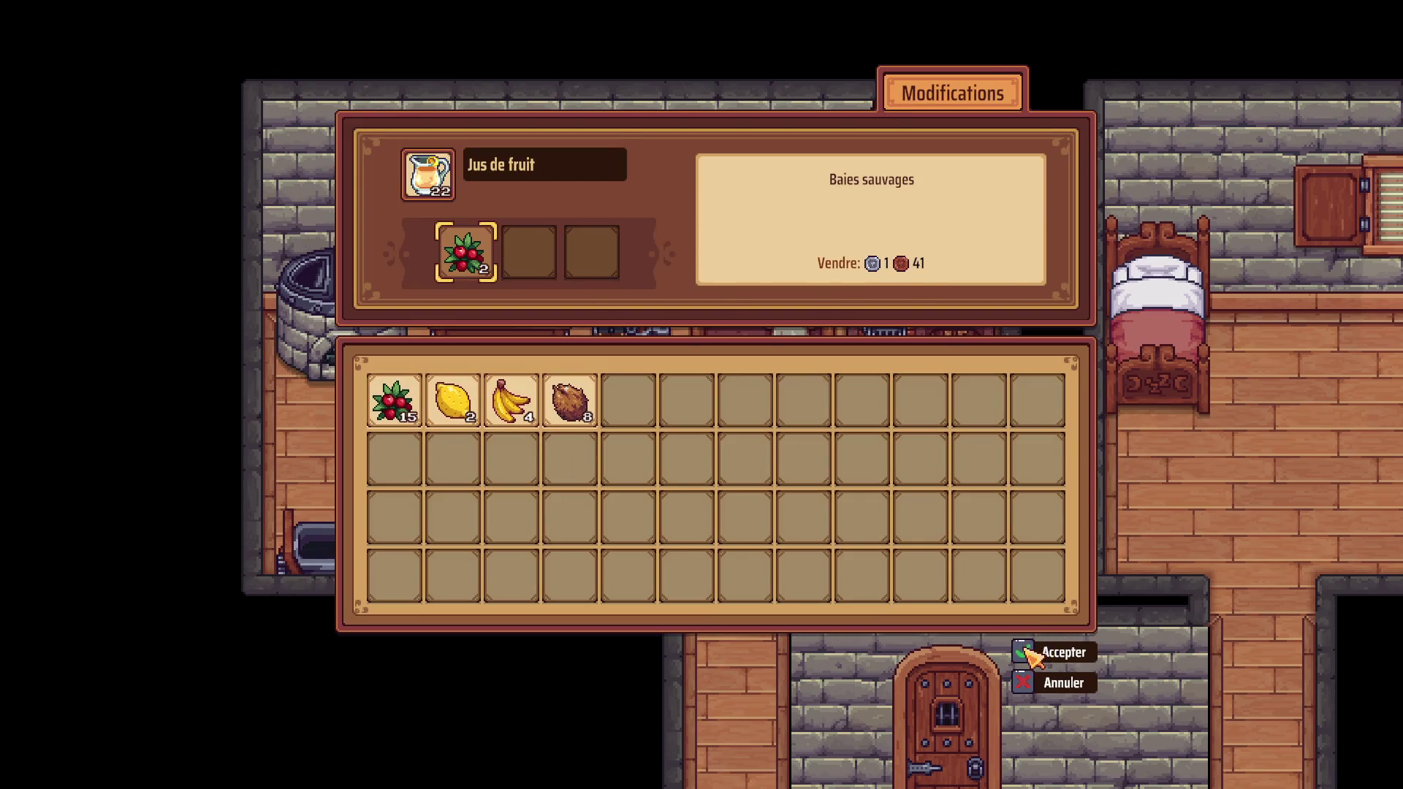
left_click(1033, 656)
Check the counter recipes, then put Feuilles de thé into the oven's Tasse de thé.
key("s")
key("d")
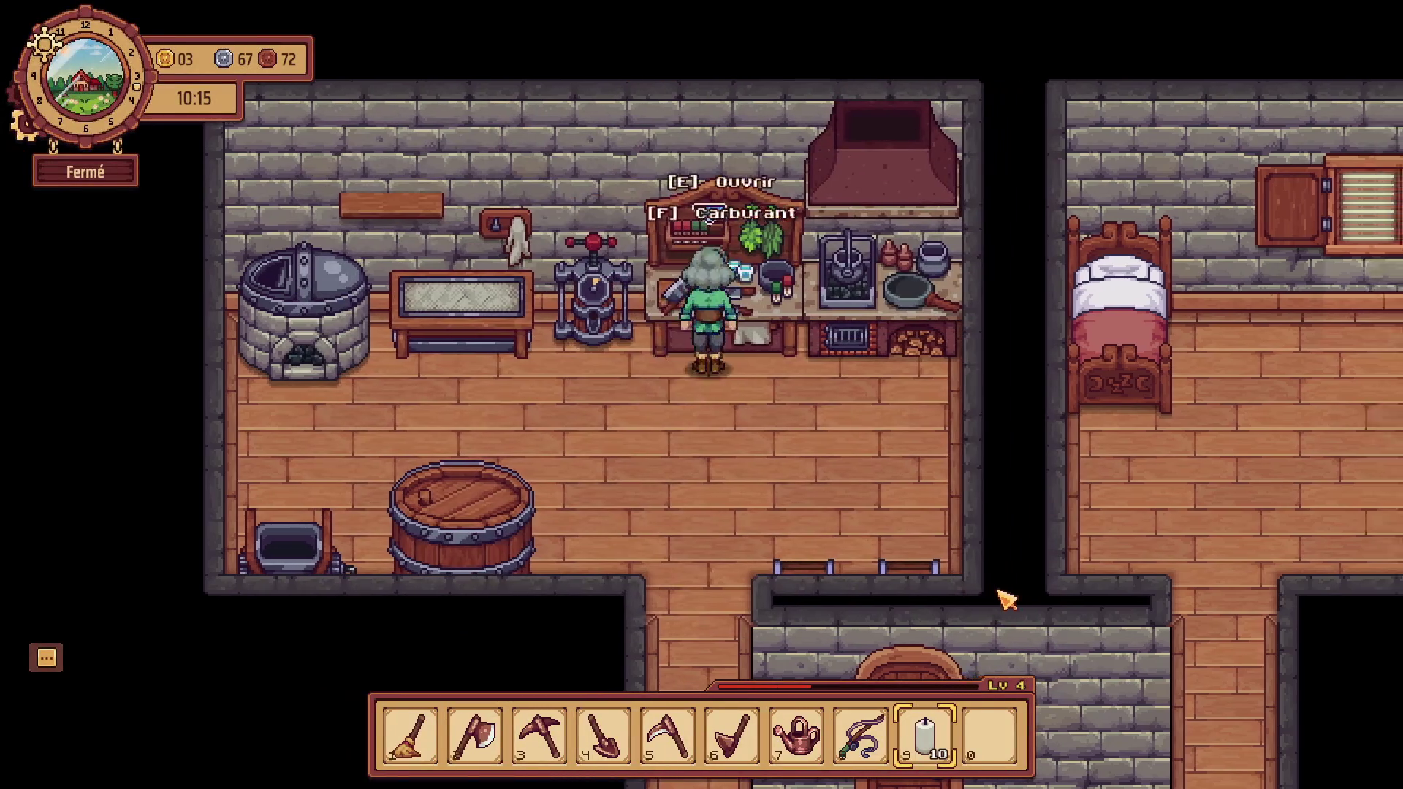
key("e")
left_click(1075, 633)
key("d")
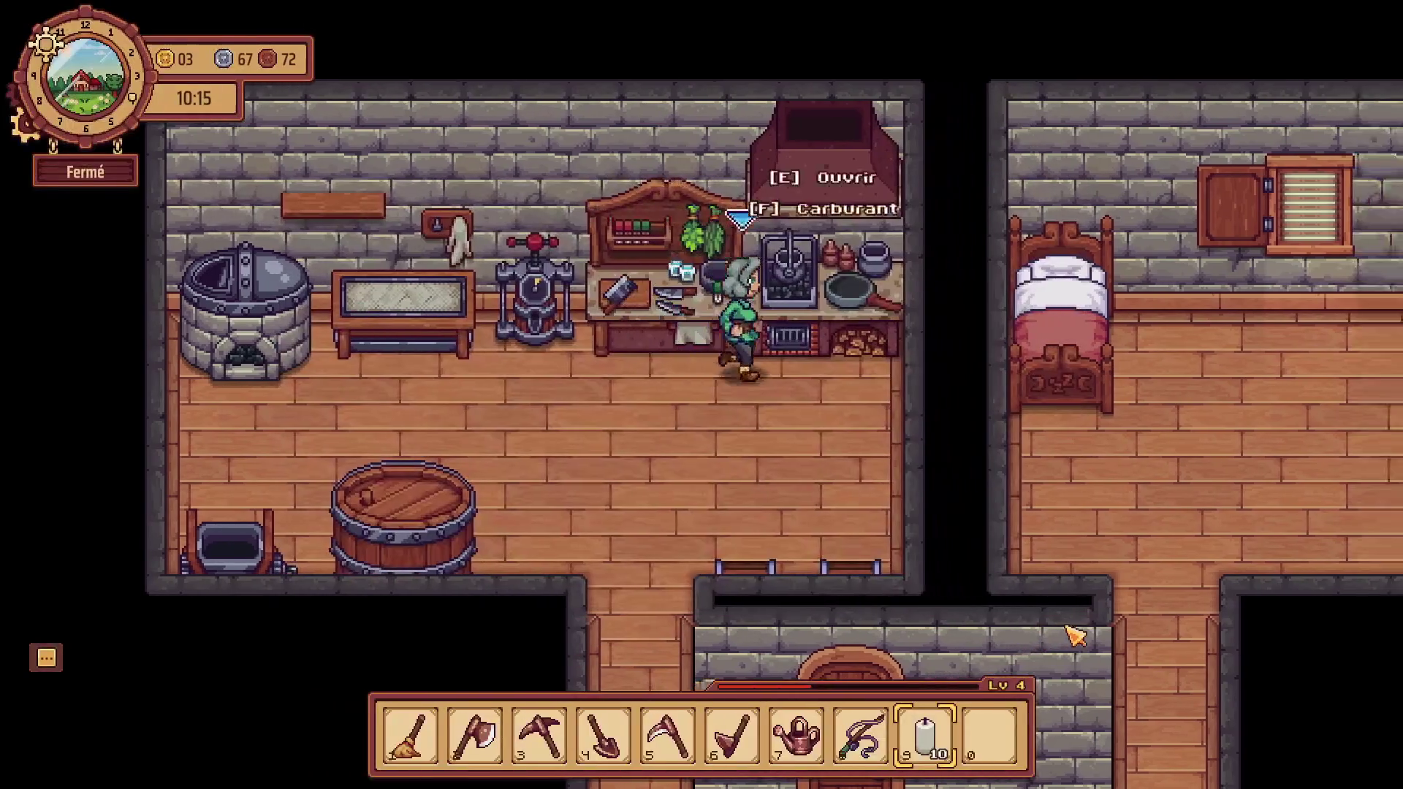
key("e")
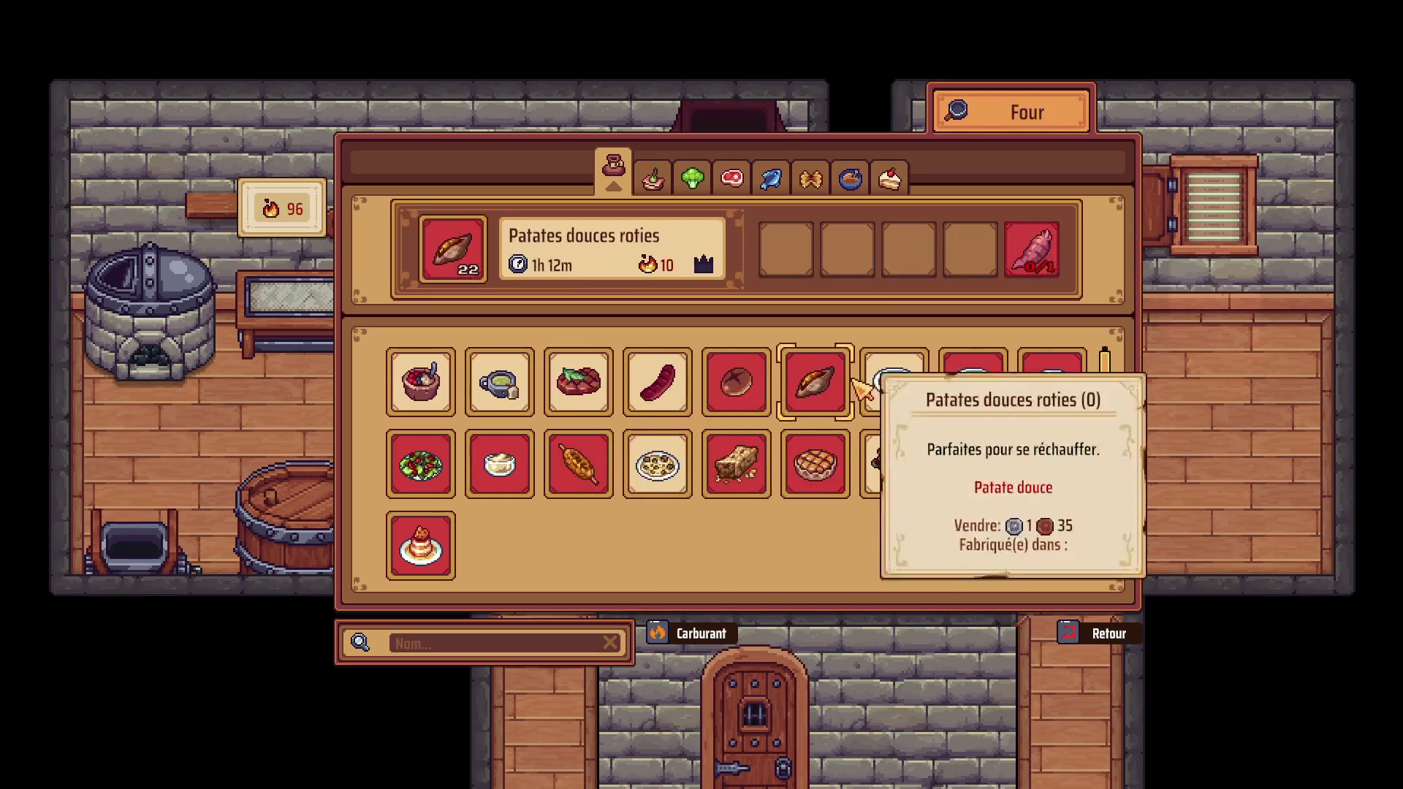
left_click(499, 382)
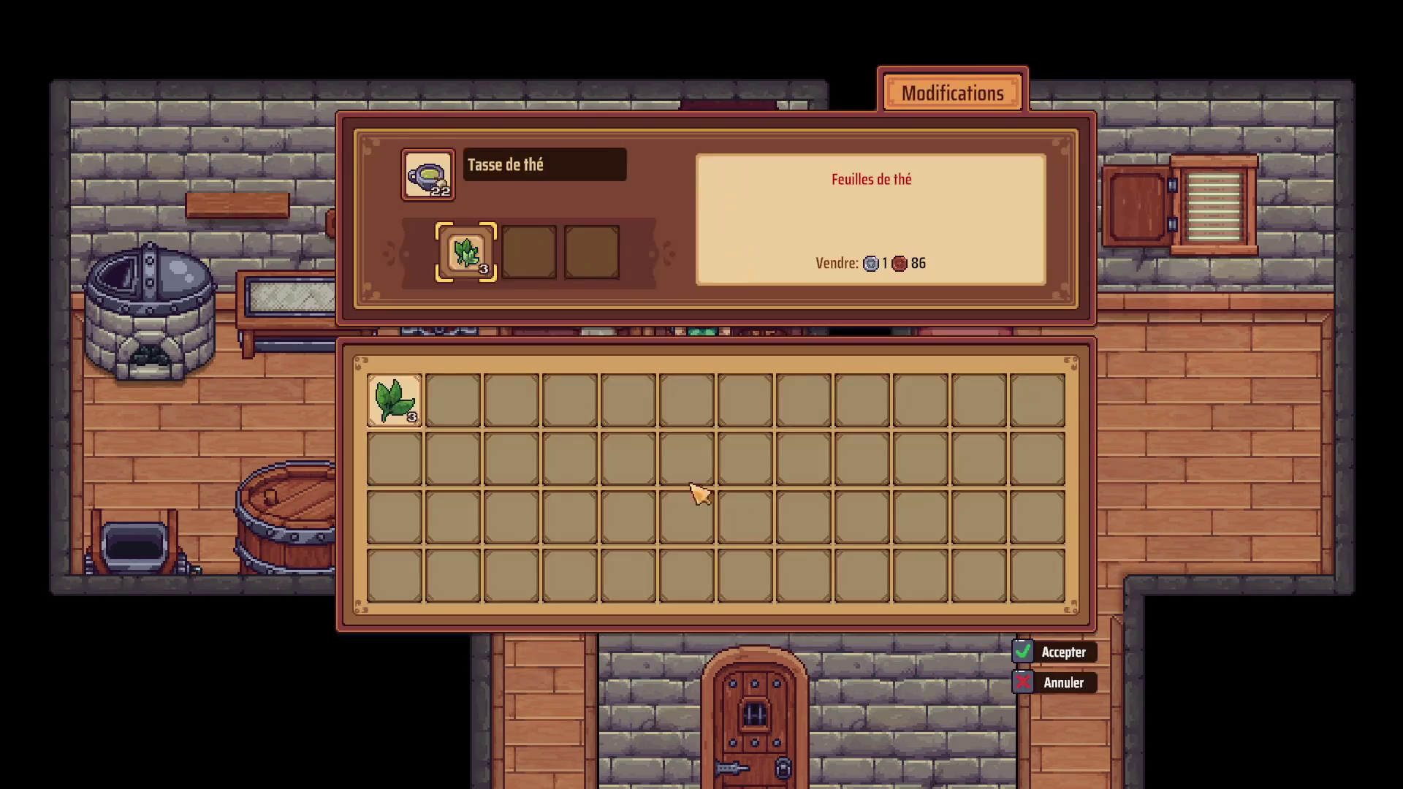
left_click(414, 398)
left_click(1025, 653)
Look at the Malterie menu, then select Bière ambrée at the fermentation vat.
key("a")
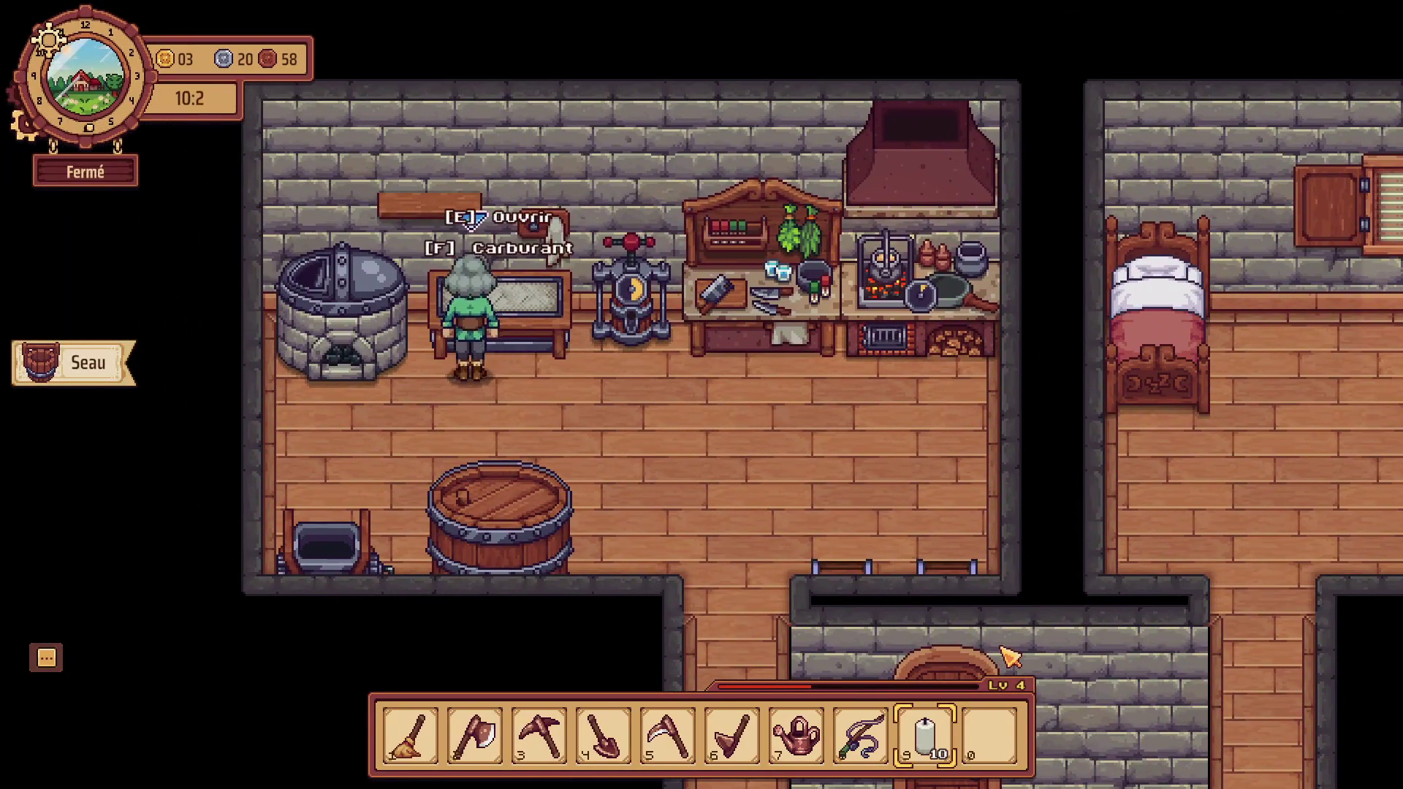
key("e")
left_click(1087, 635)
key("a")
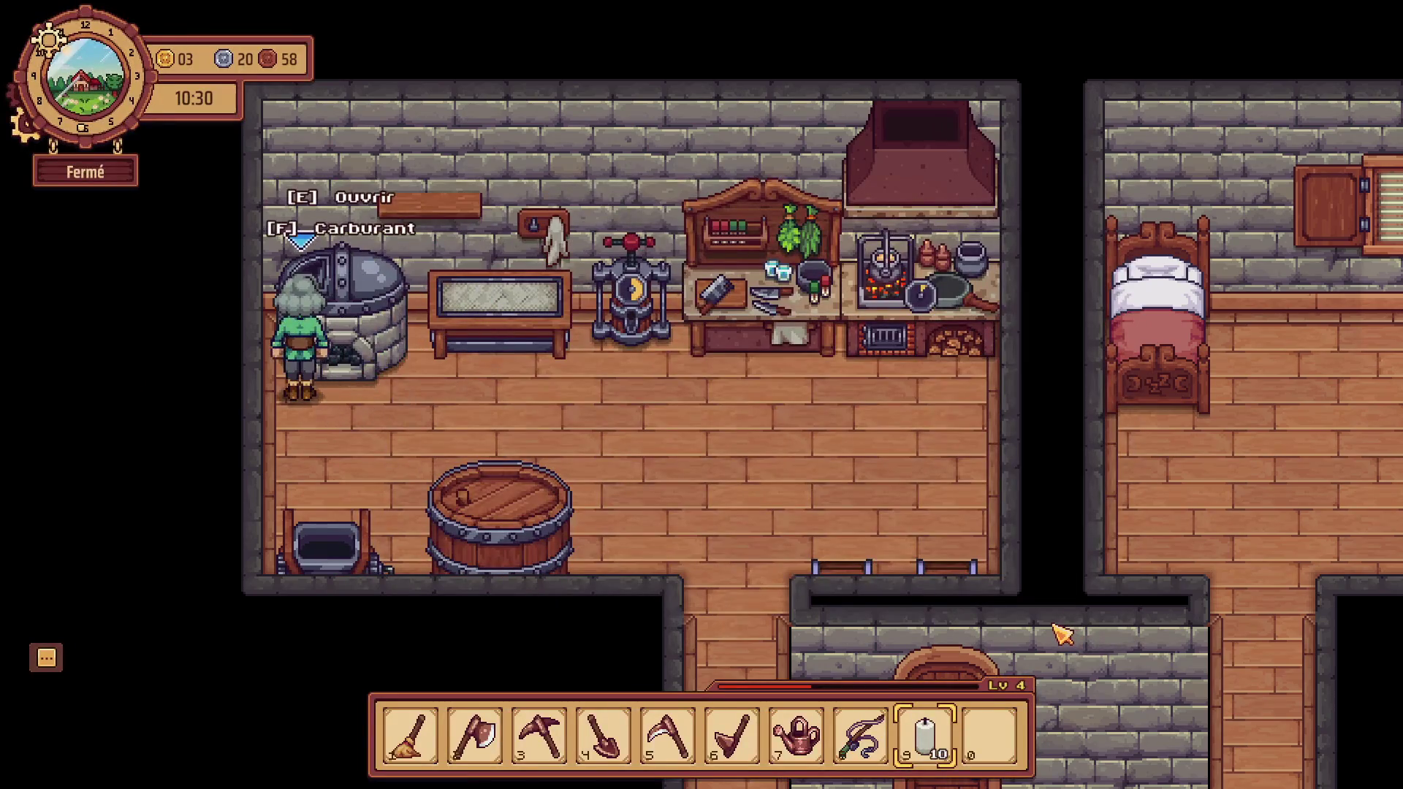
key("e")
left_click(494, 375)
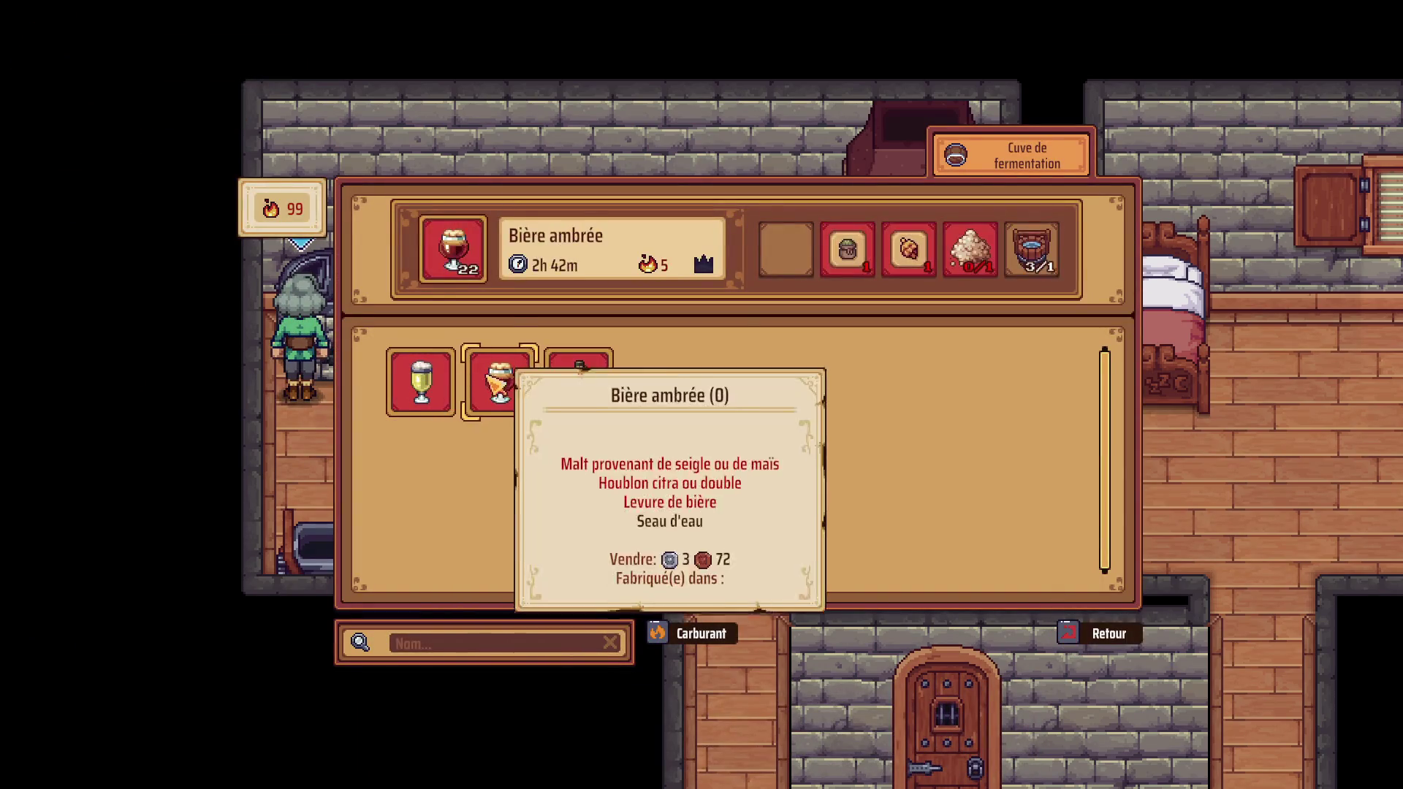
left_click(1060, 632)
Walk from the kitchen through the tavern and along the road to the cat shop.
key("d")
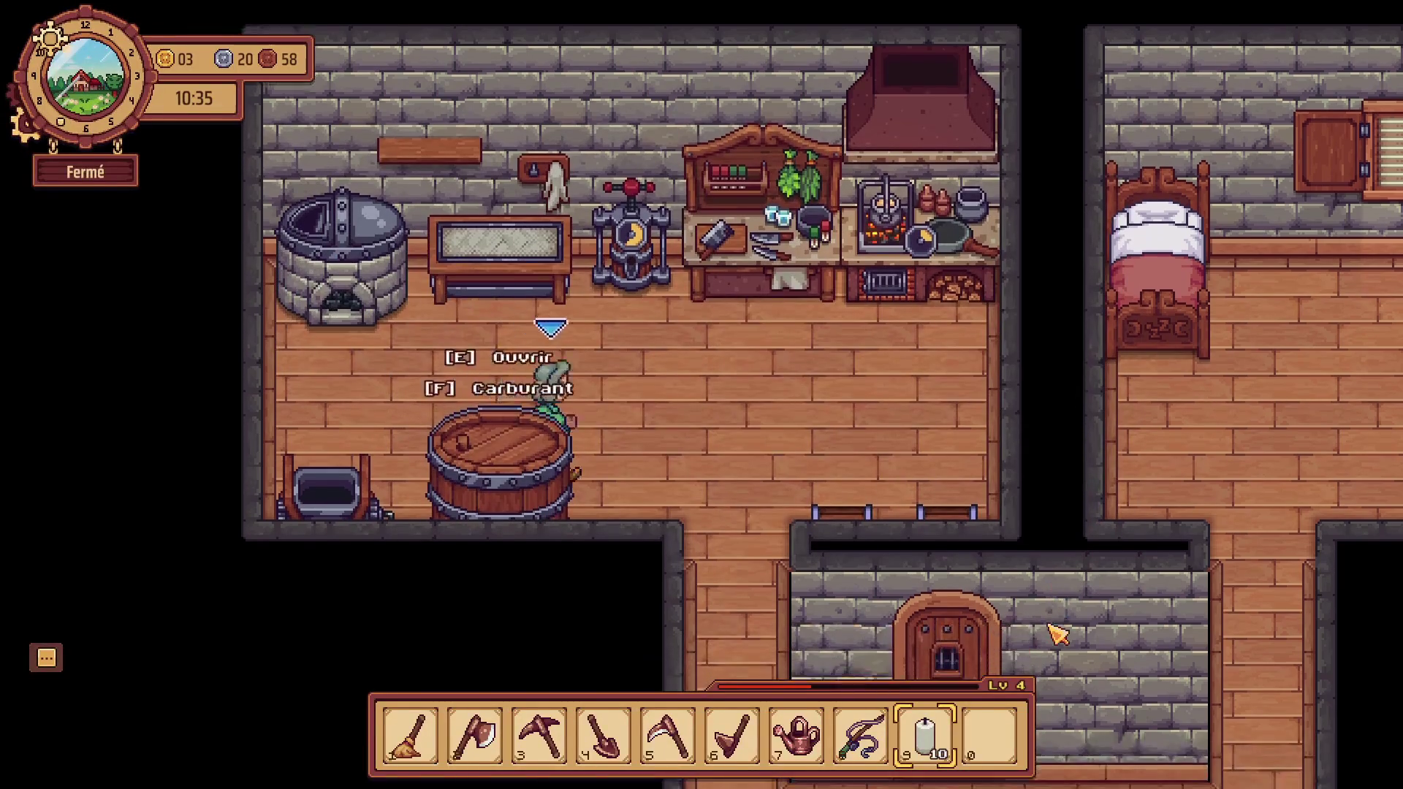
key("s")
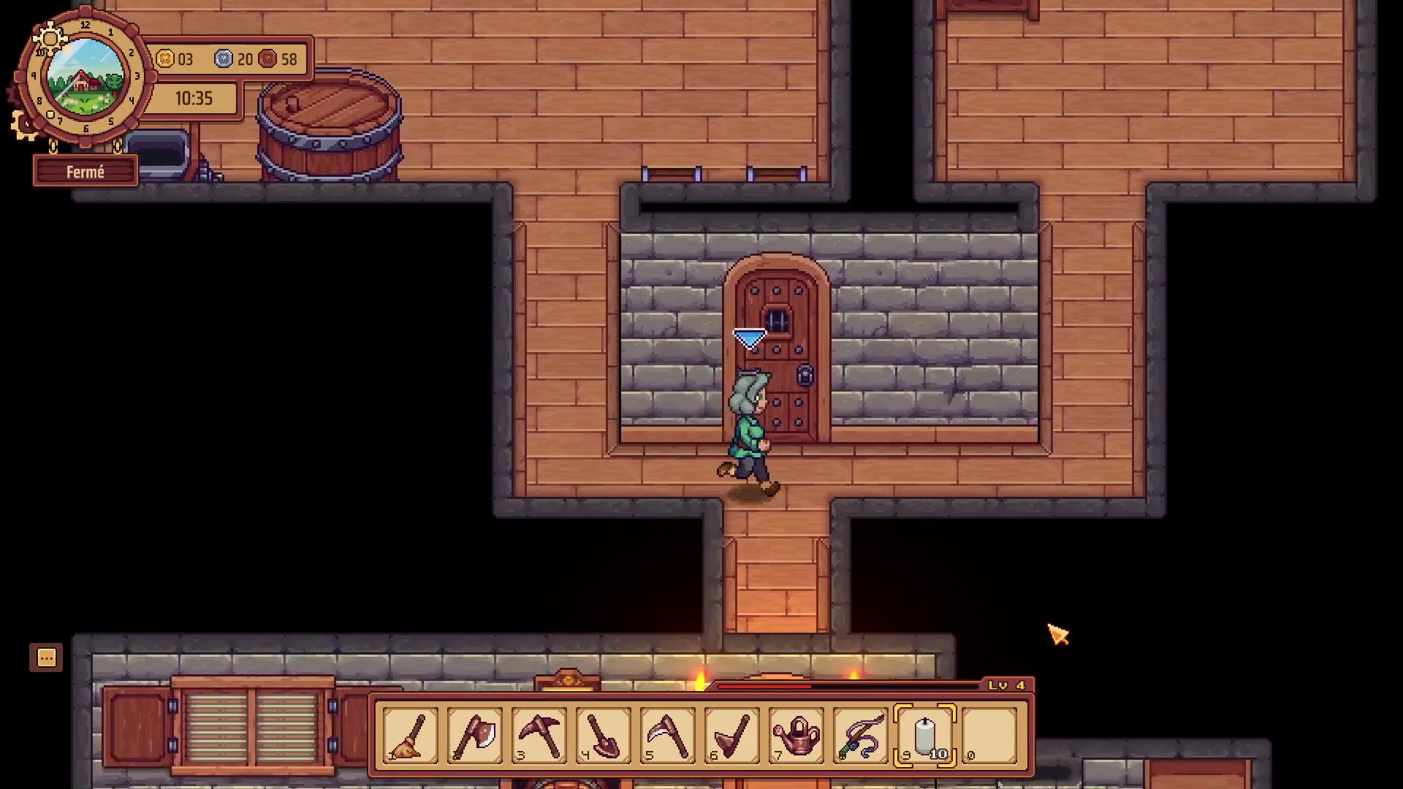
key("s")
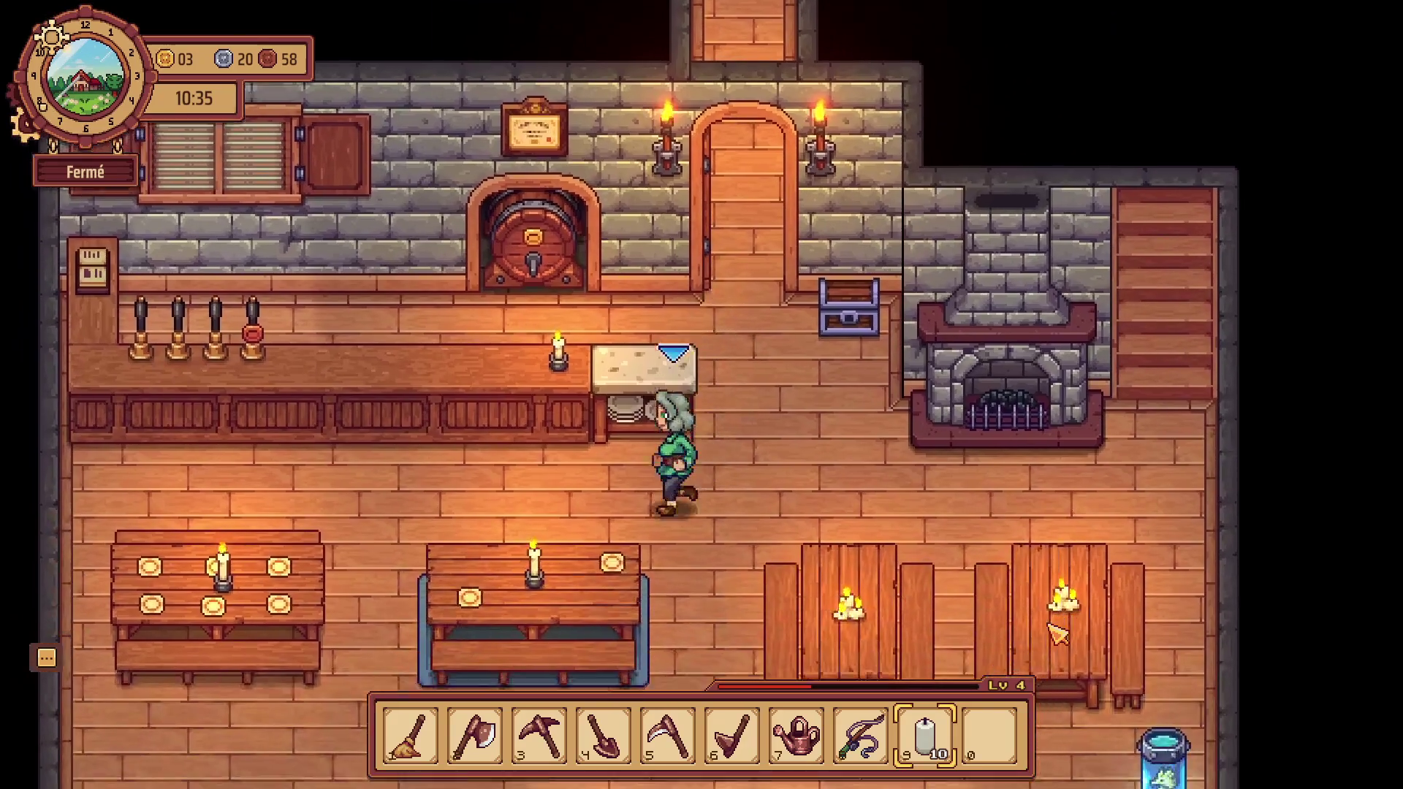
key("s")
key("a")
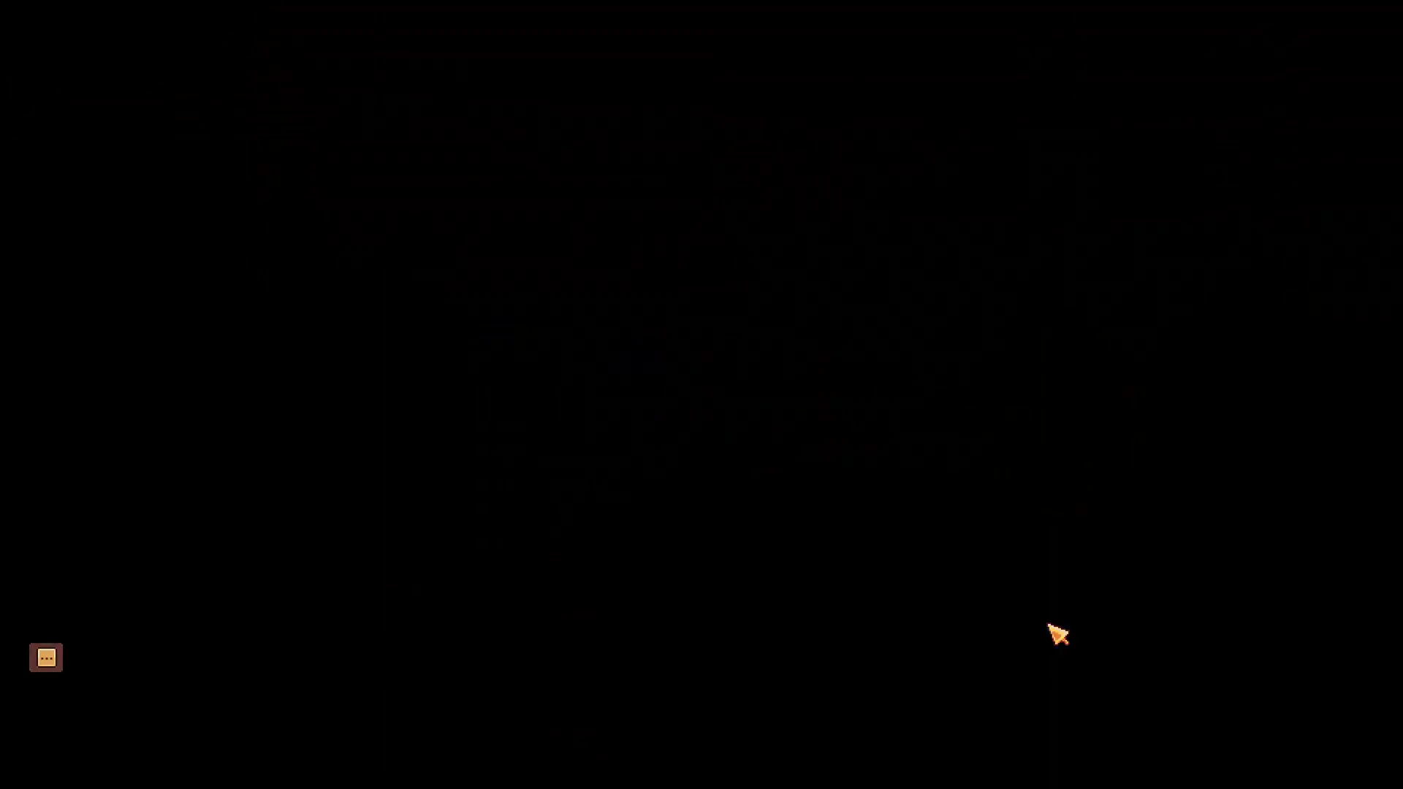
key("s")
key("a")
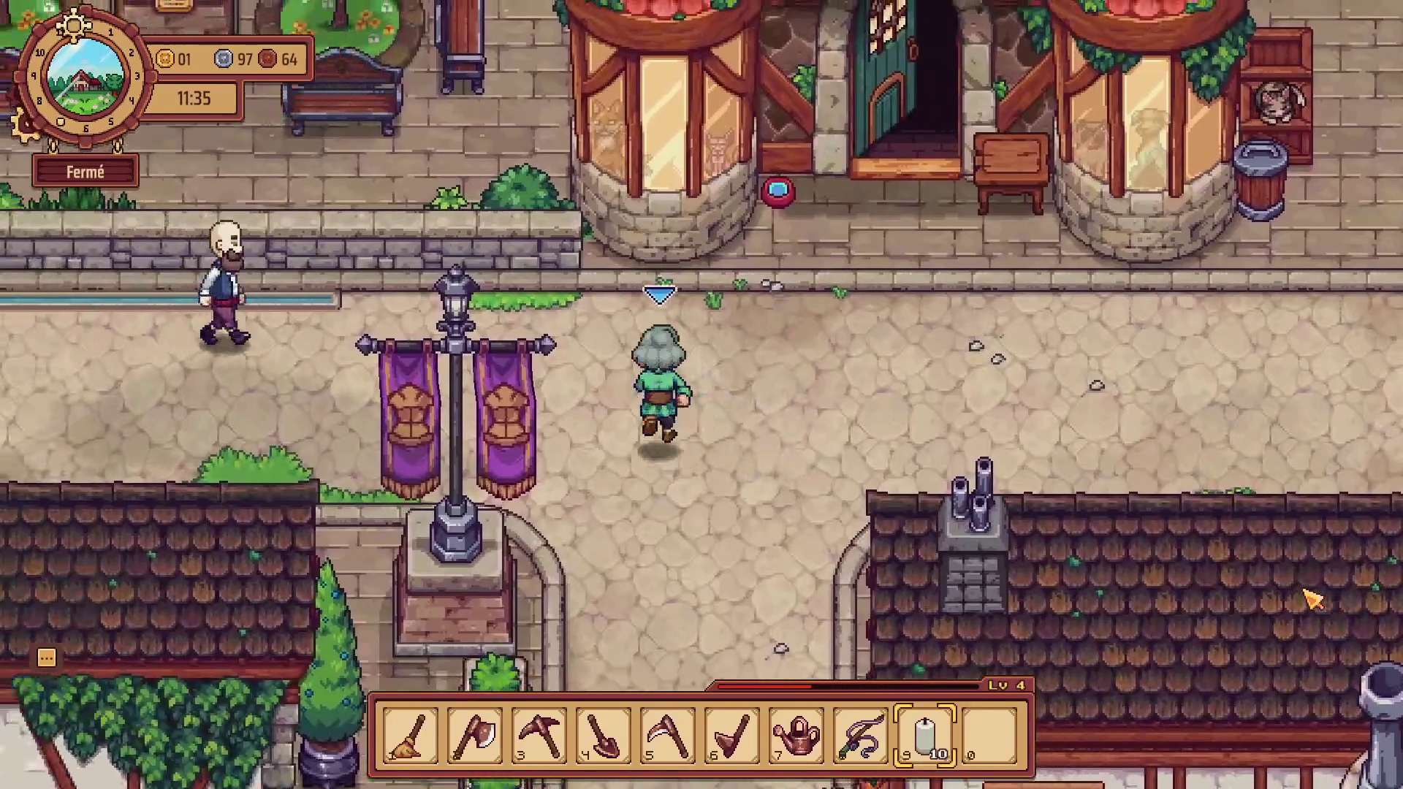
Enter the cat shelter and walk down to the lower-left rug.
key("d")
key("w")
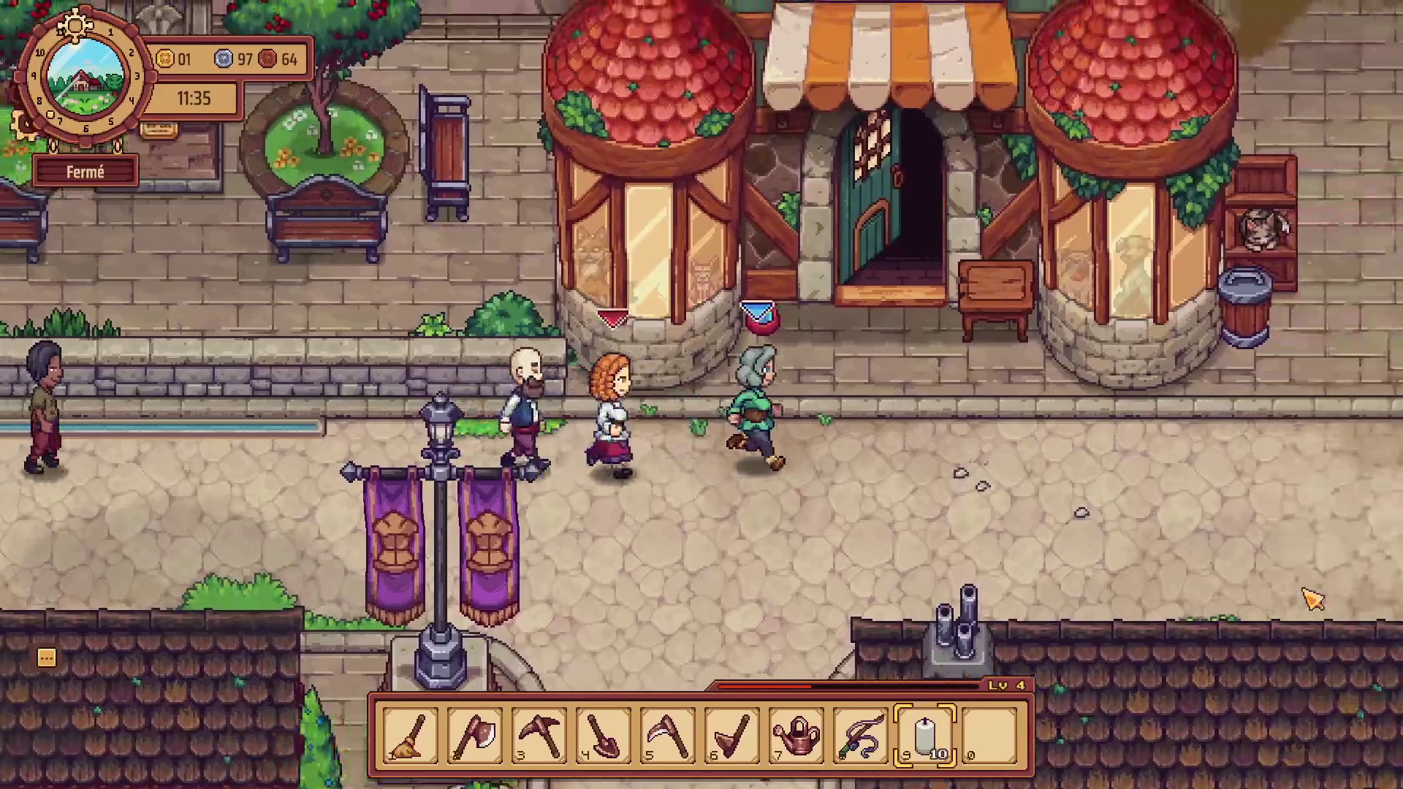
key("w")
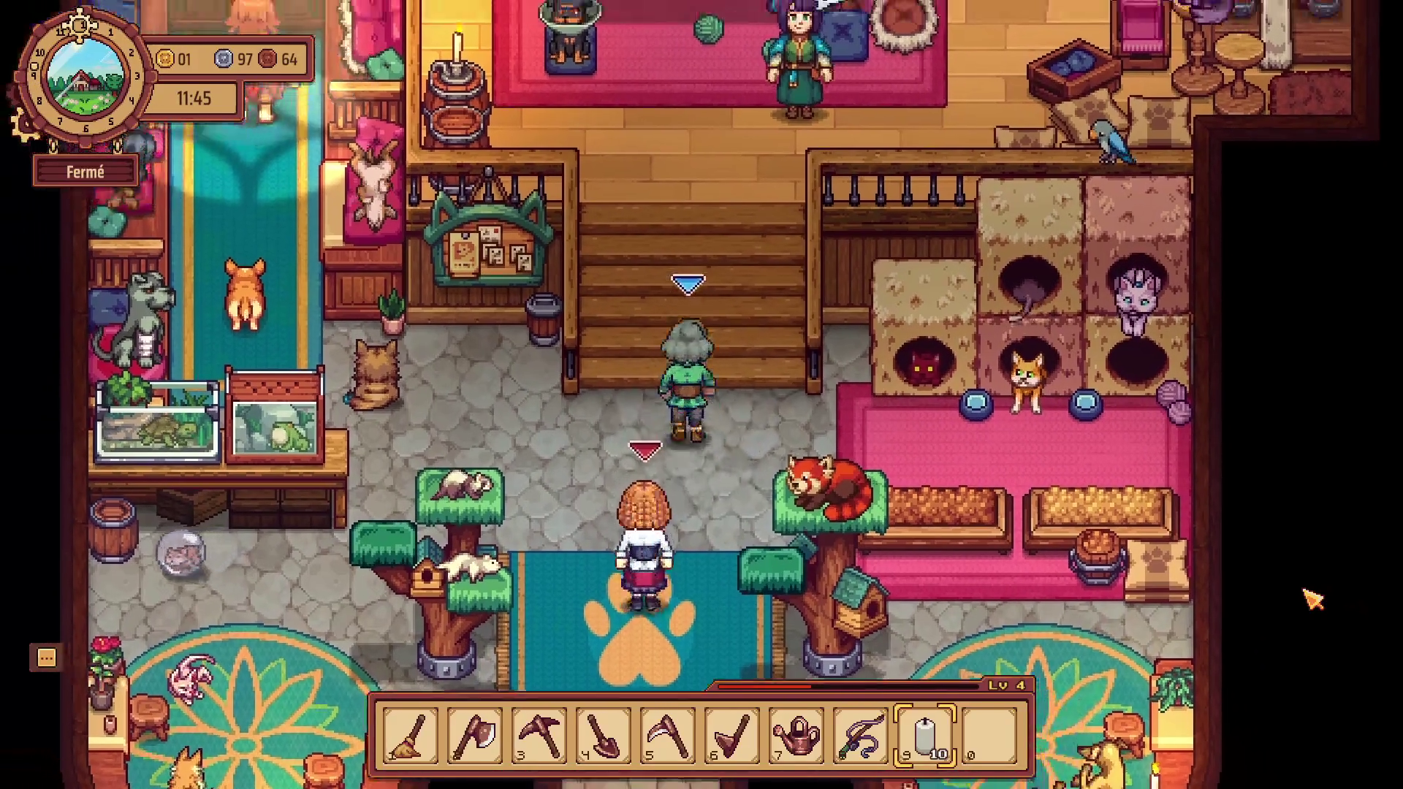
key("a")
key("s")
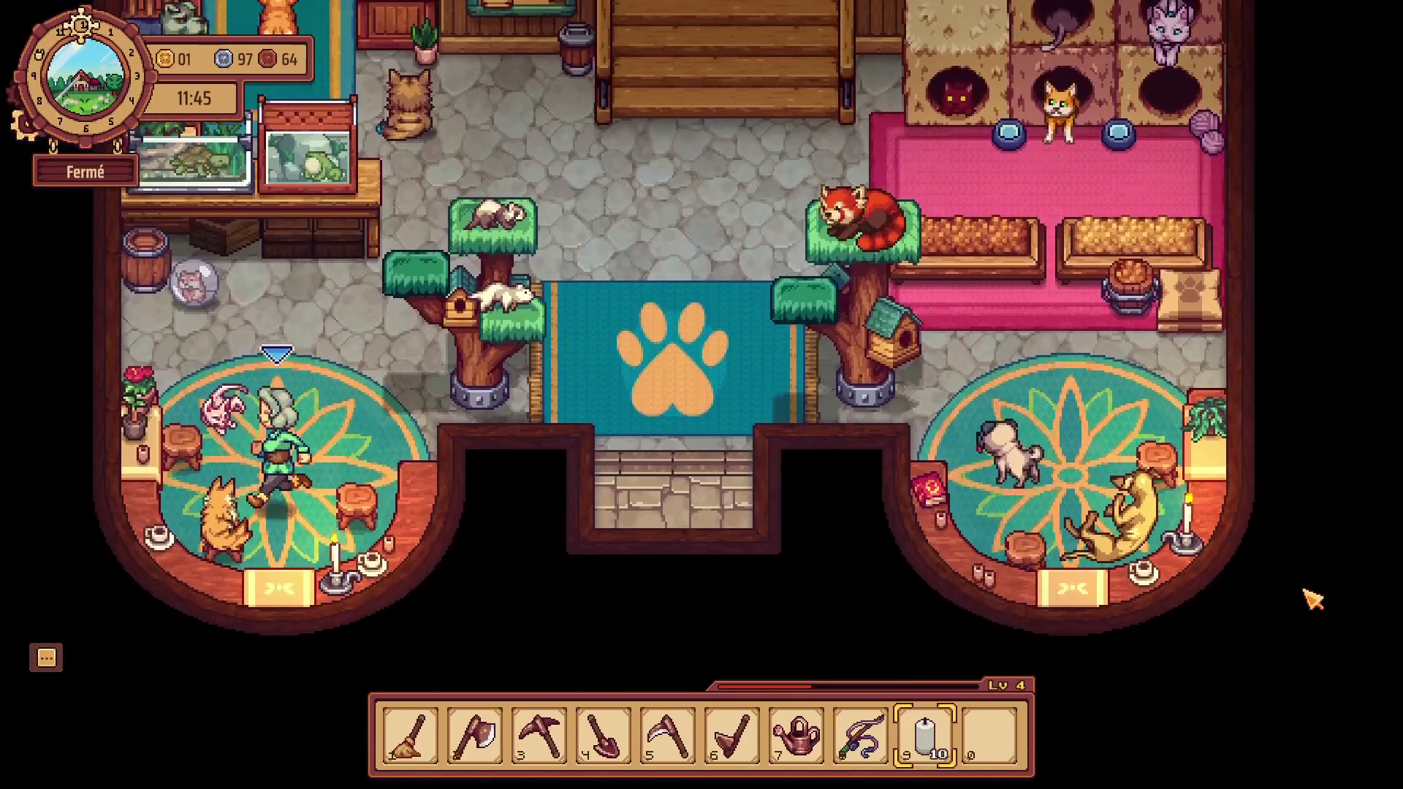
Climb the central stairs to Nessy's table and start talking to her.
key("w")
key("d")
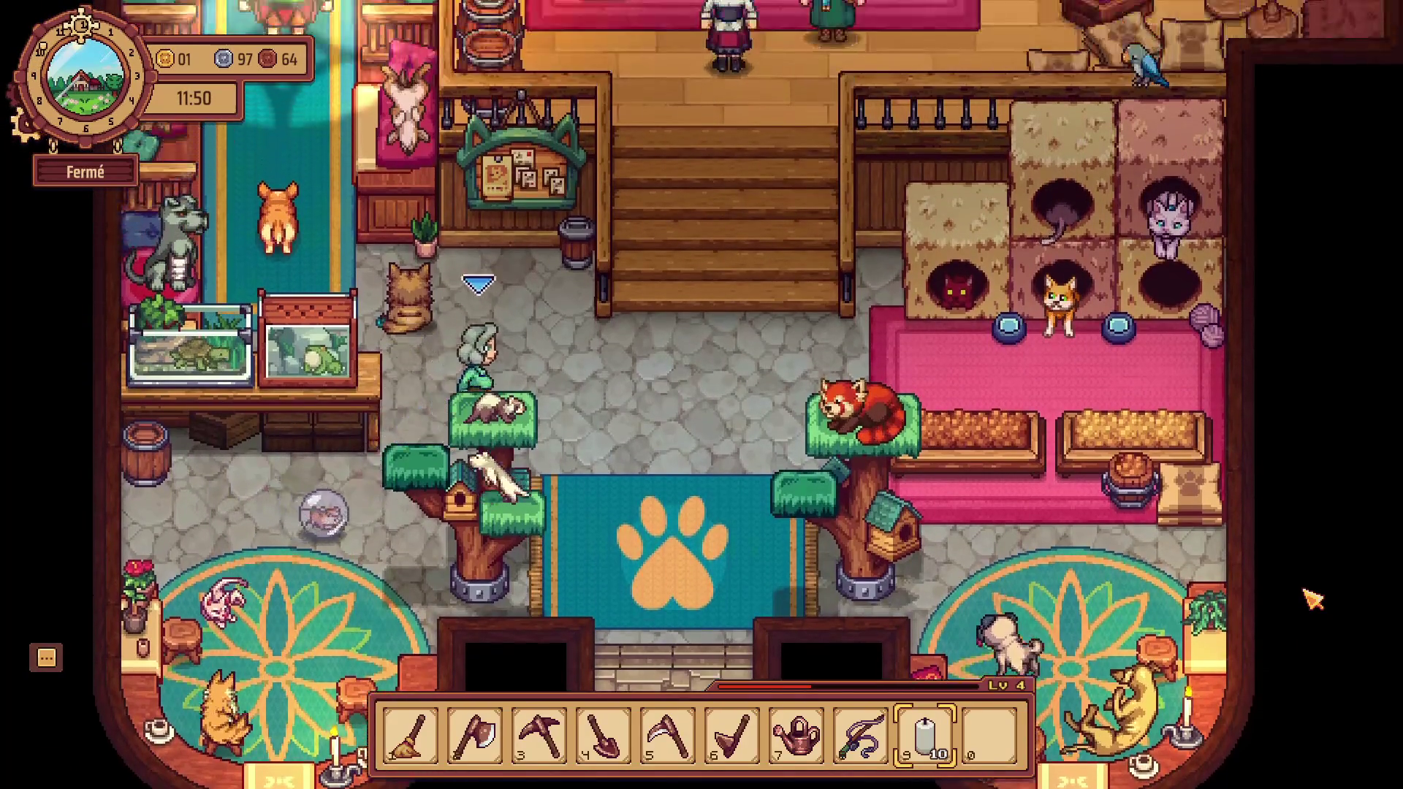
key("w")
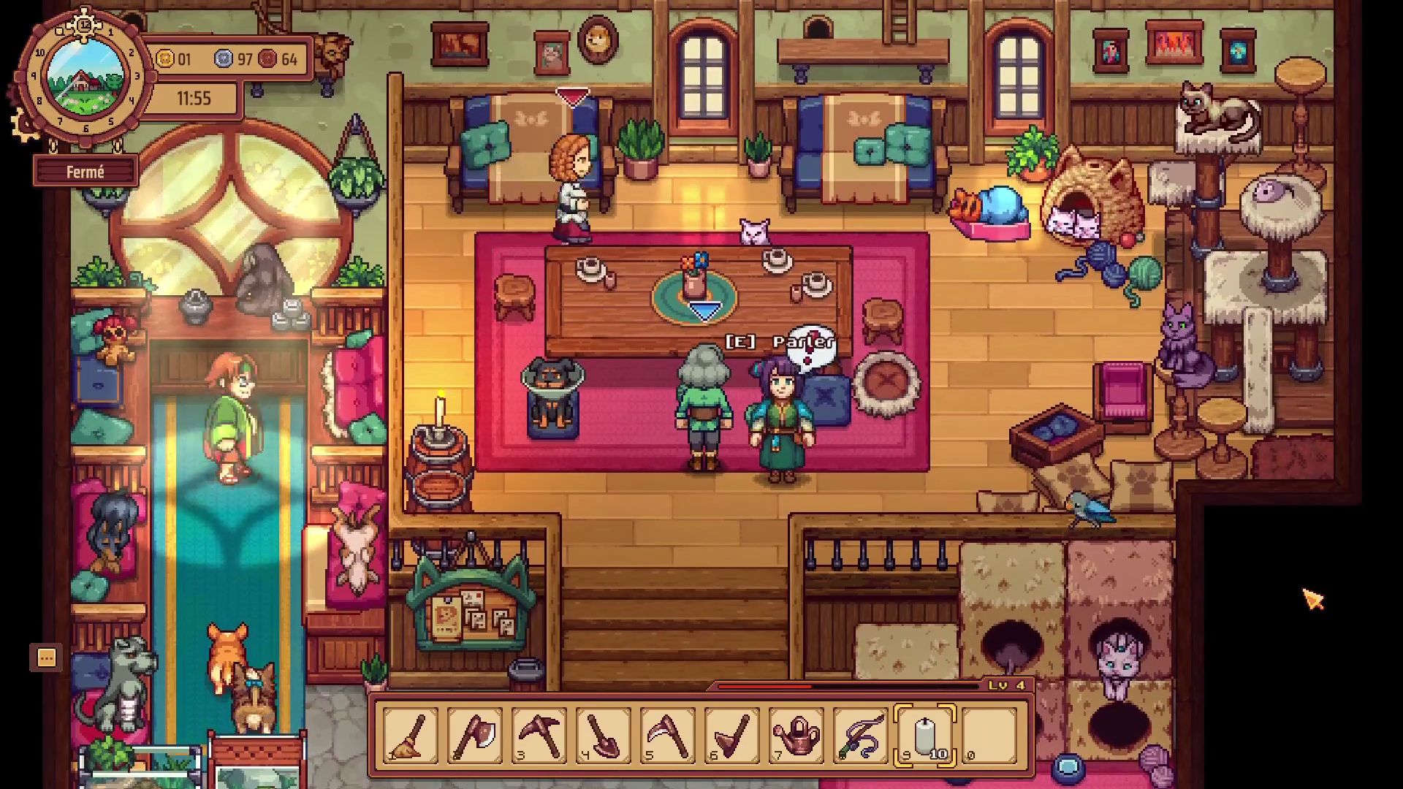
key("s")
key("s")
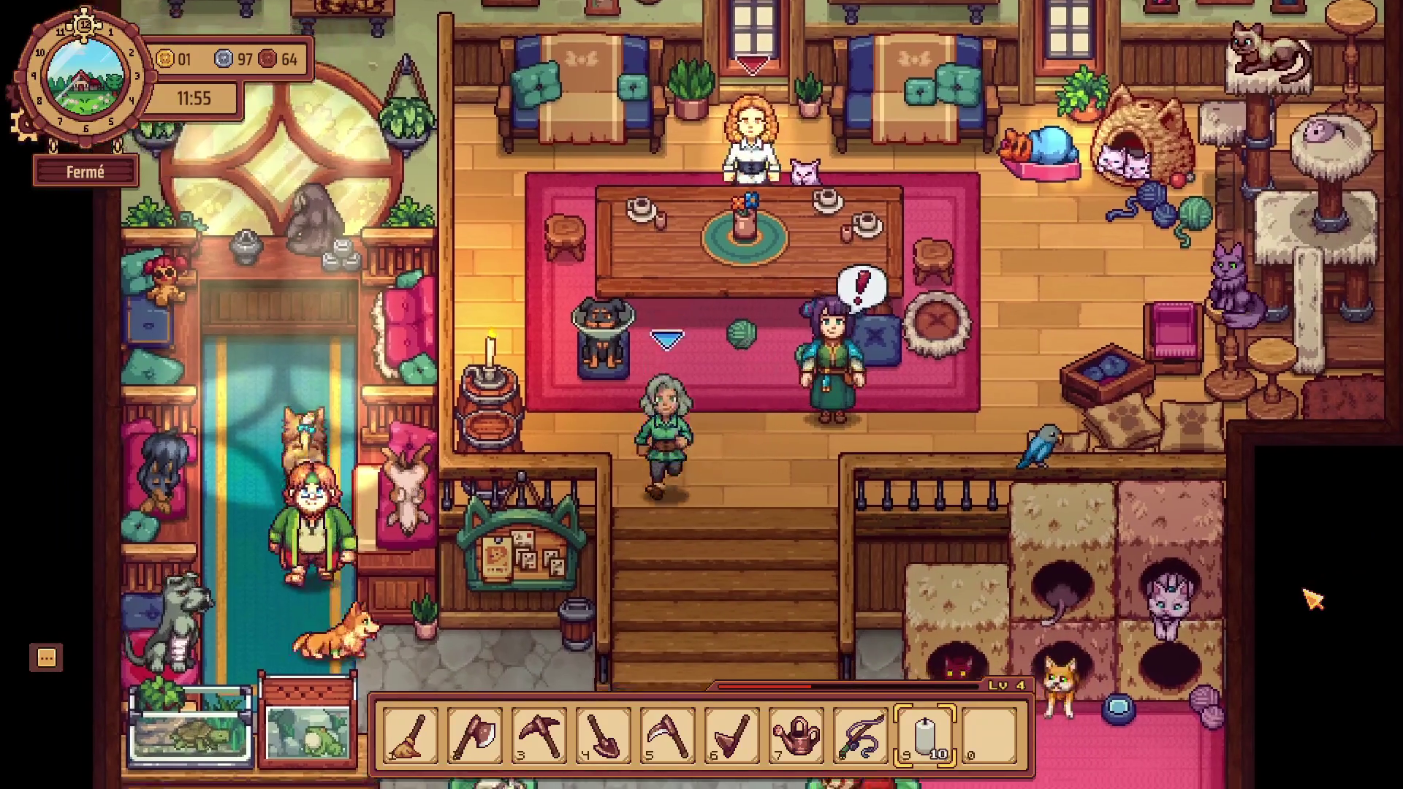
key("w")
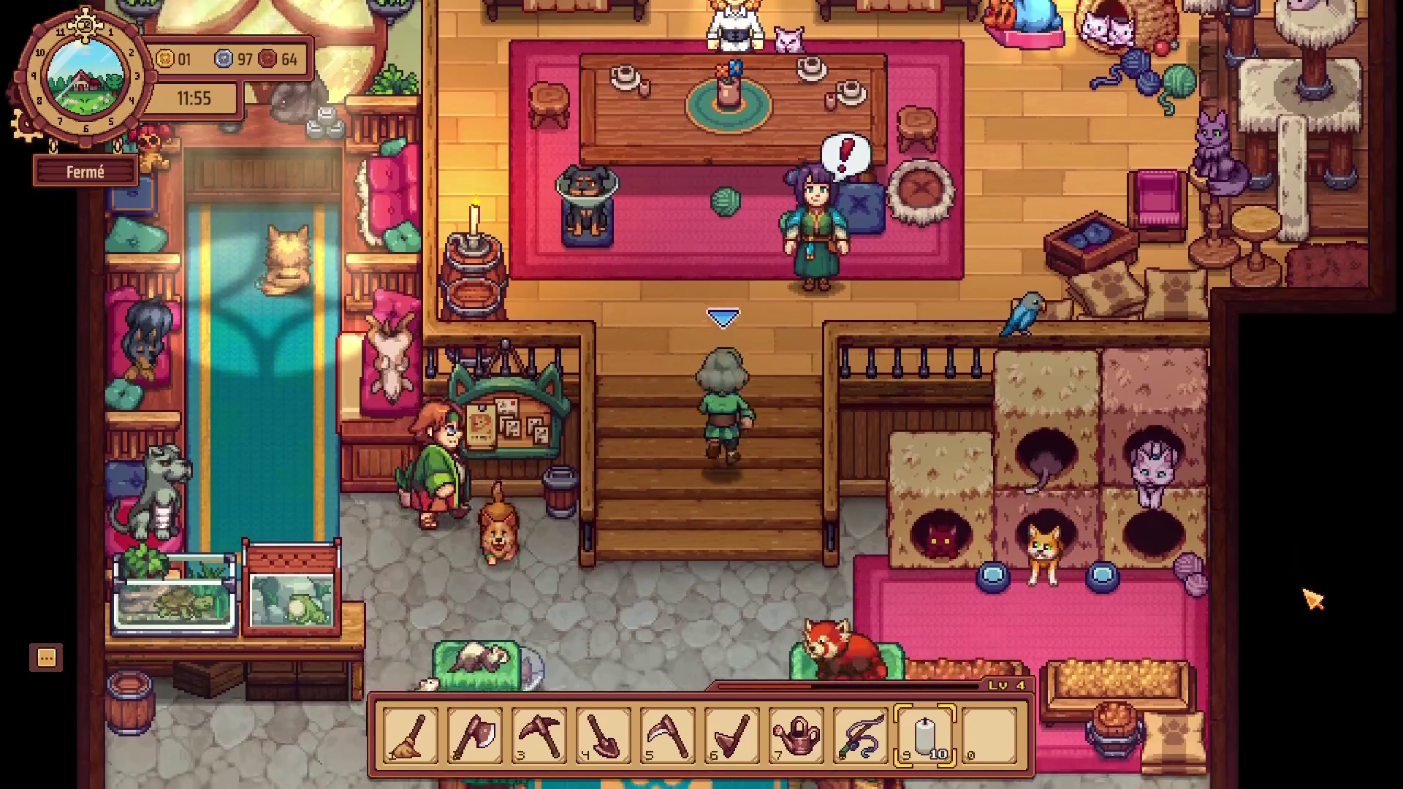
key("e")
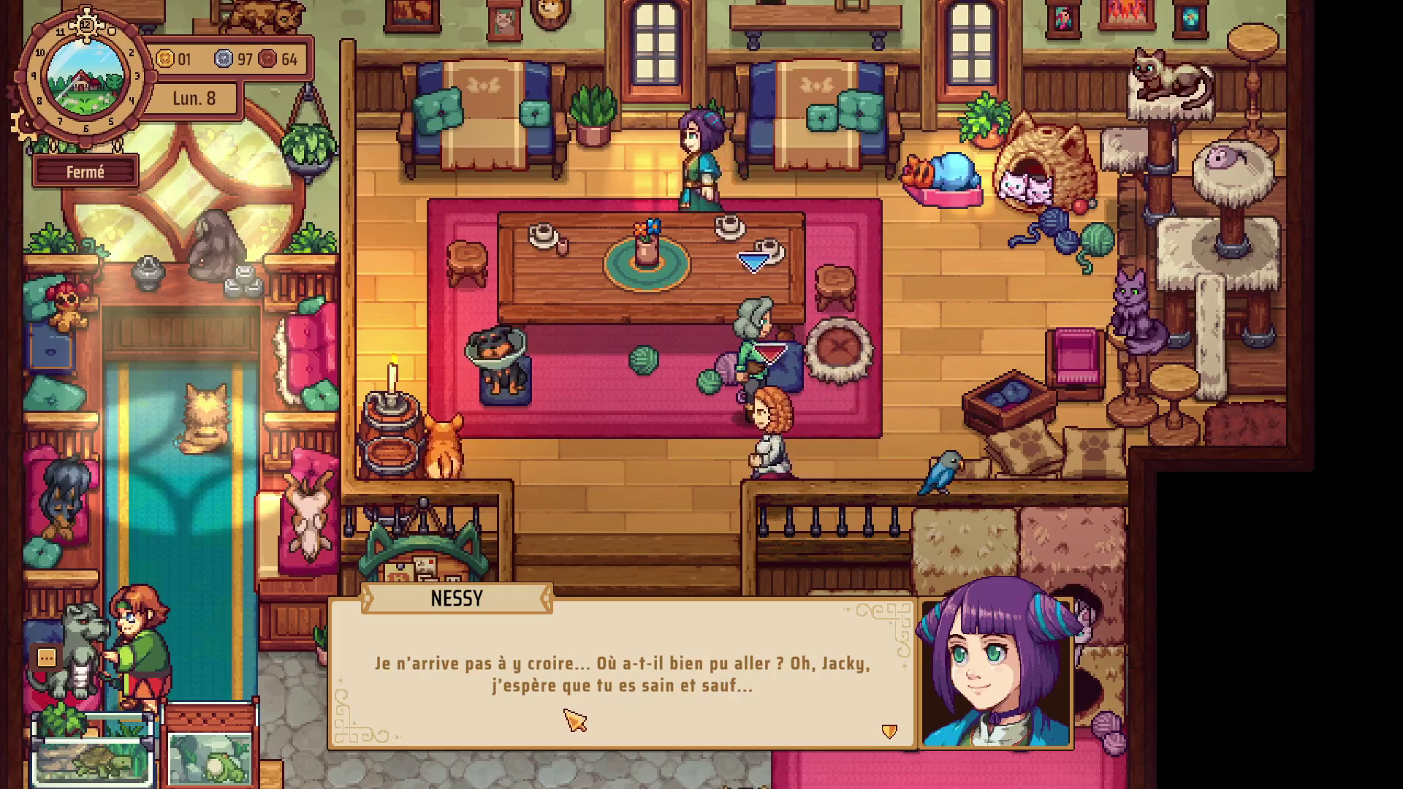
Offer Nessy help finding Jacky to get the 'Oh, ramenez-moi mon Jacky' quest, then end the chat.
left_click(599, 713)
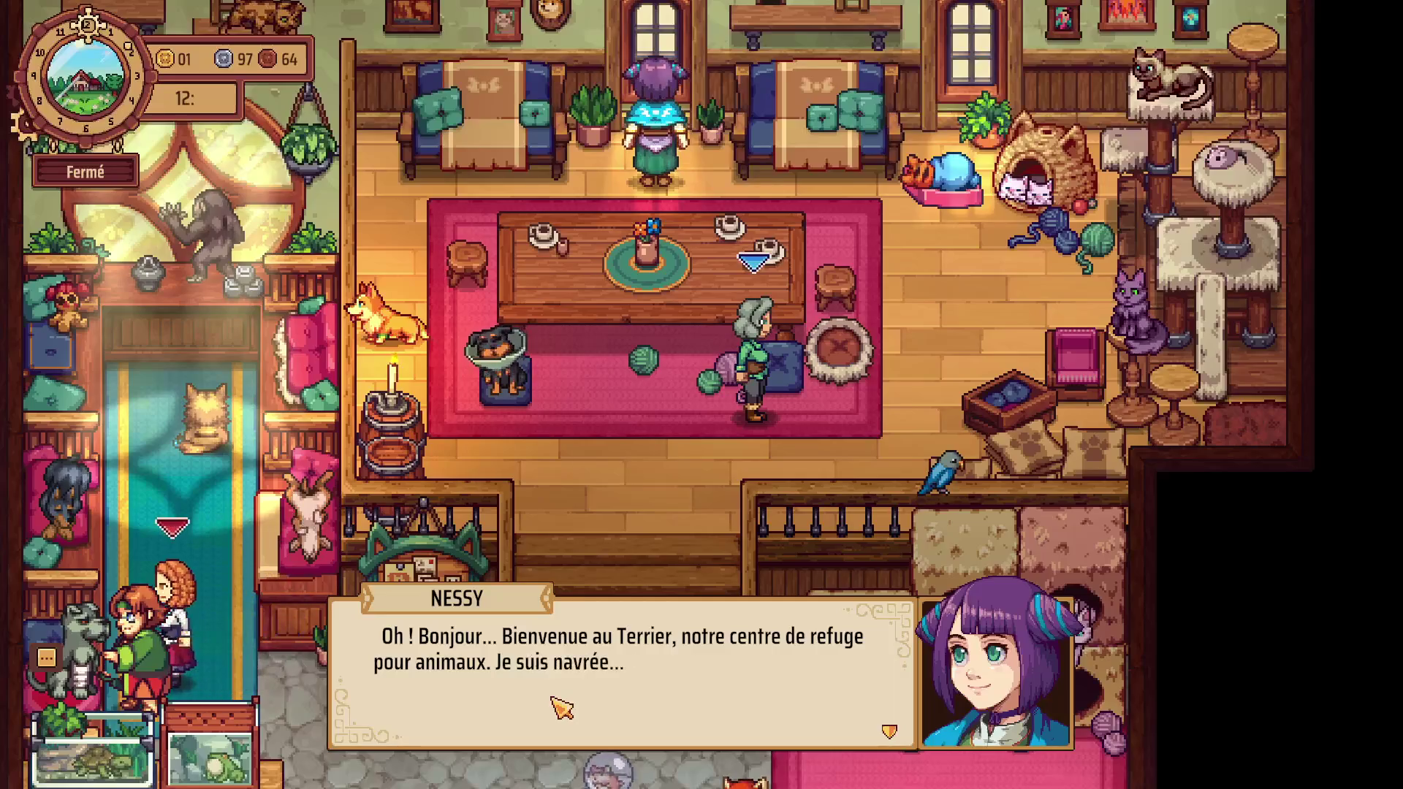
left_click(454, 712)
left_click(613, 553)
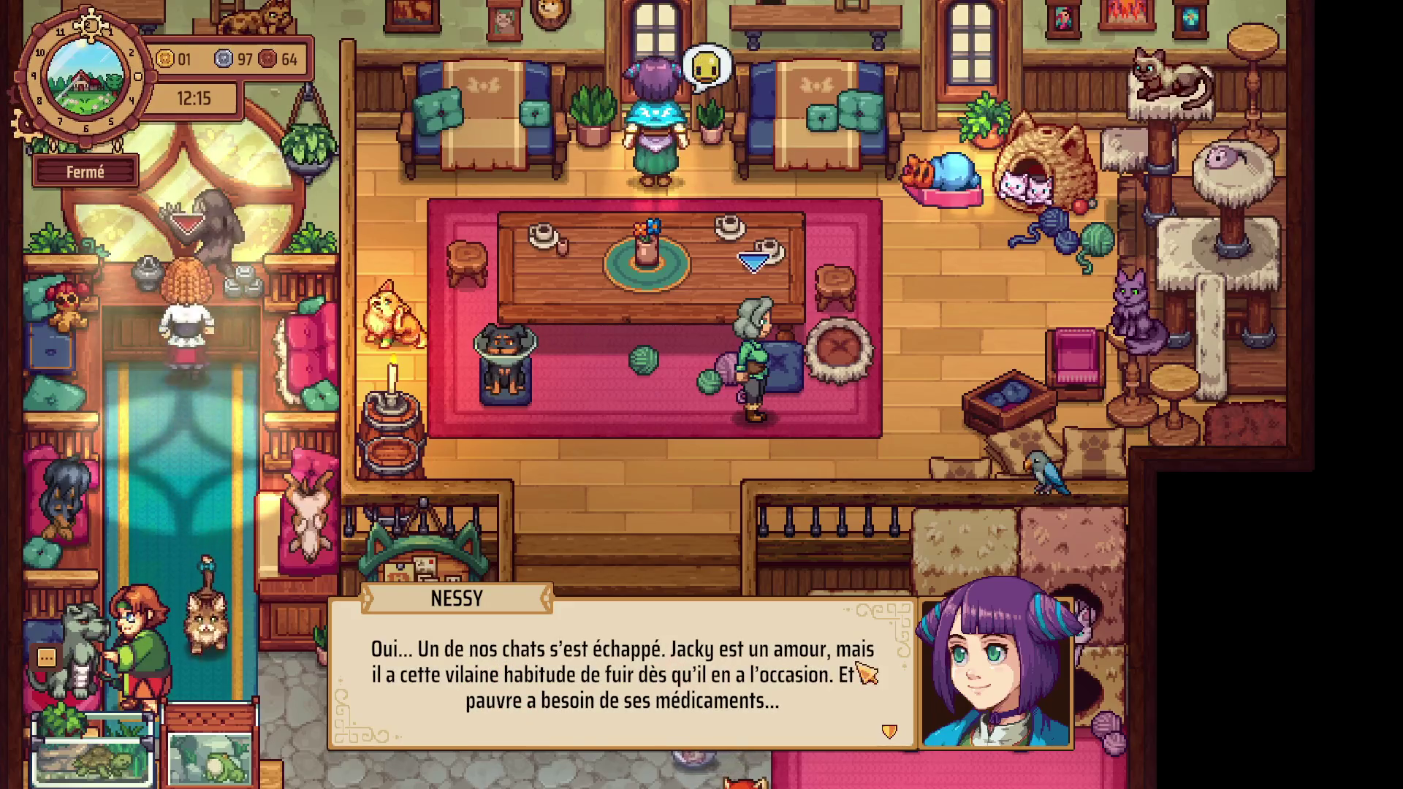
left_click(584, 702)
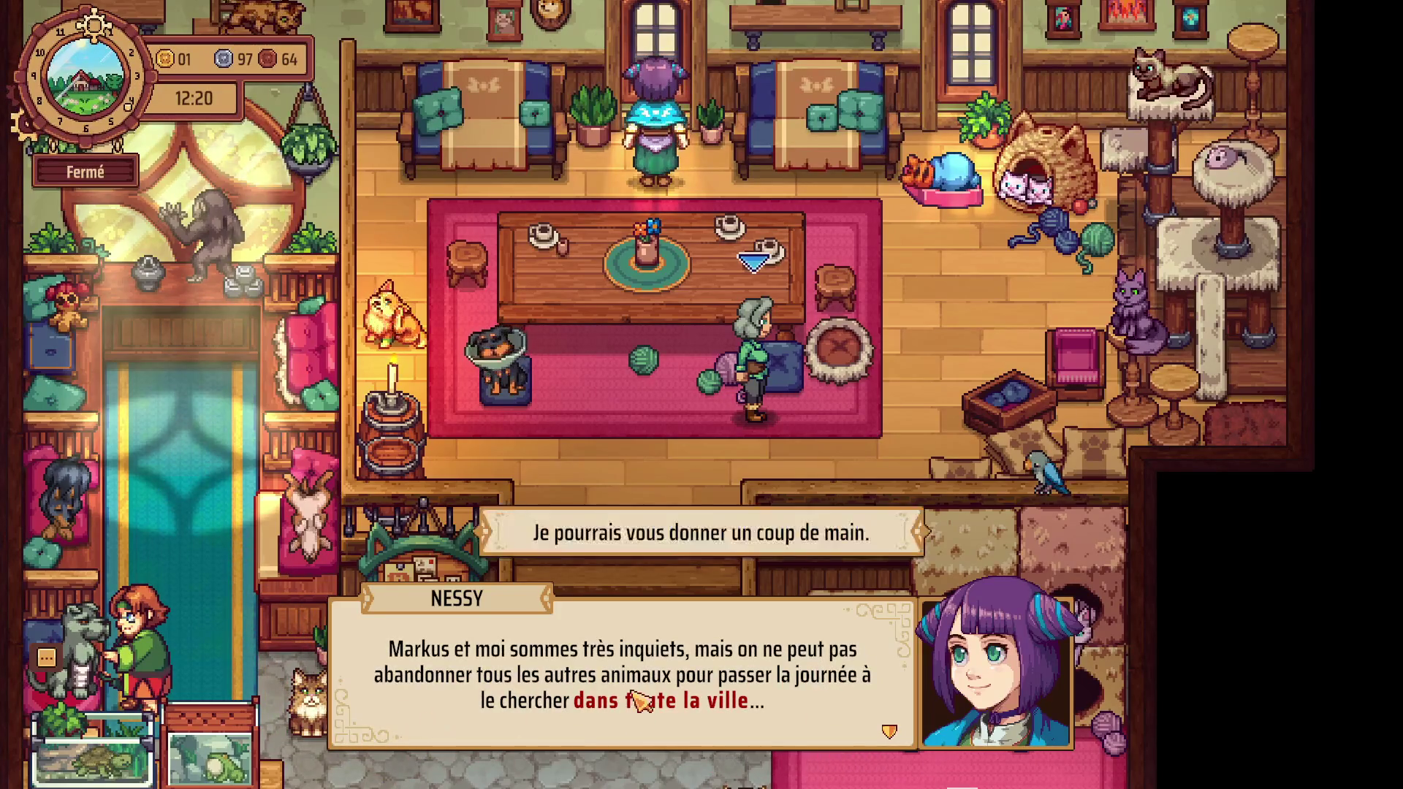
left_click(651, 556)
left_click(739, 701)
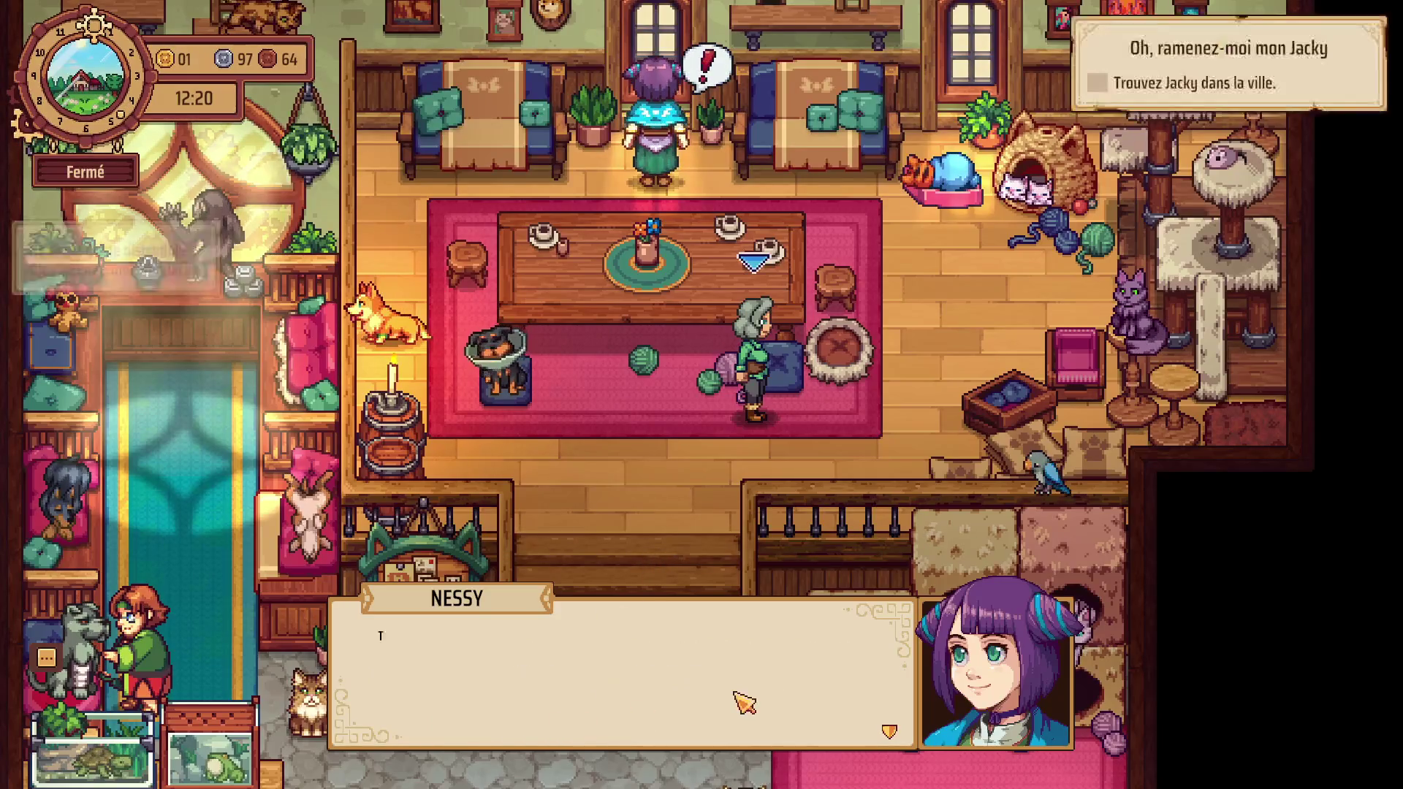
left_click(702, 701)
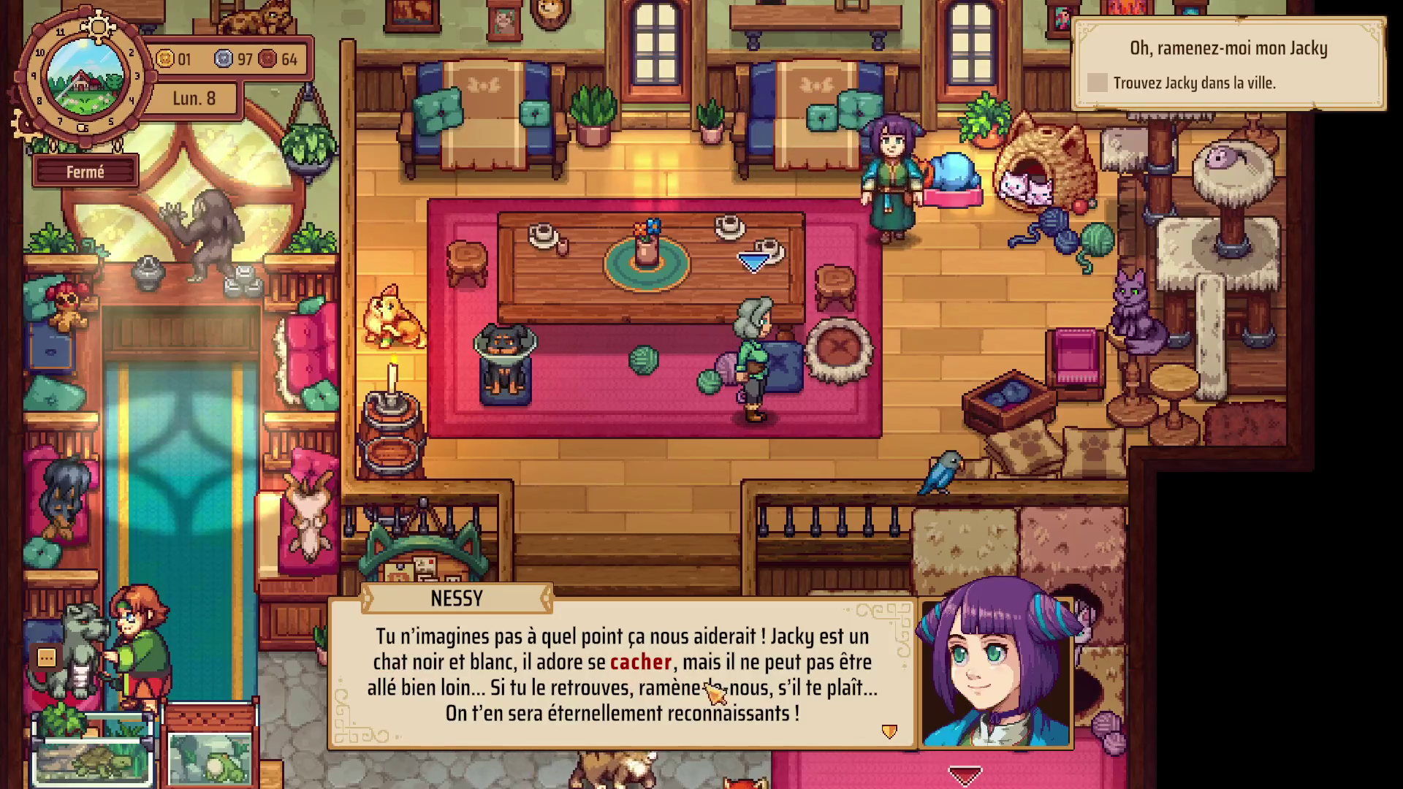
left_click(566, 672)
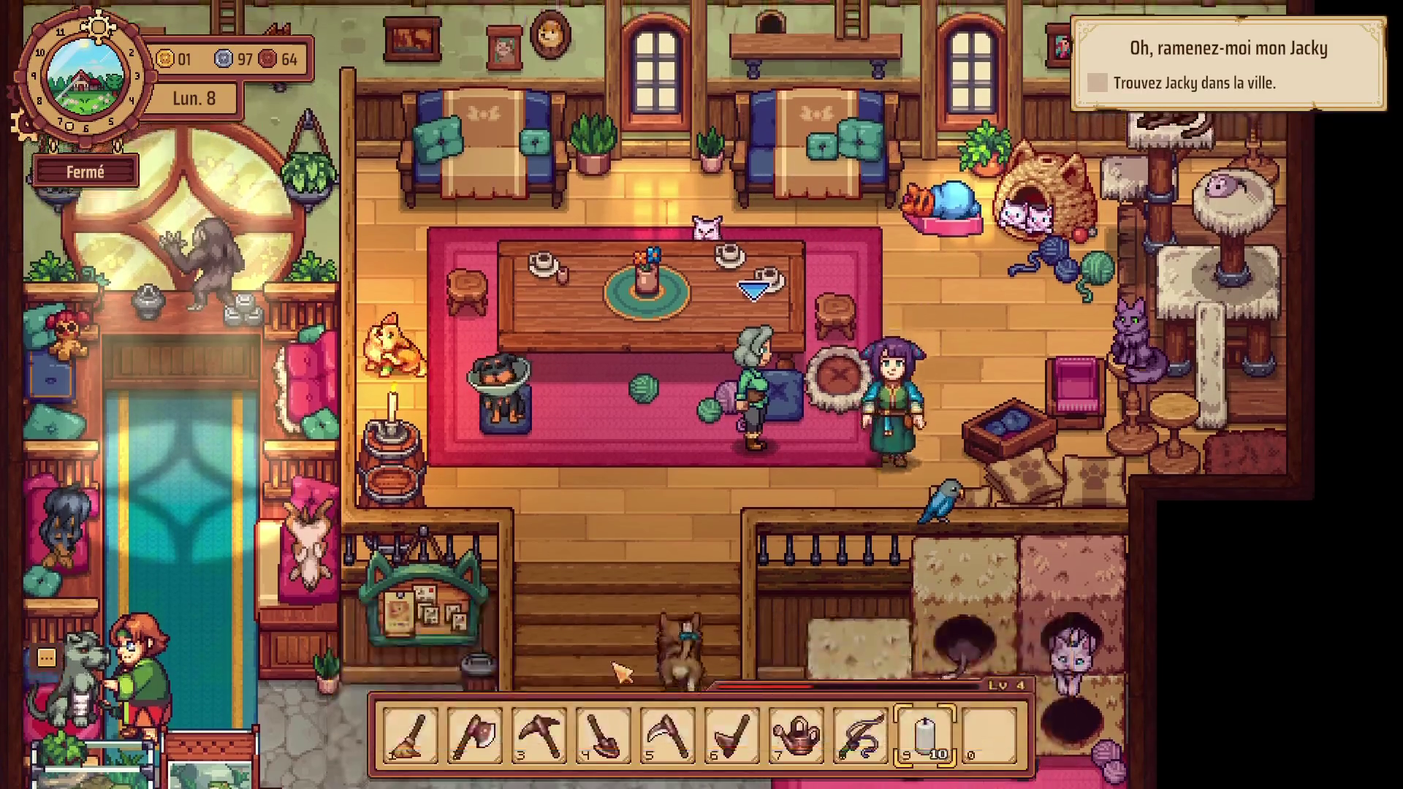
Walk down through the shelter and its lower room onto the right rug by the red panda's cat tree.
key("a")
key("s")
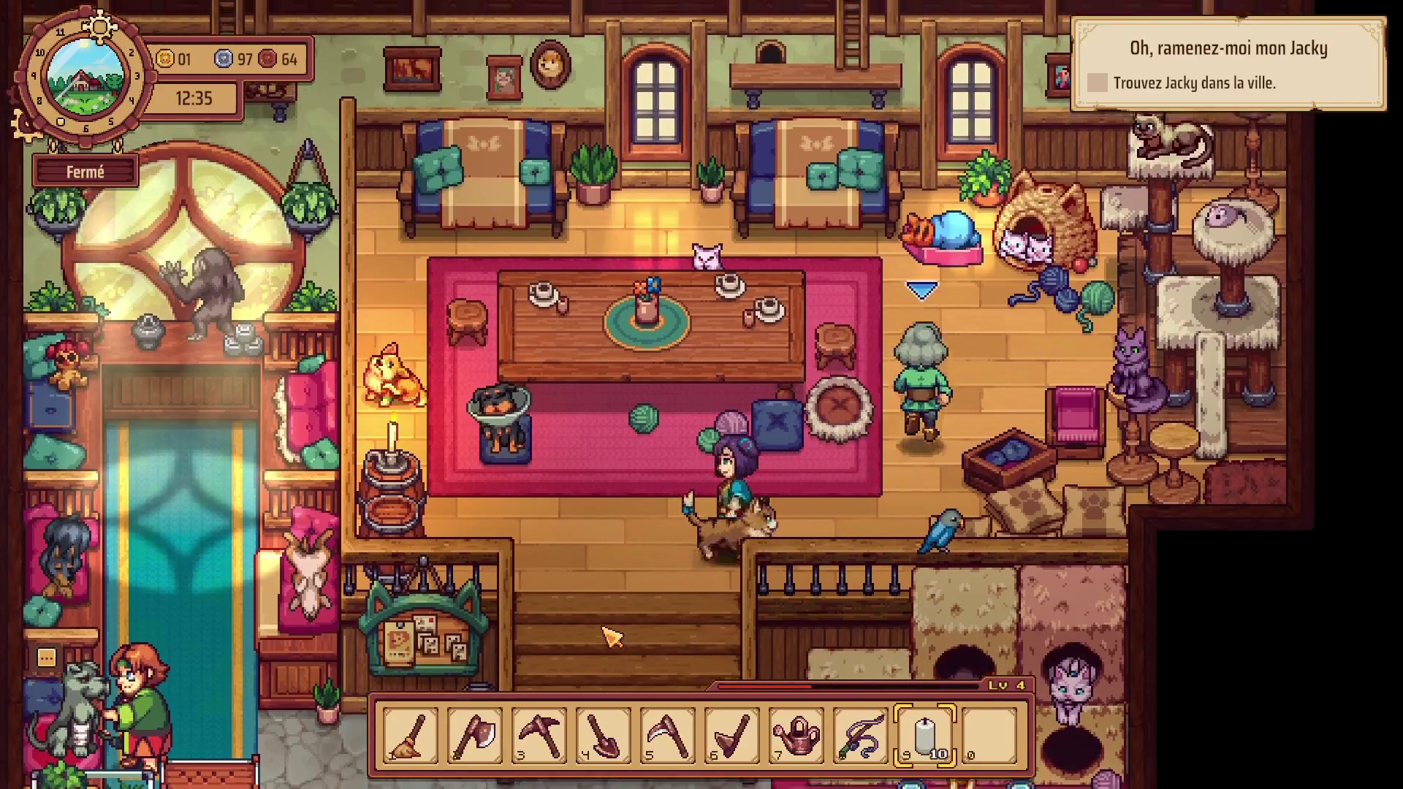
key("s")
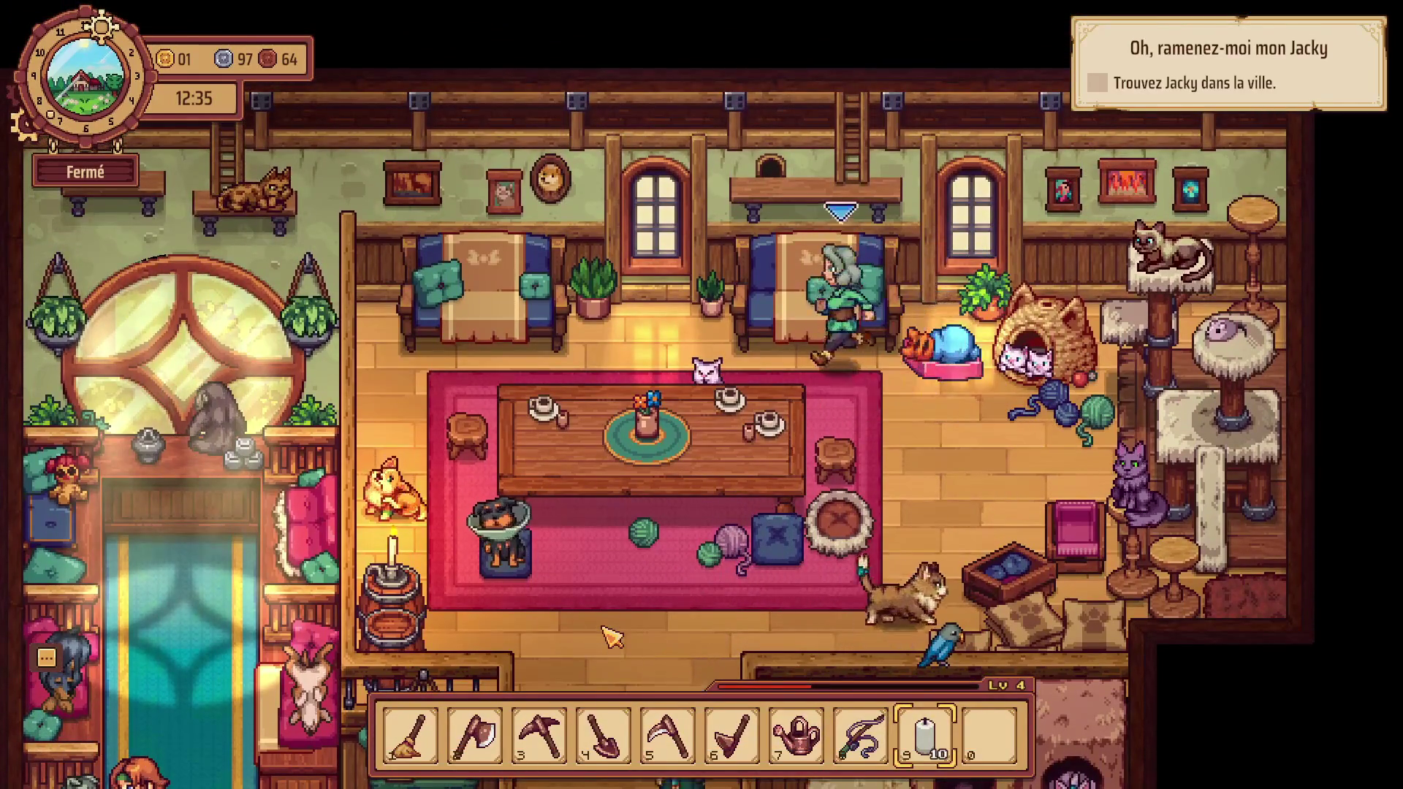
key("s")
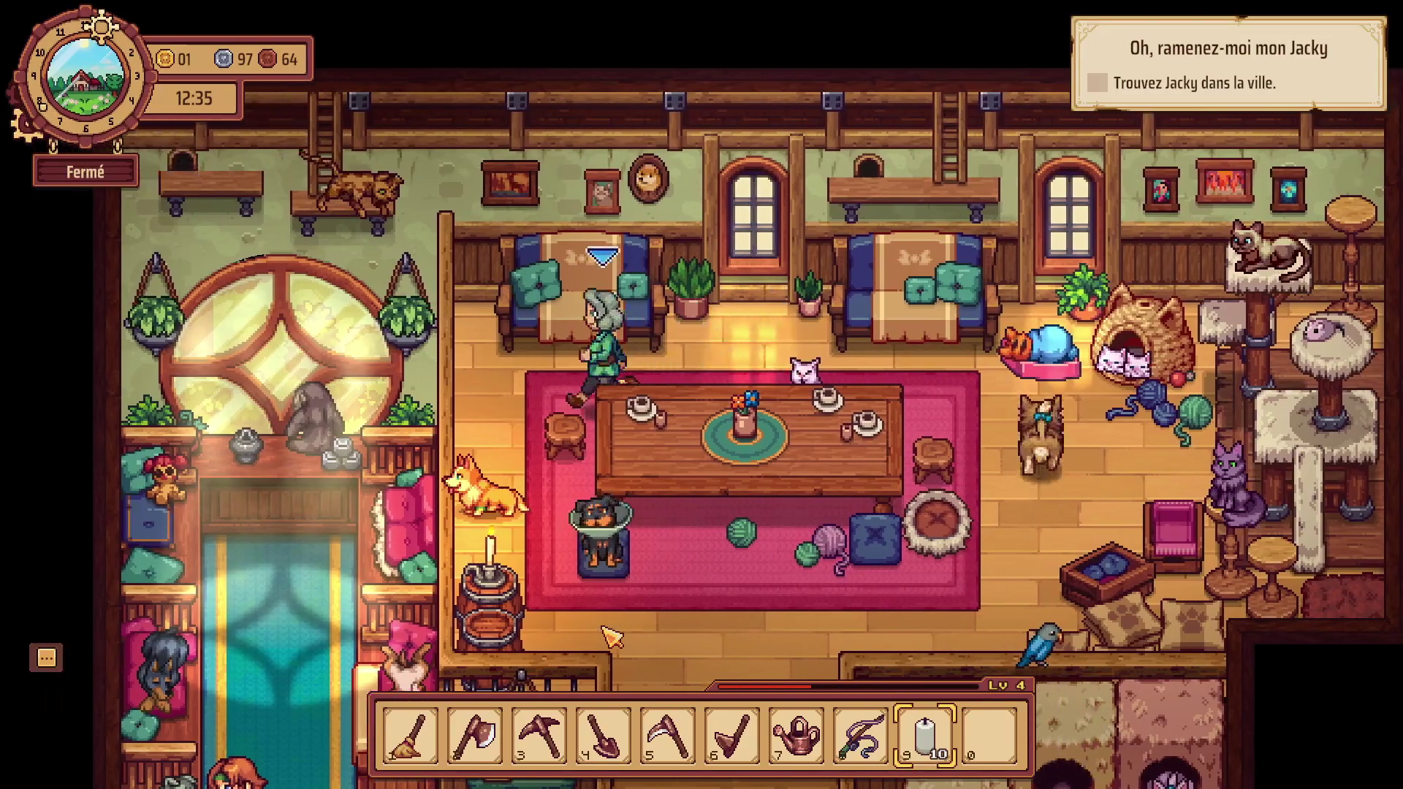
key("s")
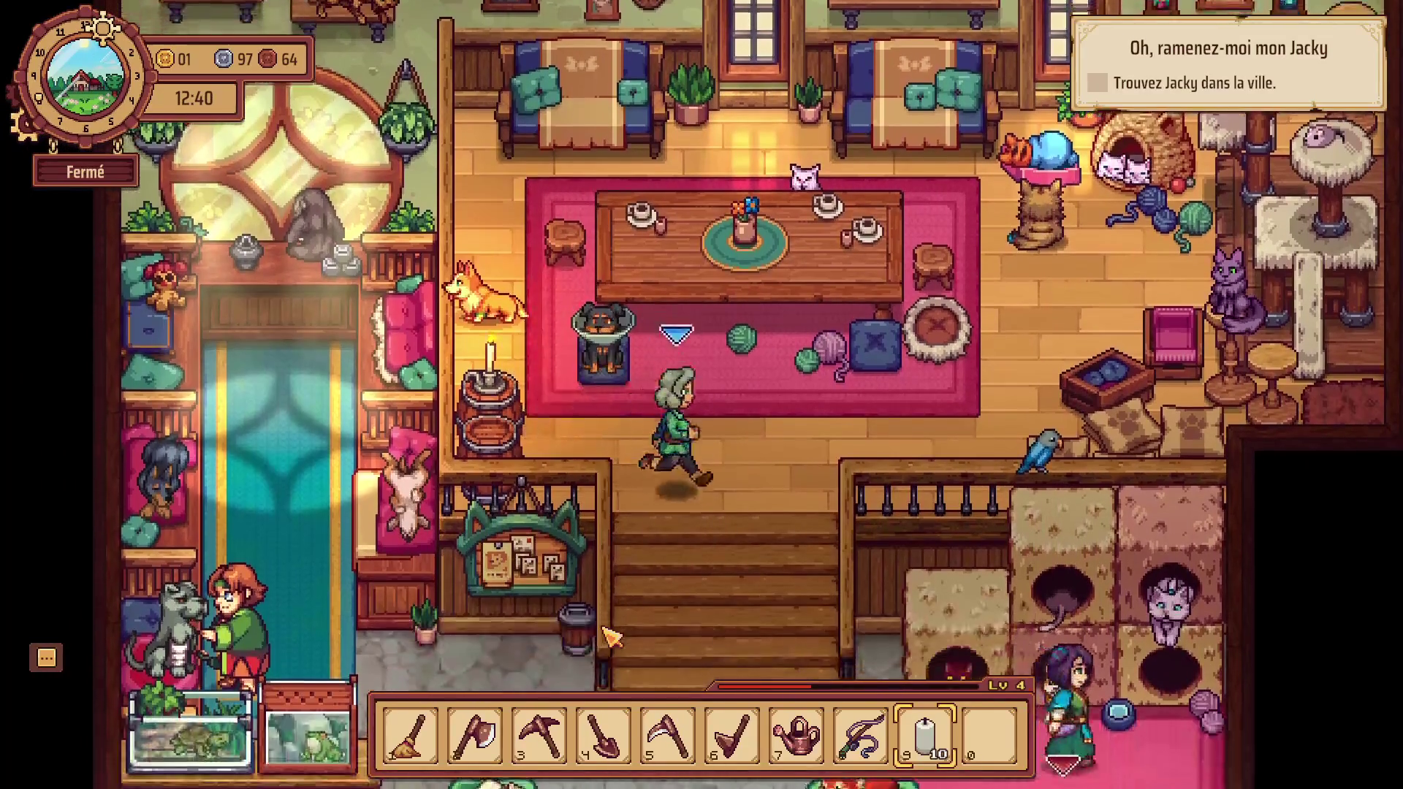
key("s")
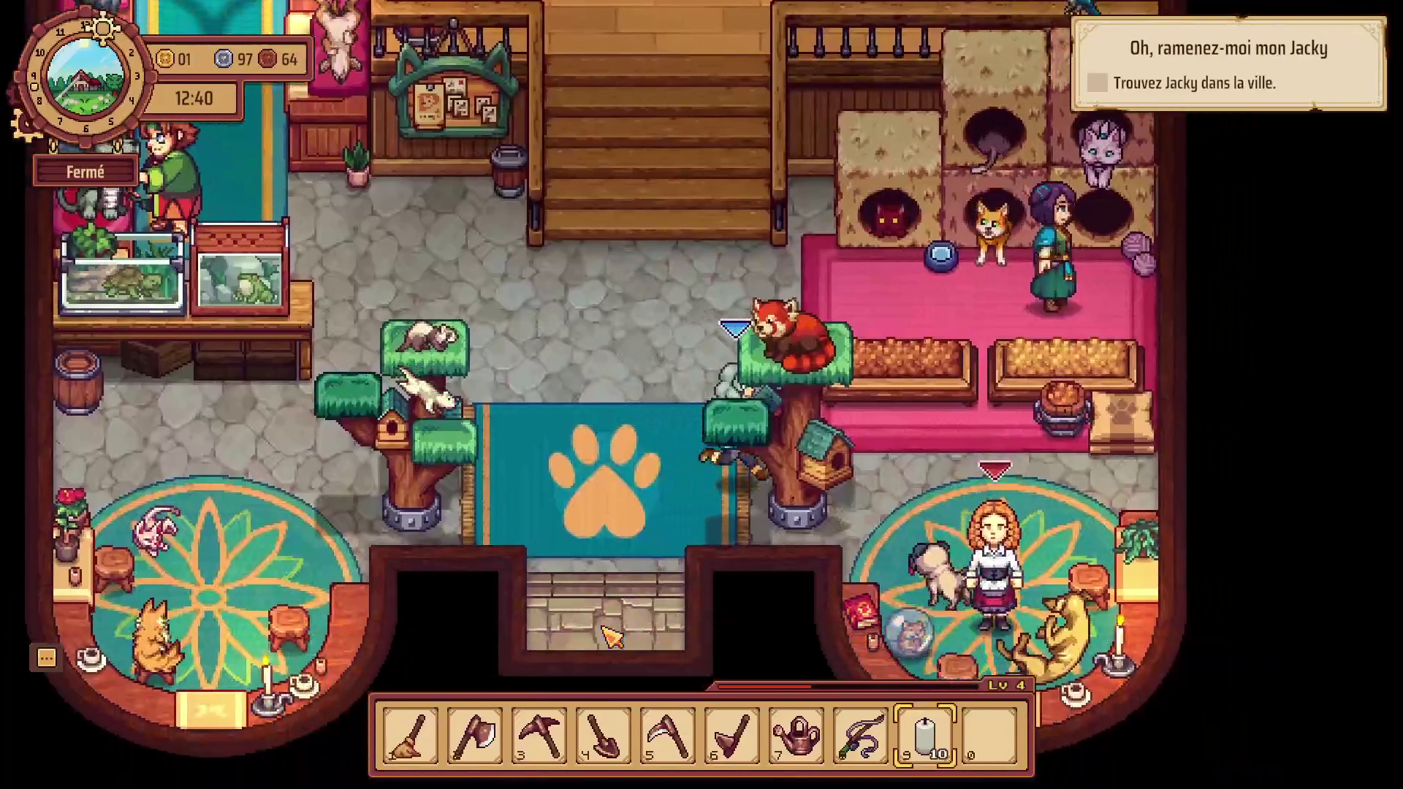
key("s")
key("d")
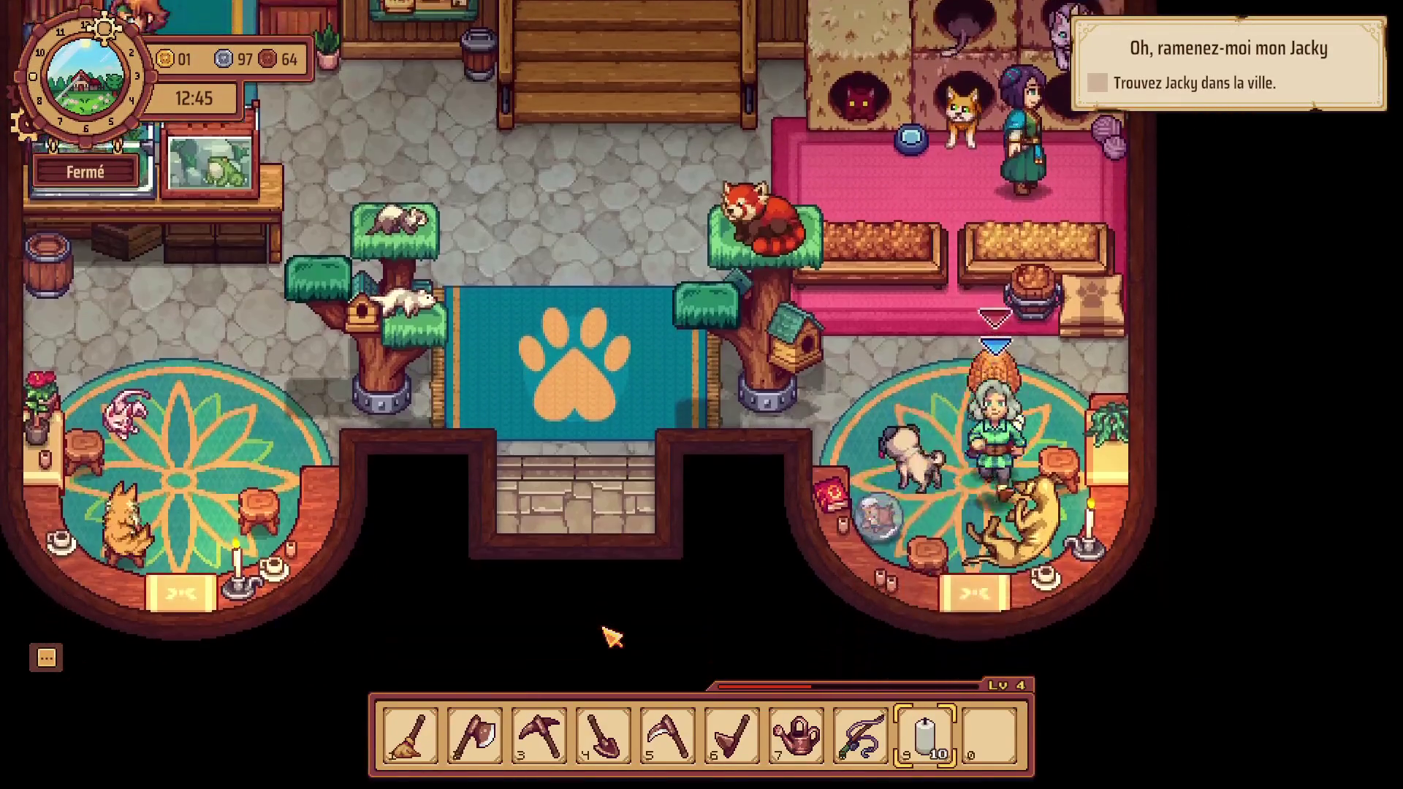
key("d")
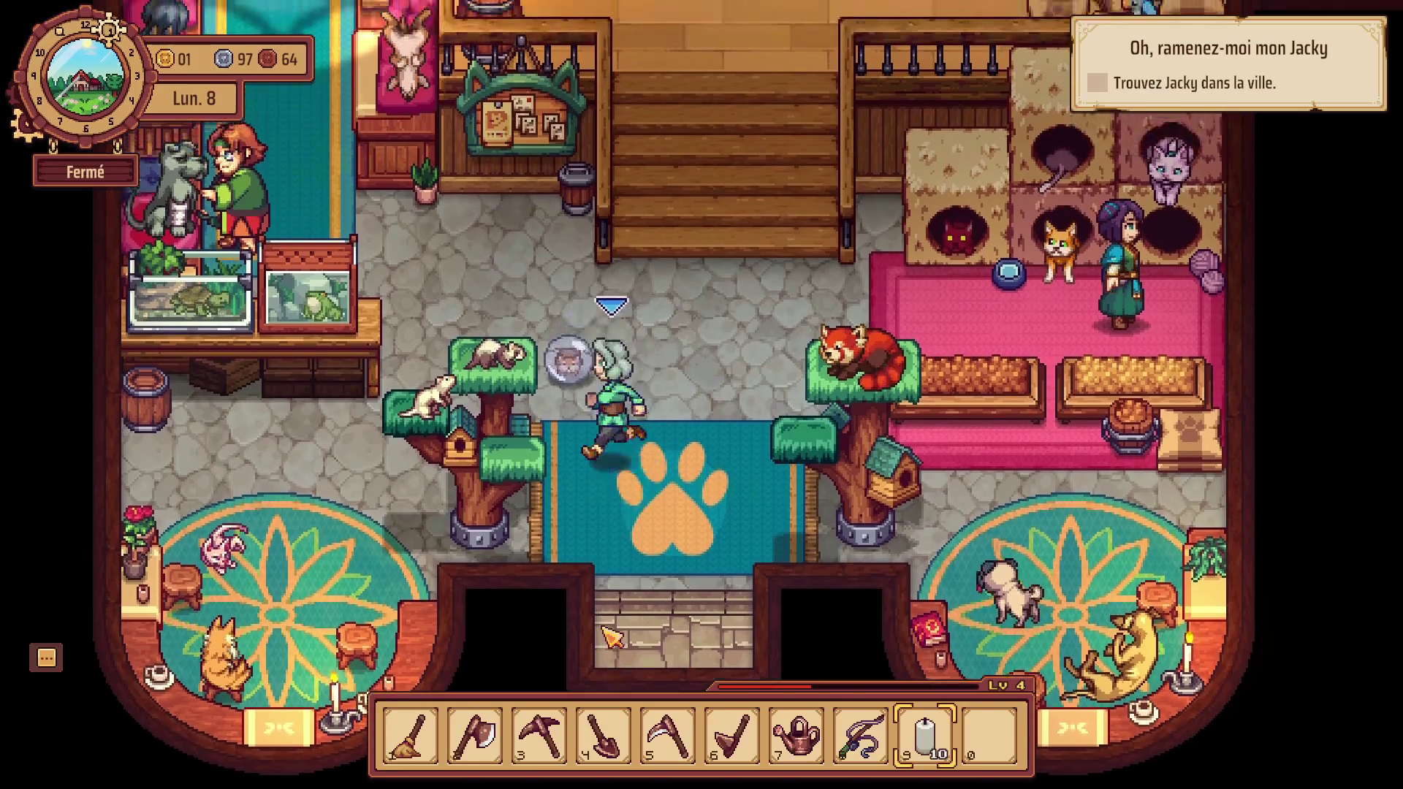
Head back north and left up the teal corridor toward the exit.
key("w")
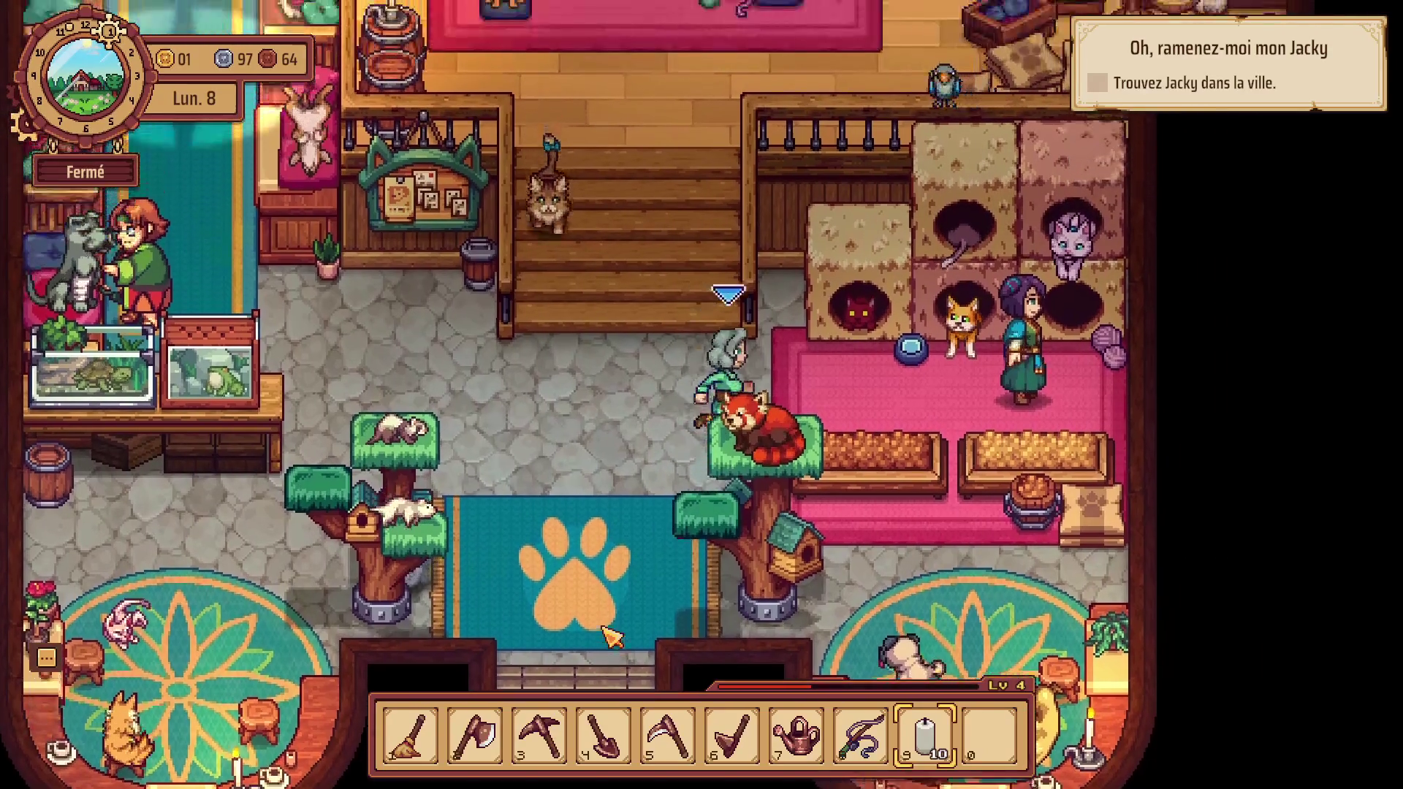
key("a")
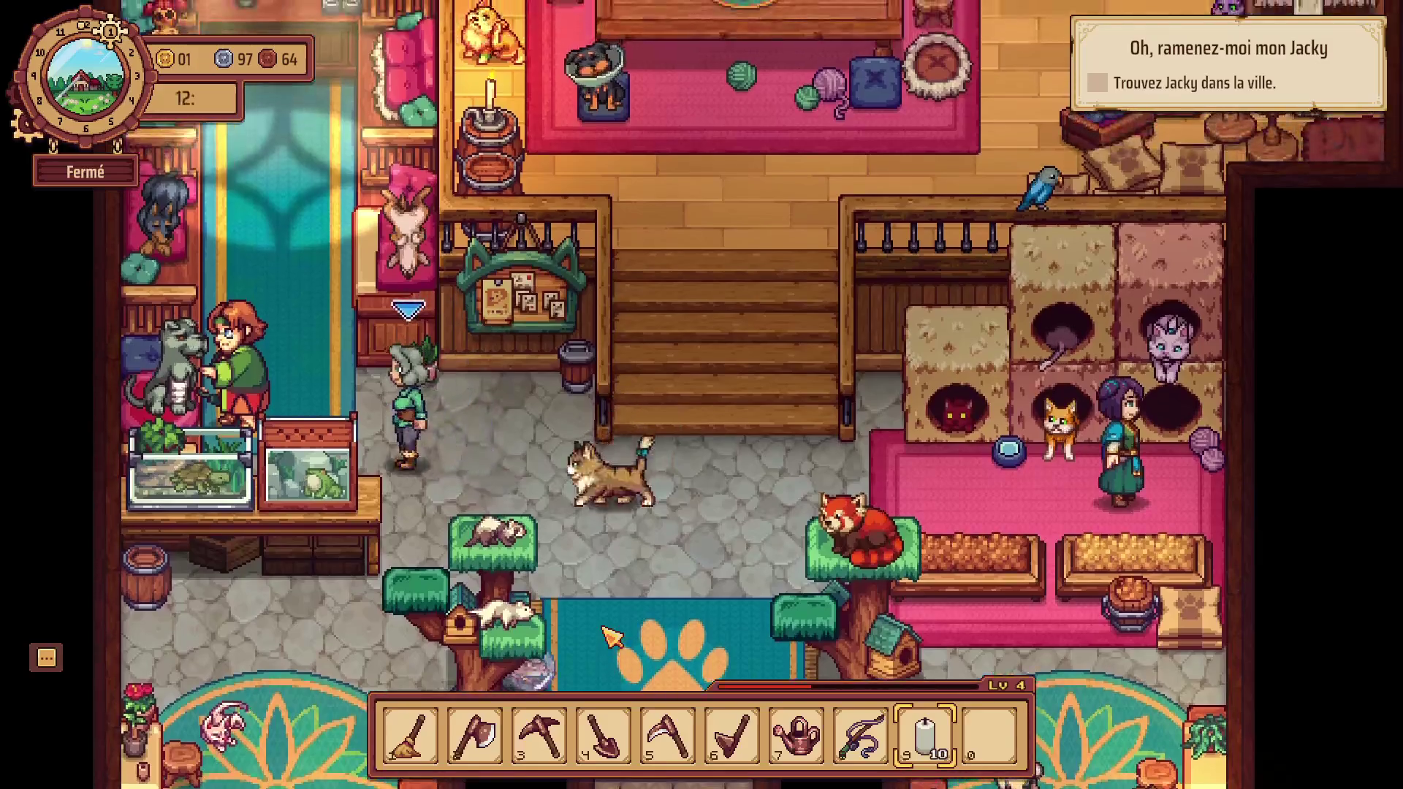
key("w")
key("w")
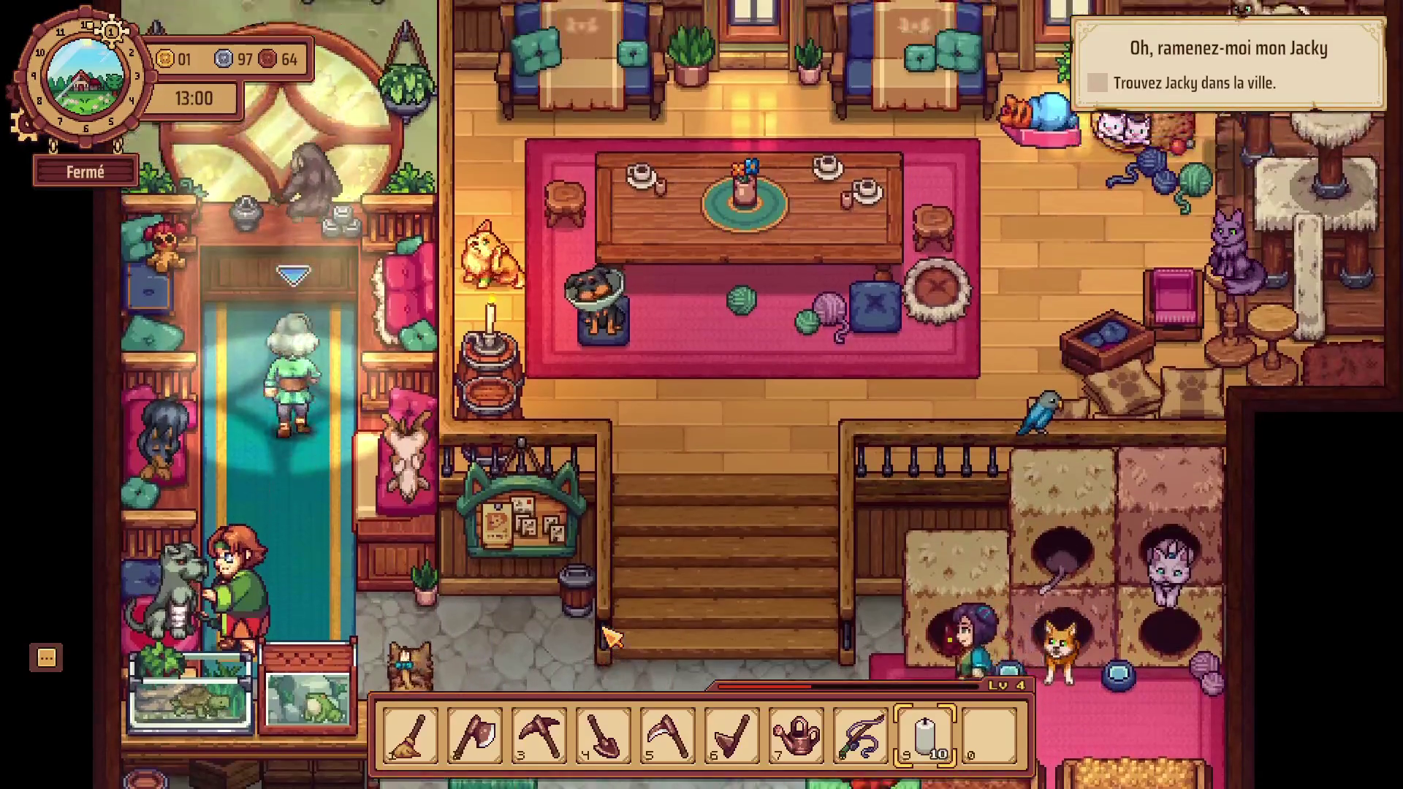
key("w")
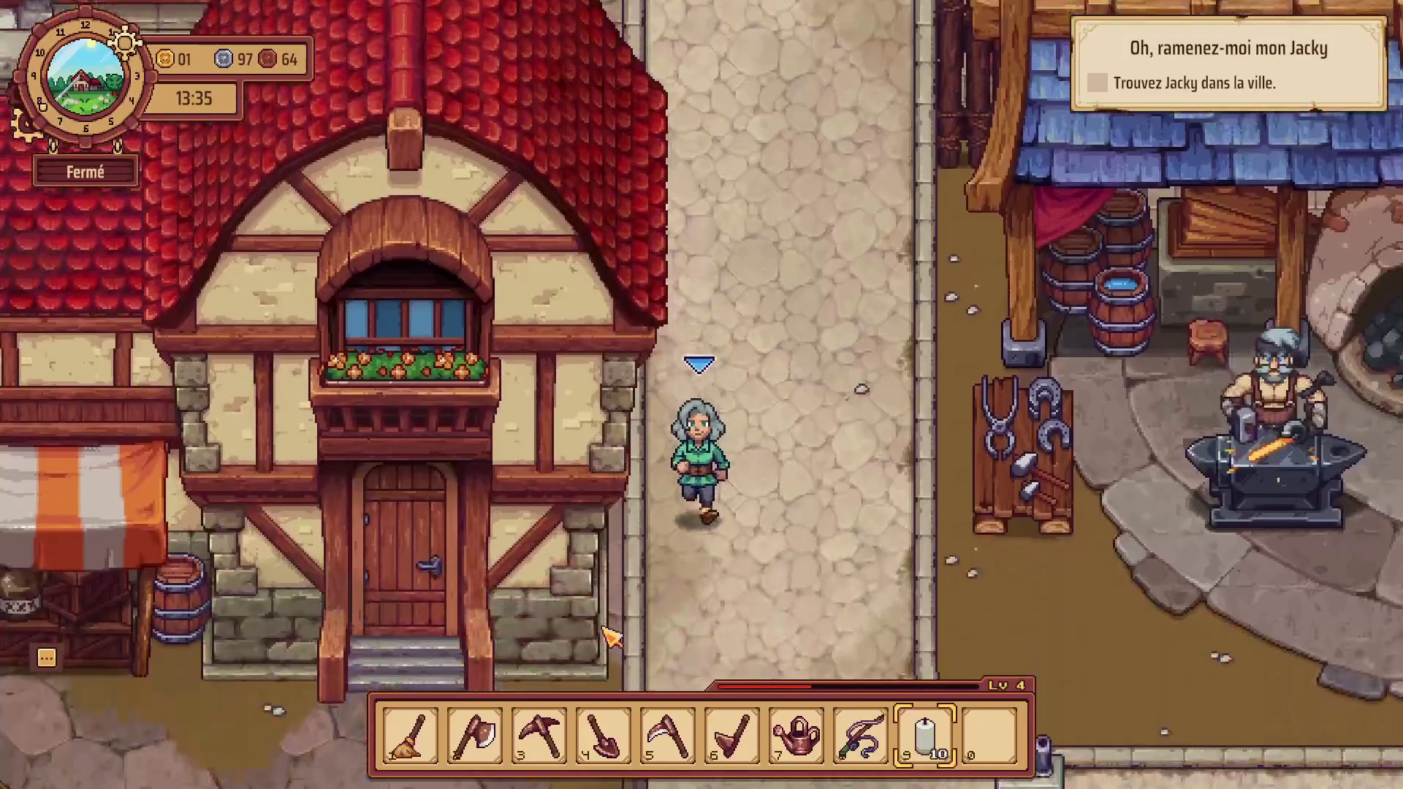
Walk left past the monk and cart, then south and left past the wanted posters.
key("a")
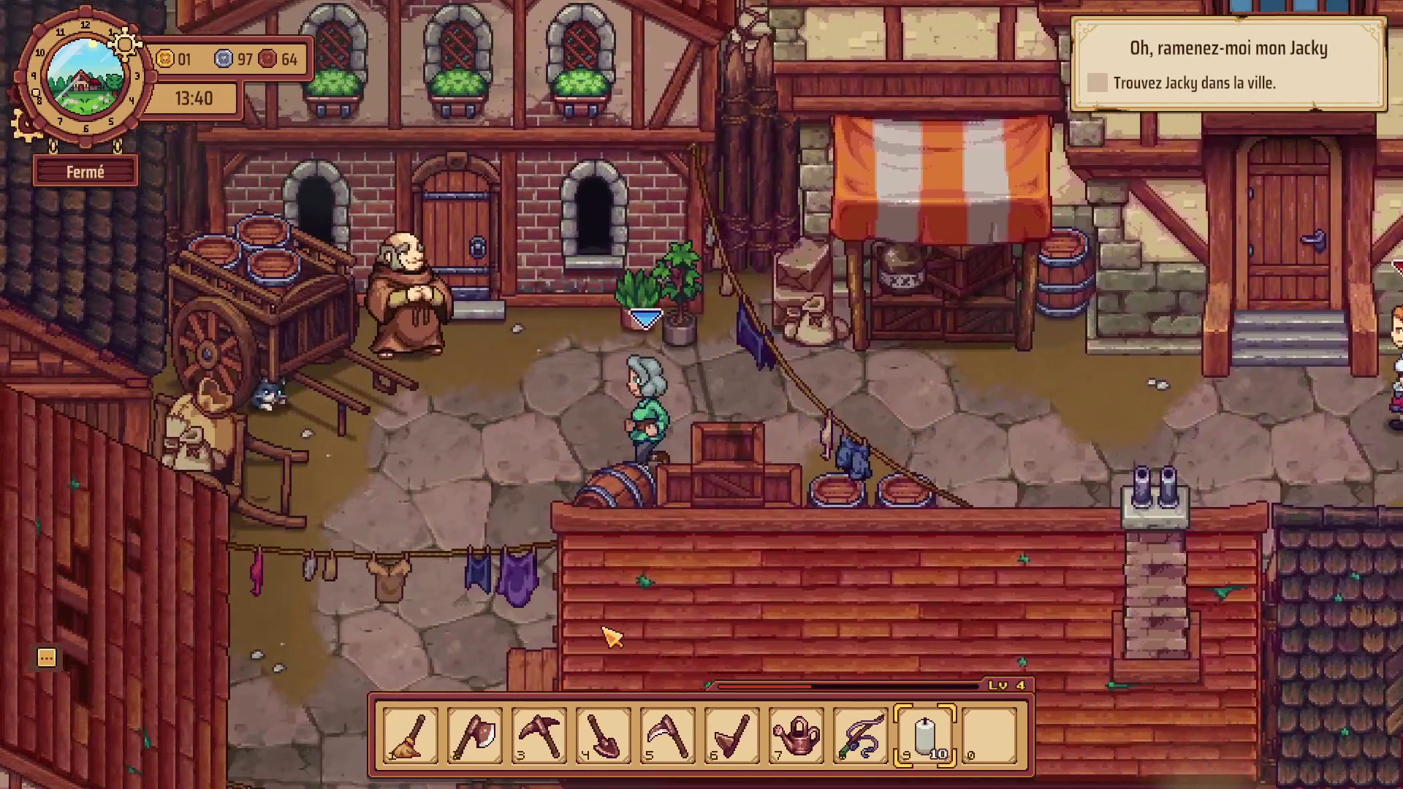
key("a")
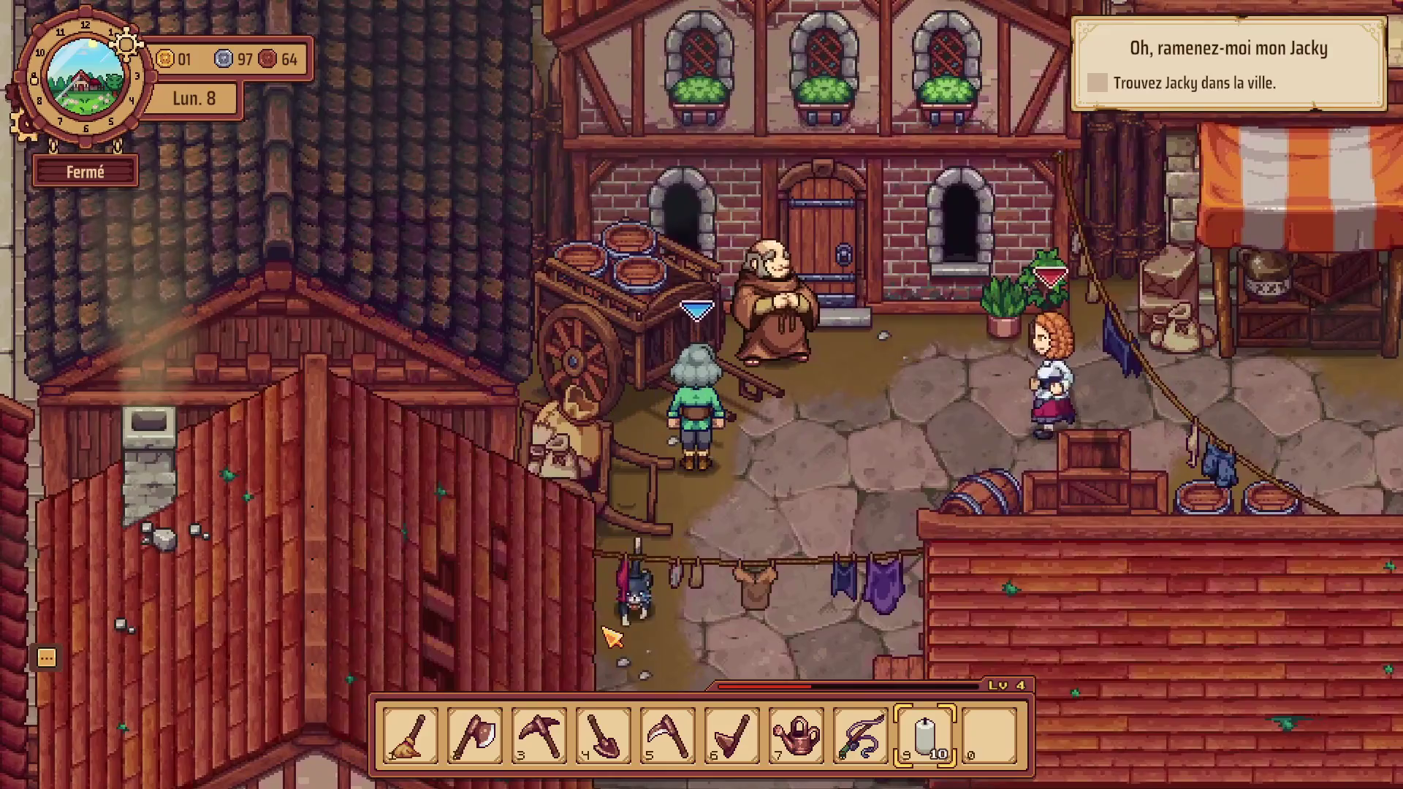
key("s")
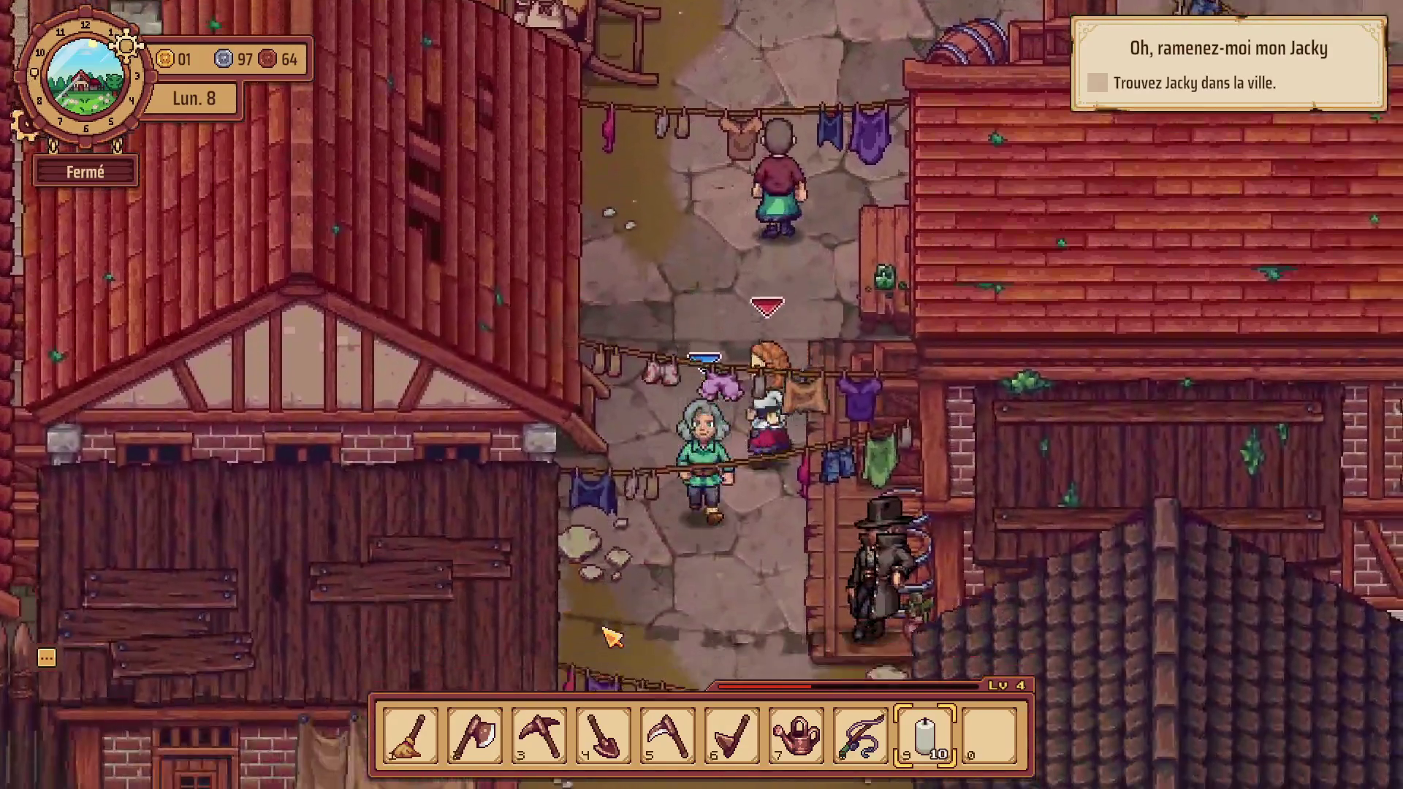
key("s")
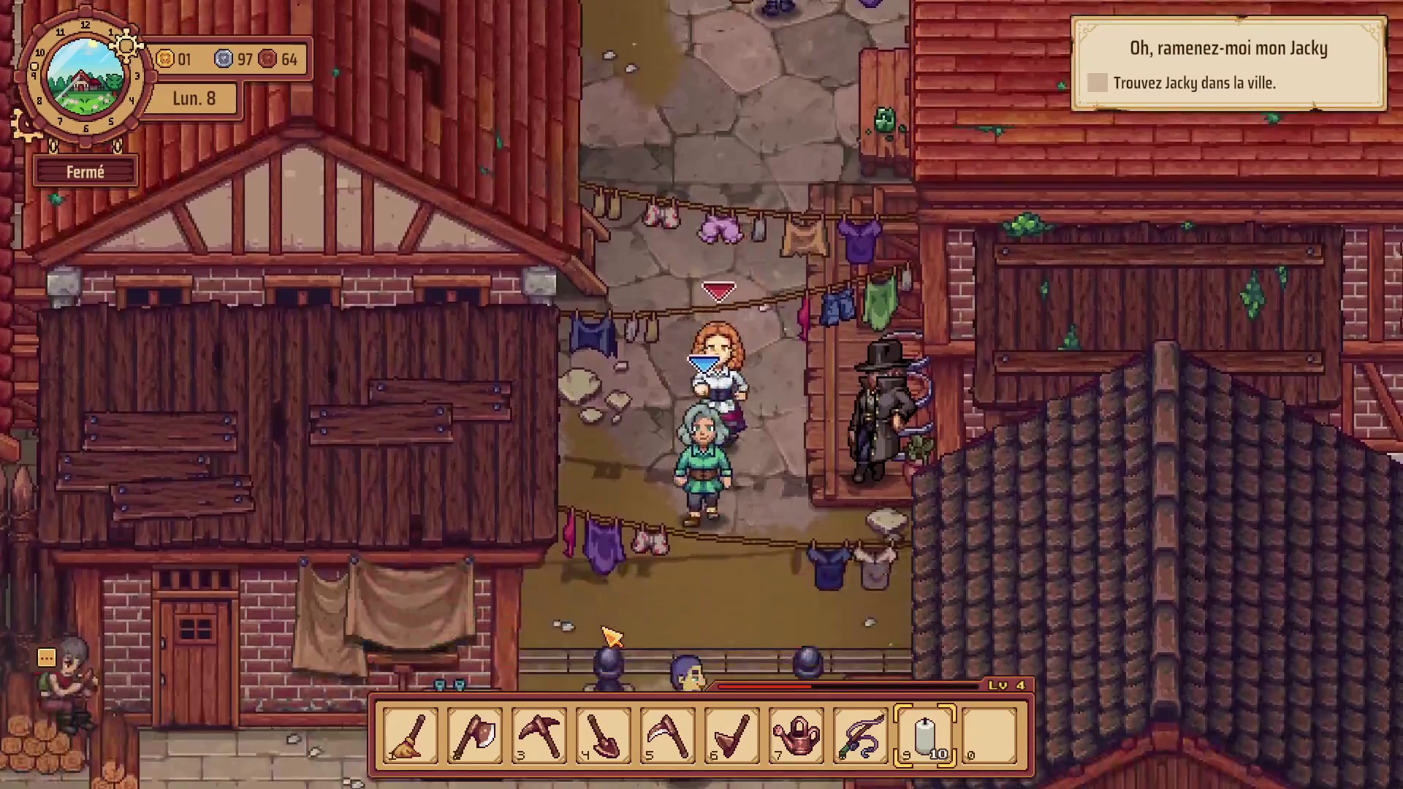
key("a")
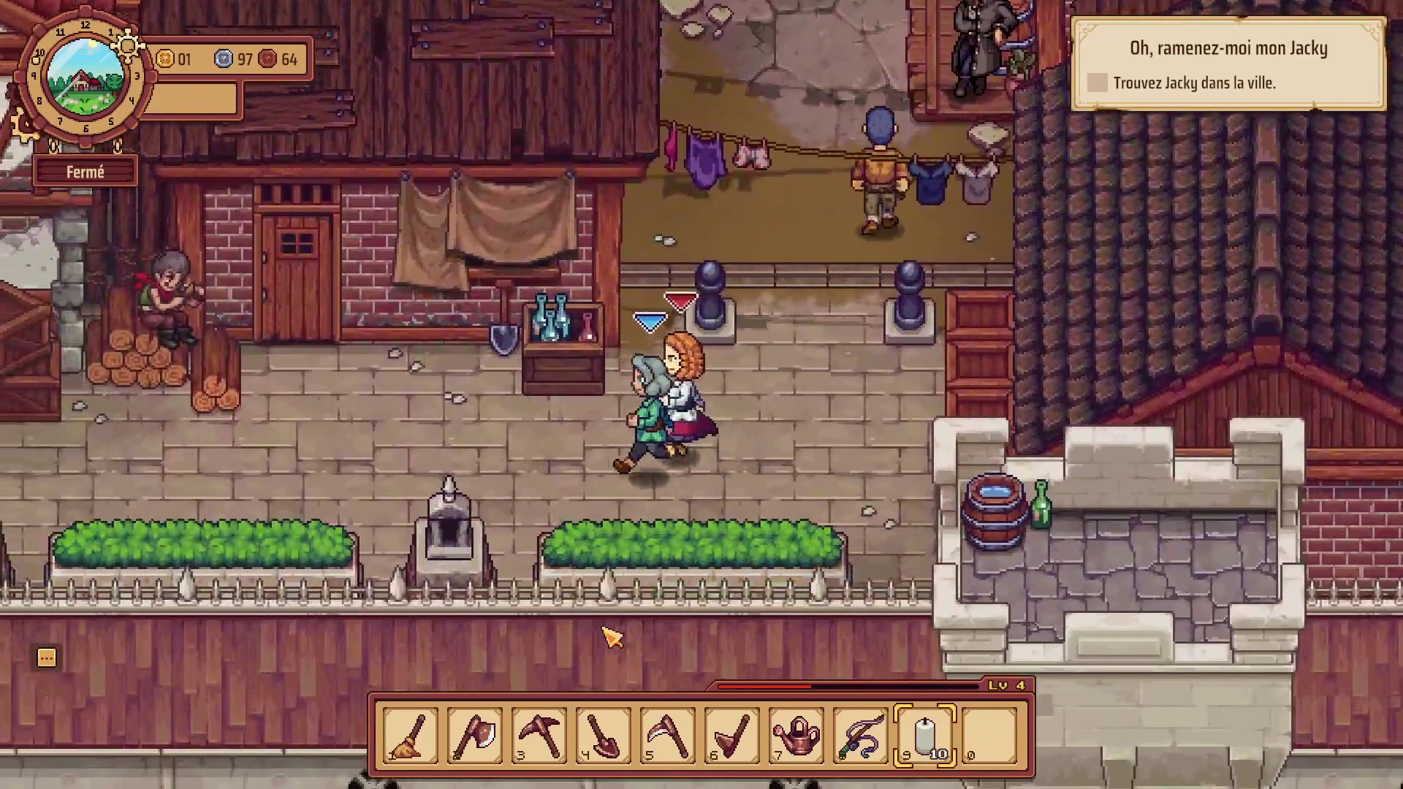
key("a")
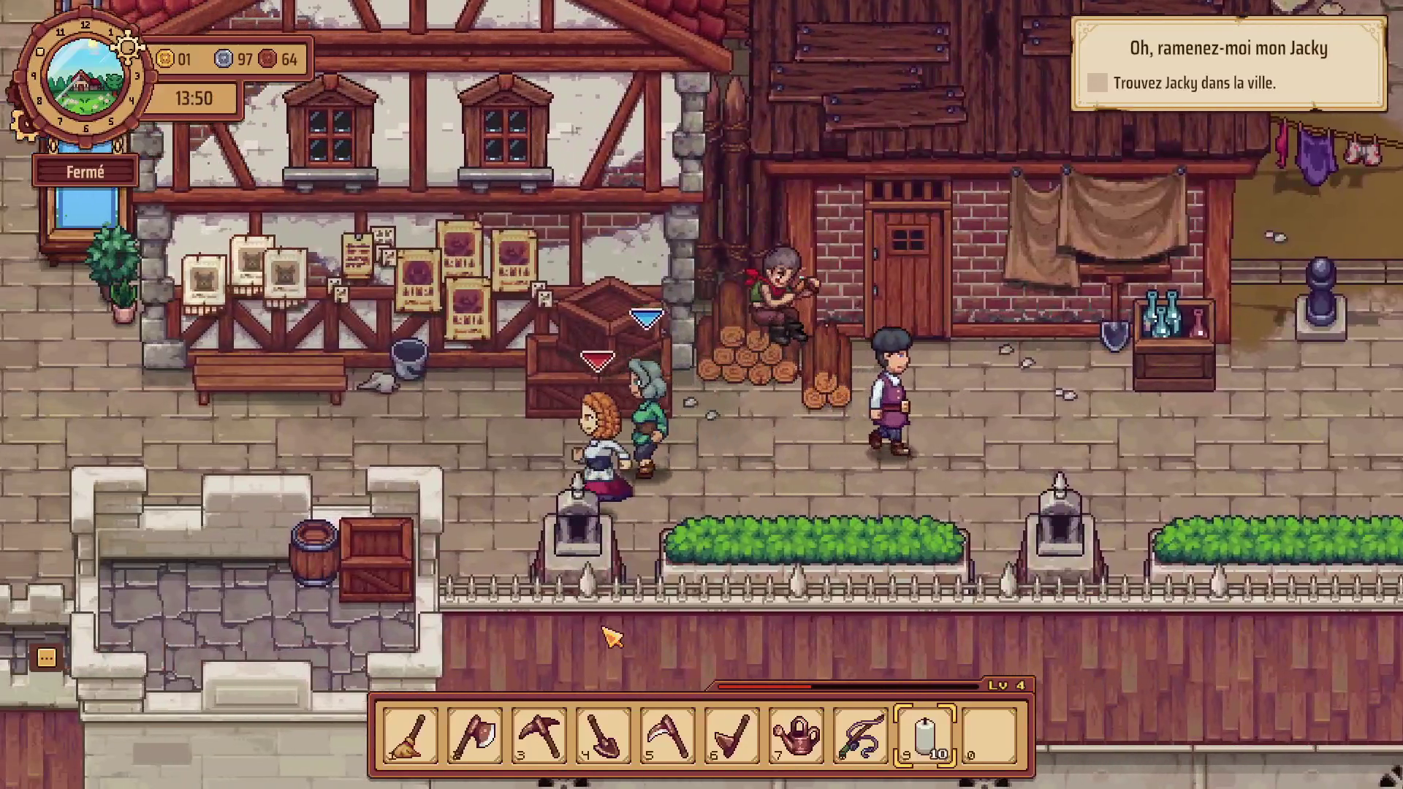
Go up the cobbled street past the horse rider, along to the notice board, and through the archway.
key("a")
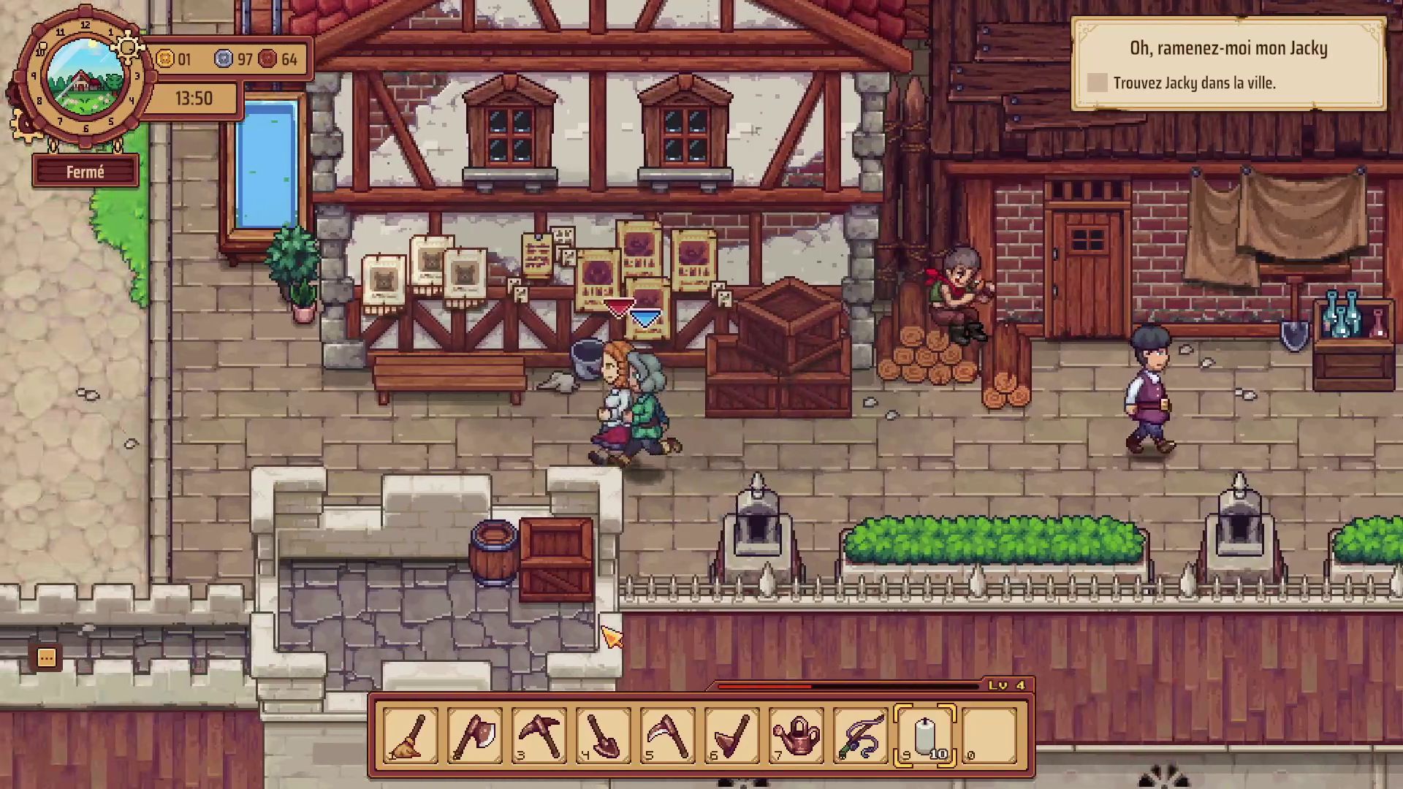
key("w")
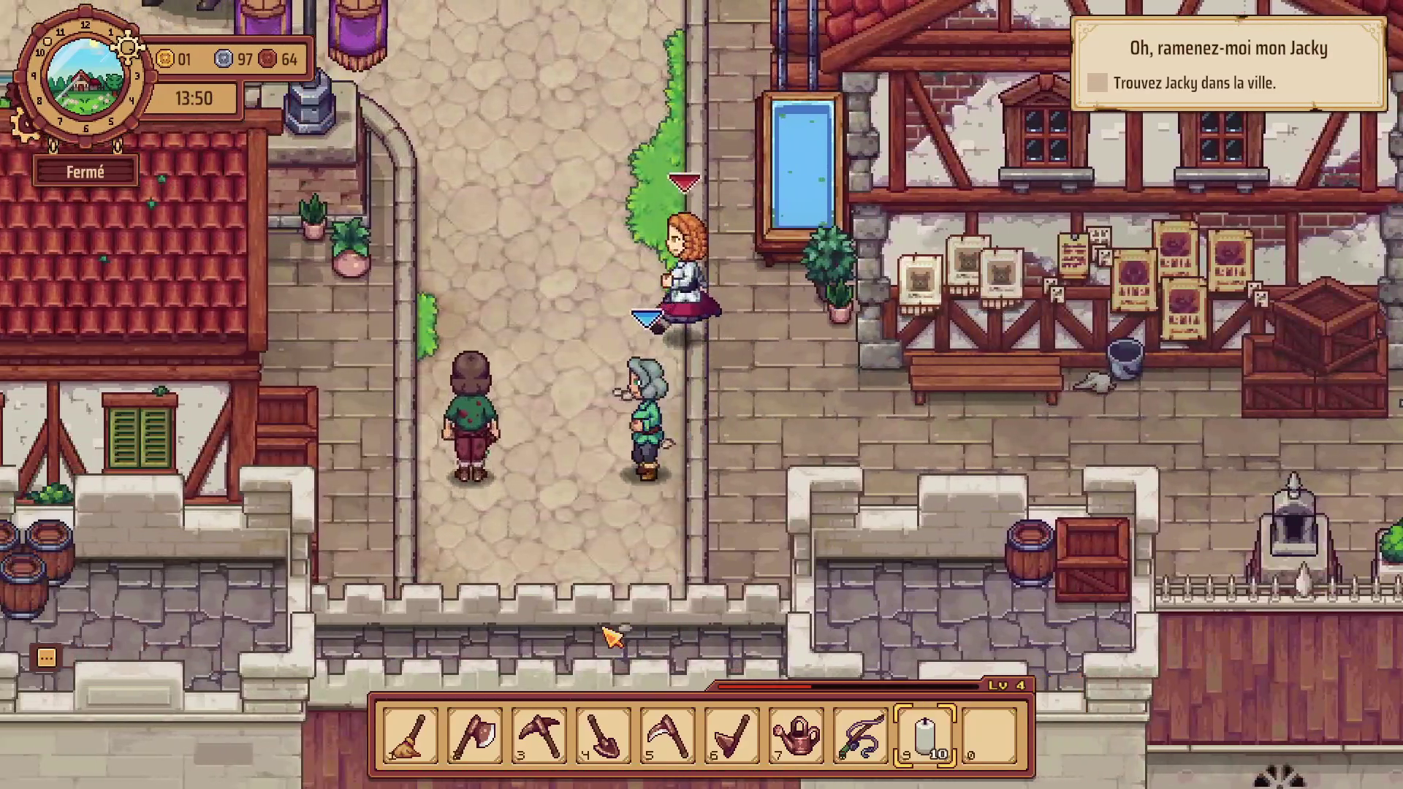
key("a")
key("a")
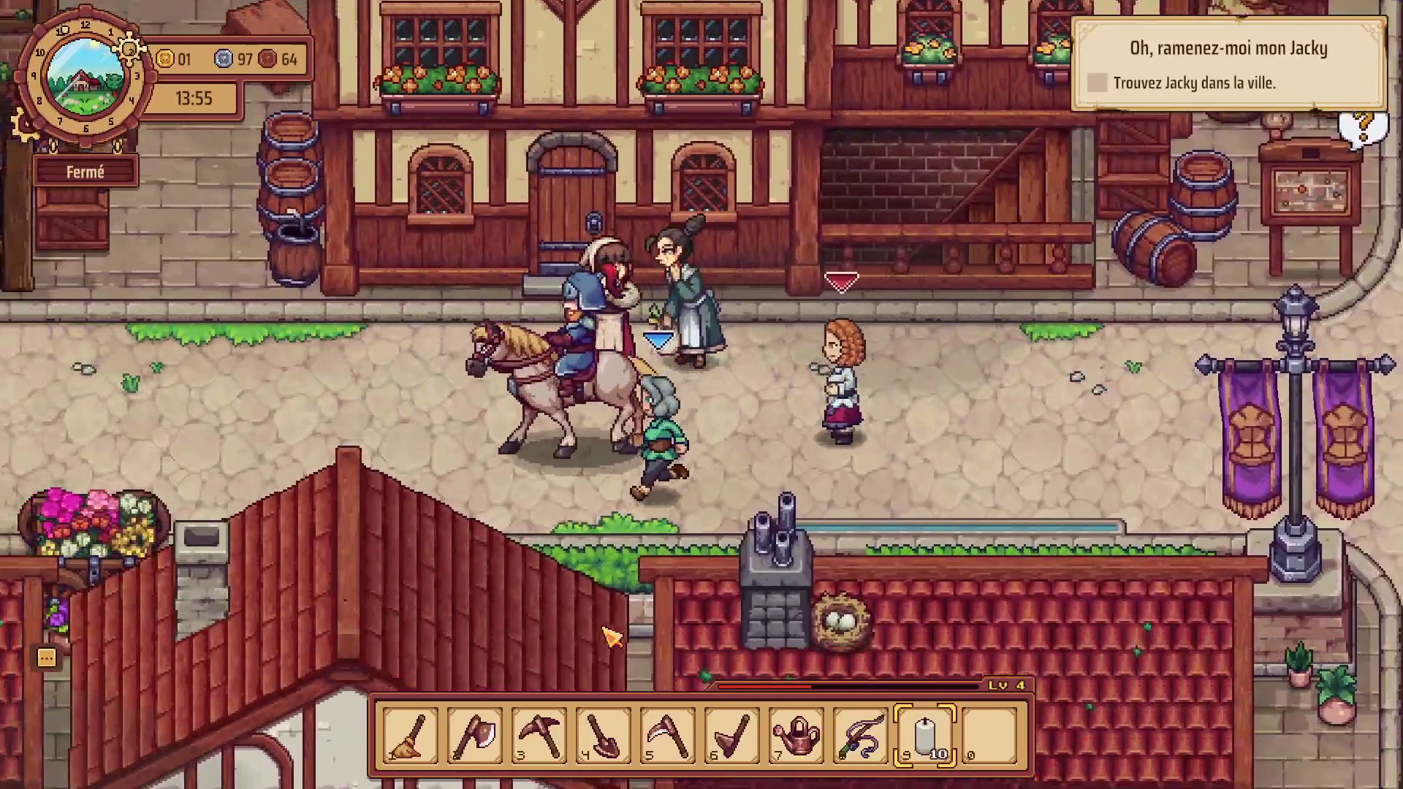
key("a")
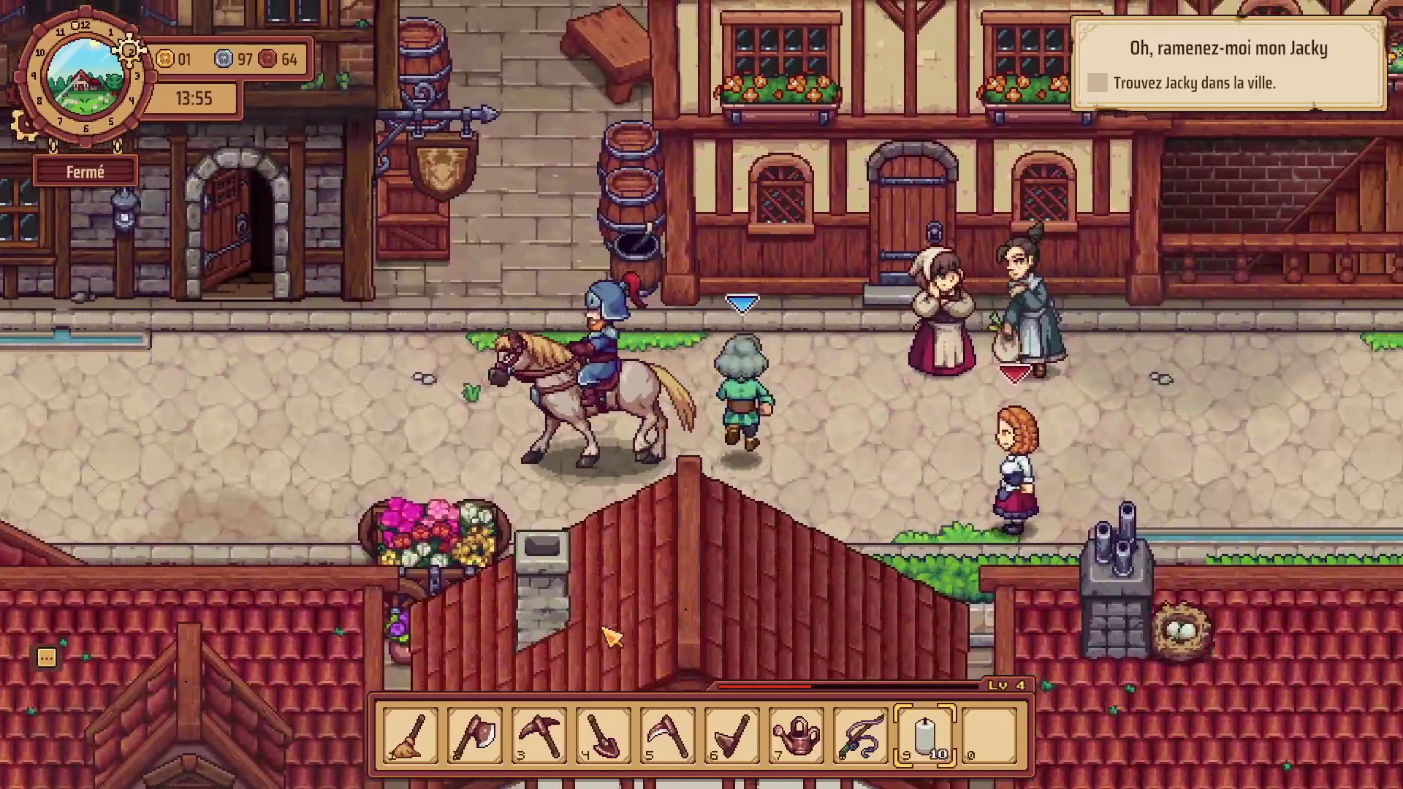
key("w")
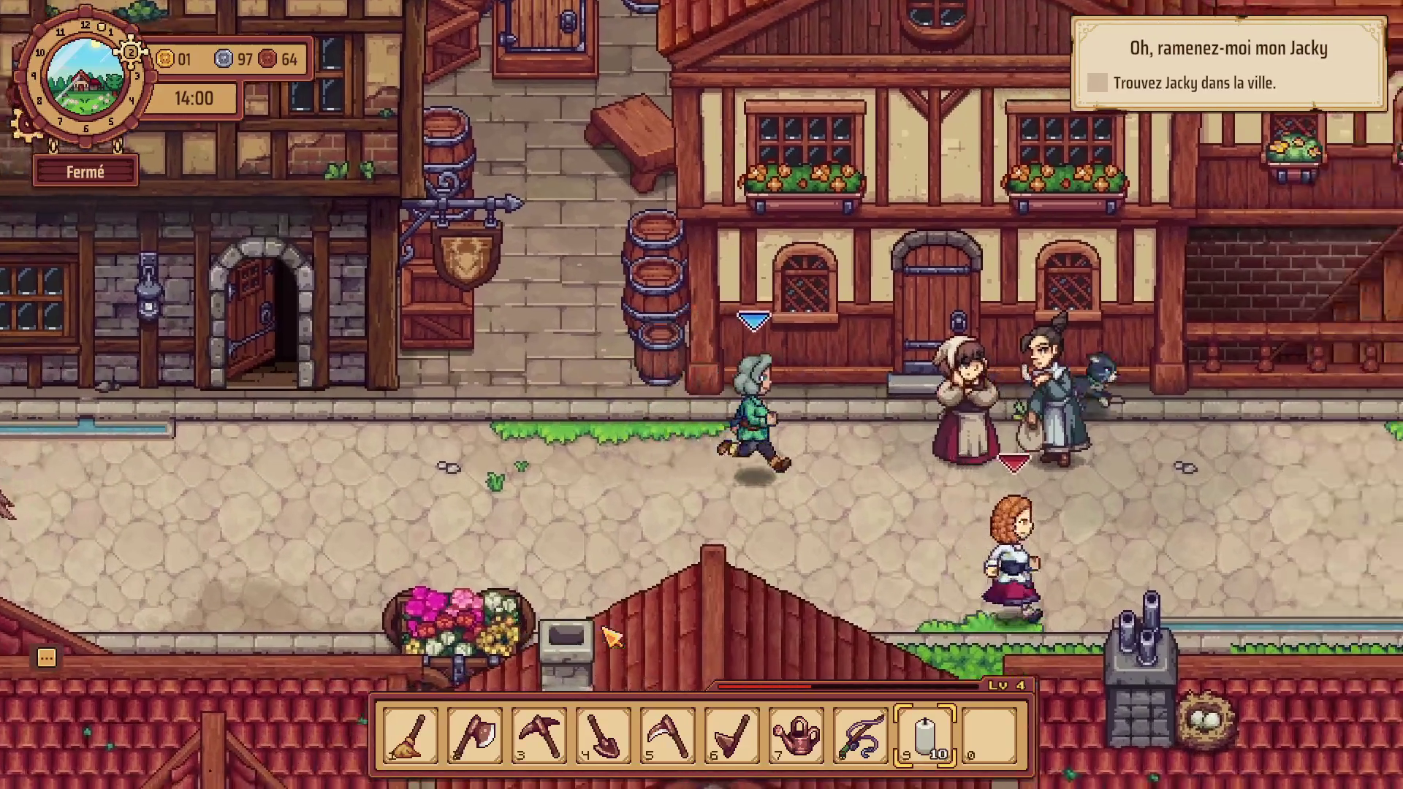
key("d")
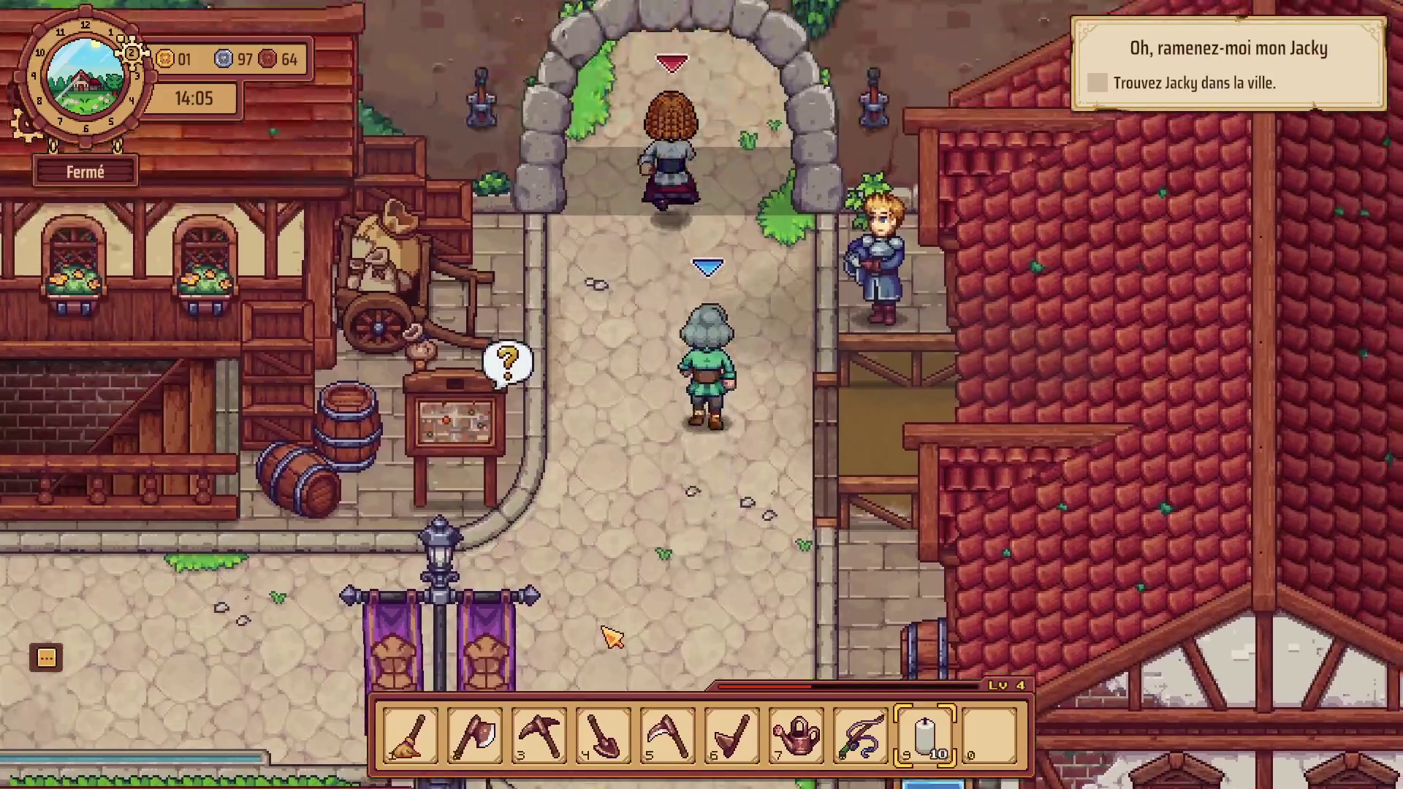
key("w")
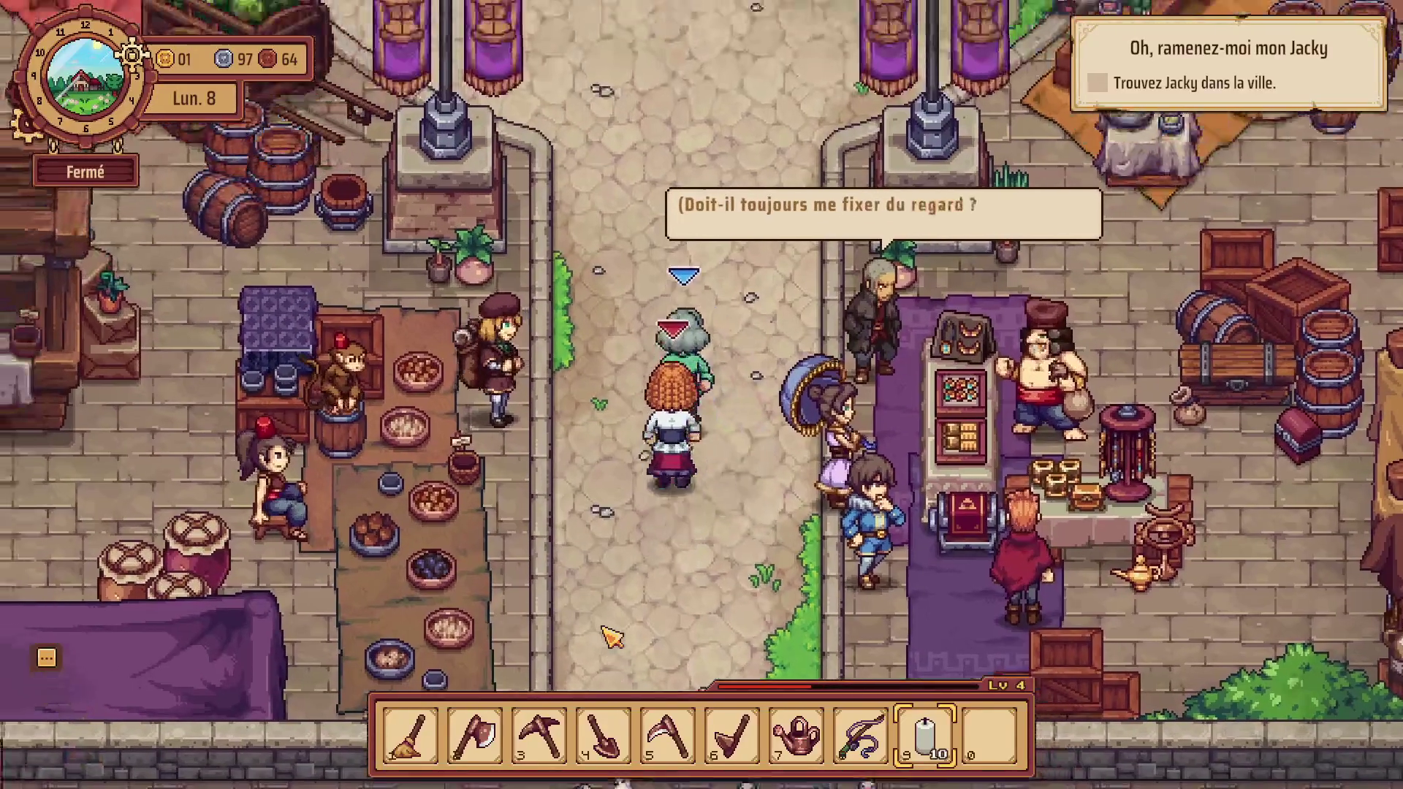
Run up-right past the market stalls onto the street by the curio shop.
key("w")
key("d")
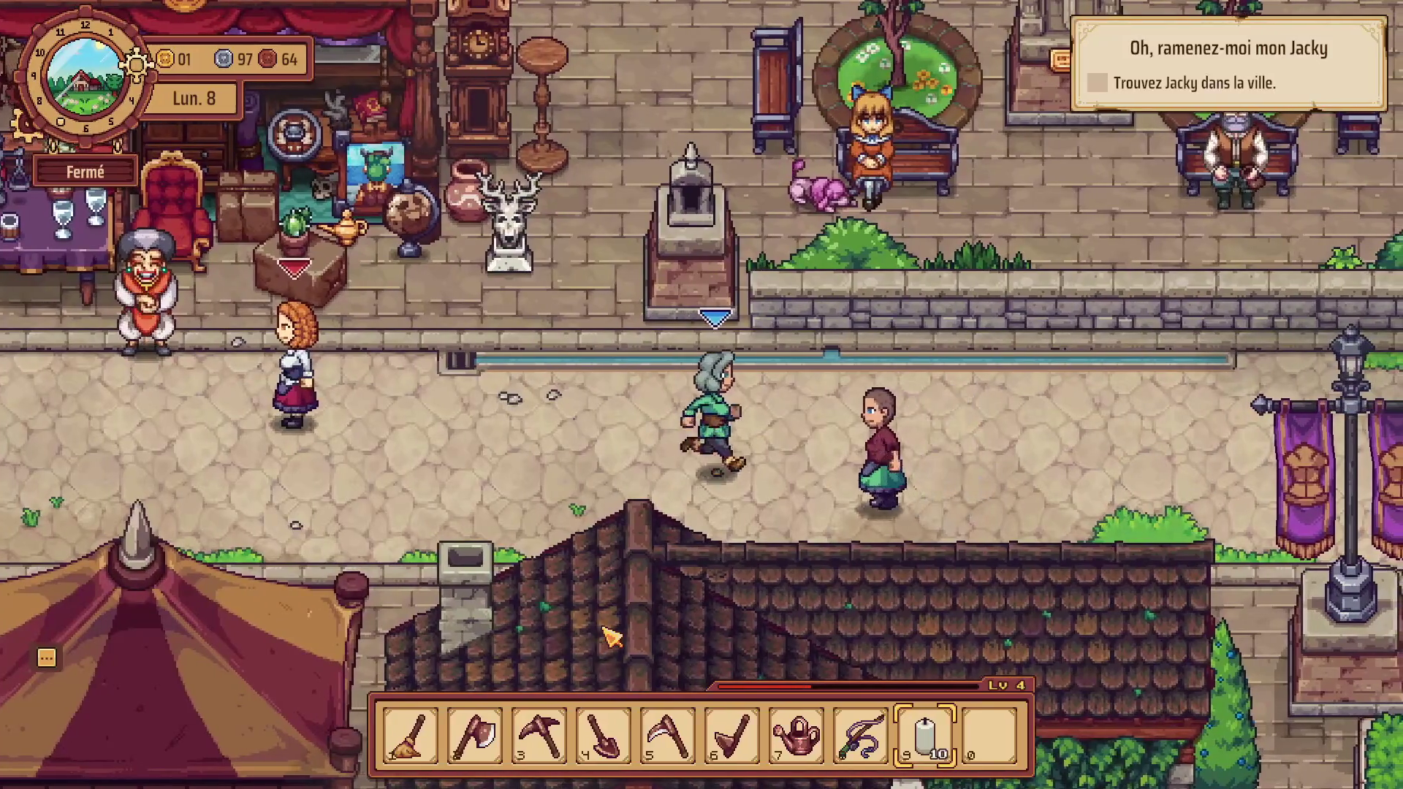
Run right and down past the lamp post and the blacksmith's anvil to the lower street.
key("d")
key("s")
key("s")
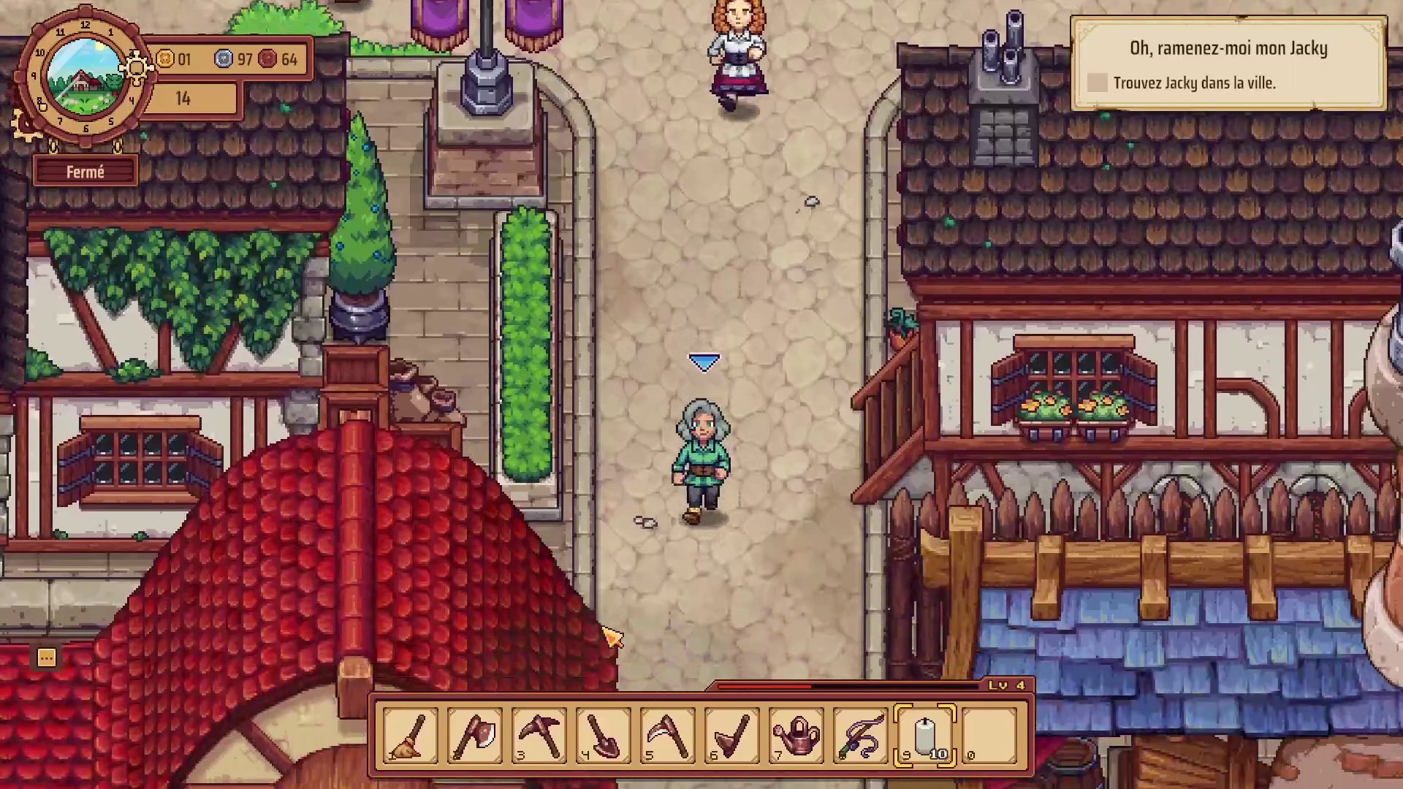
key("d")
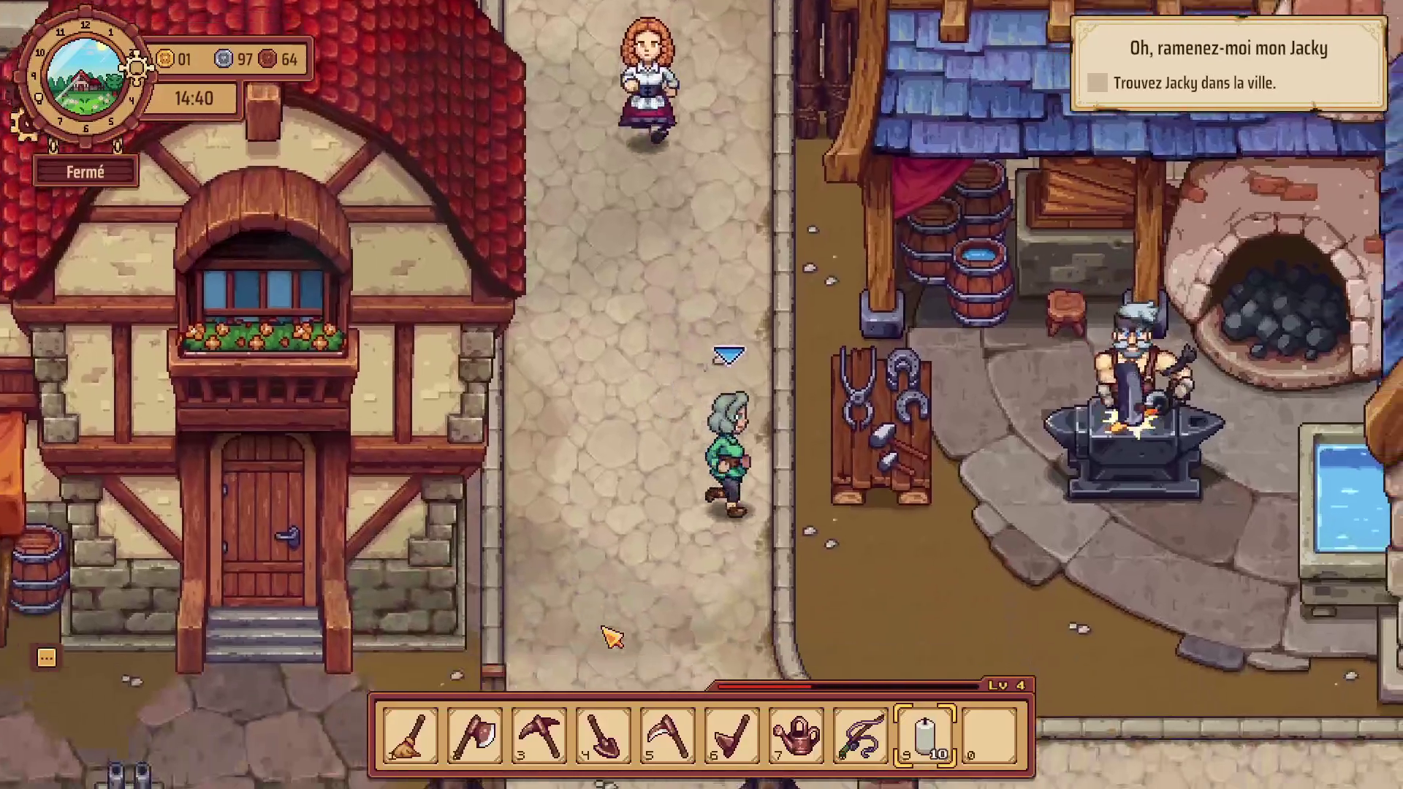
key("d")
key("s")
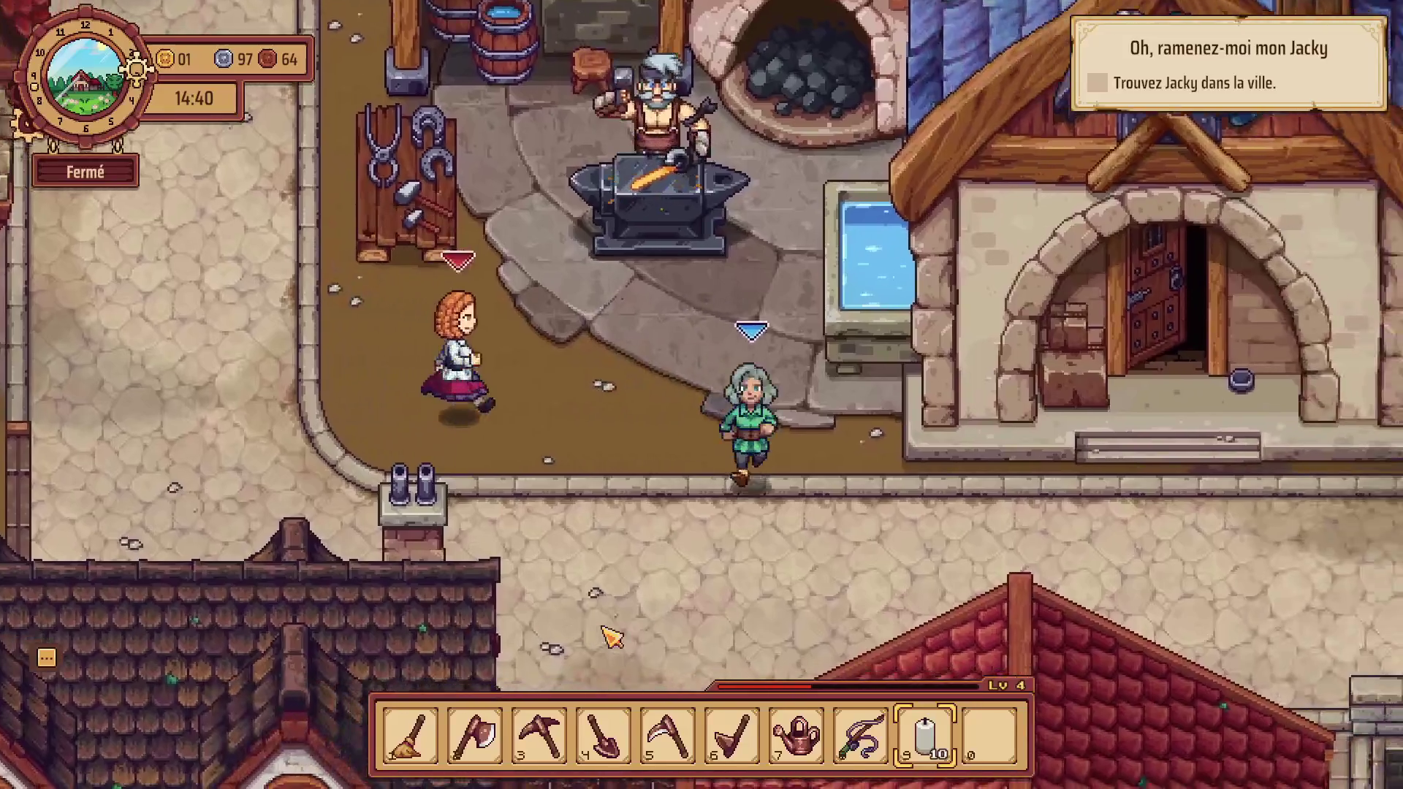
Walk right along the street toward the new buildings, then north up toward the shop.
key("a")
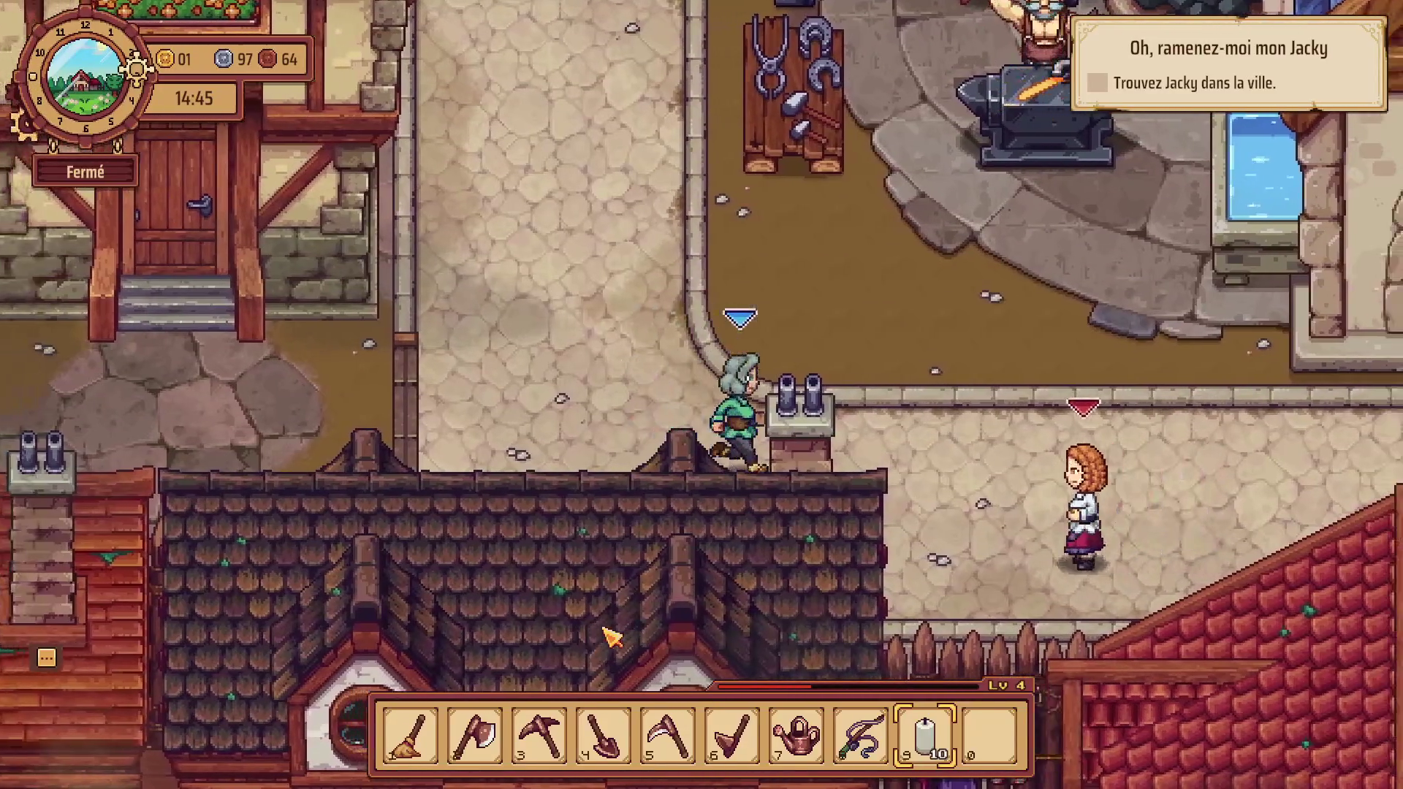
key("d")
key("d")
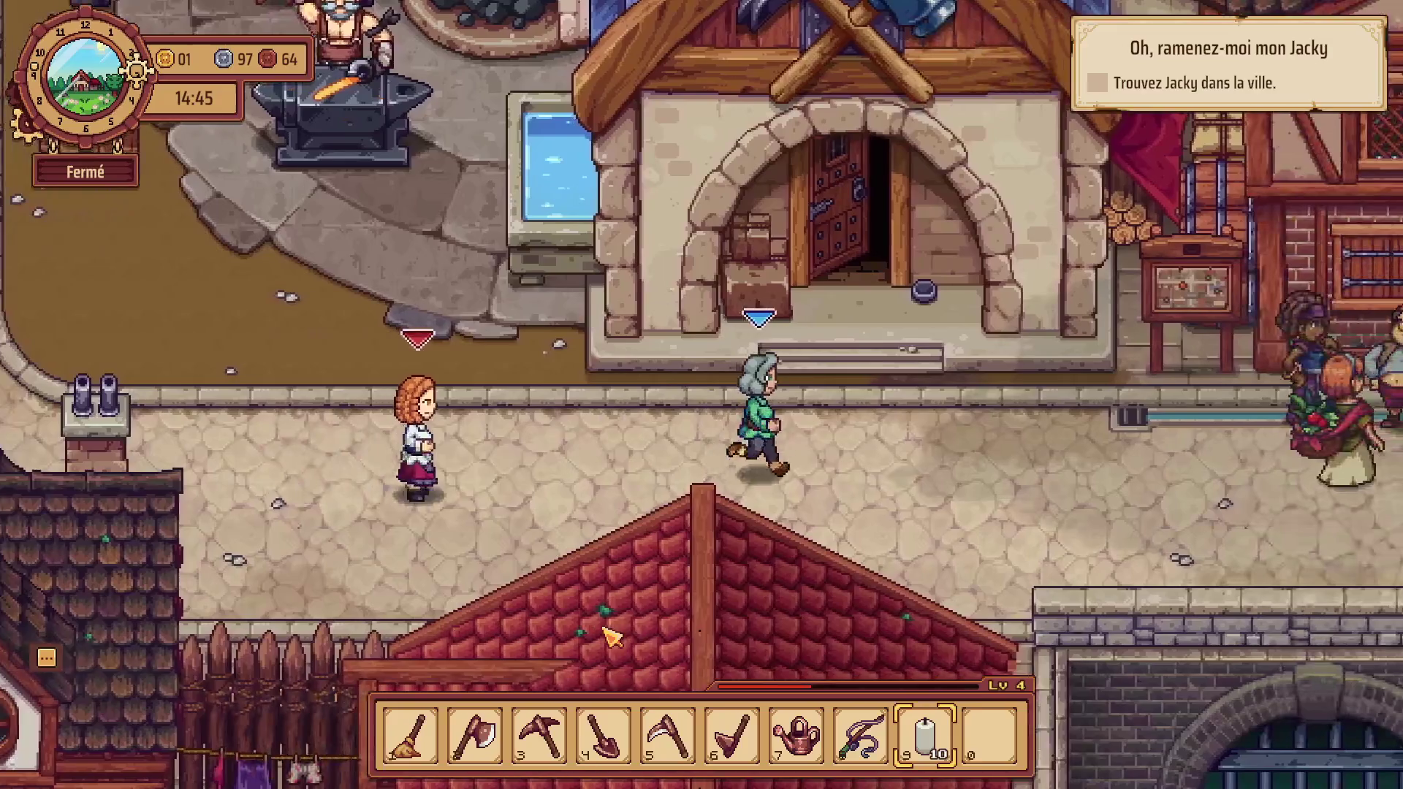
key("d")
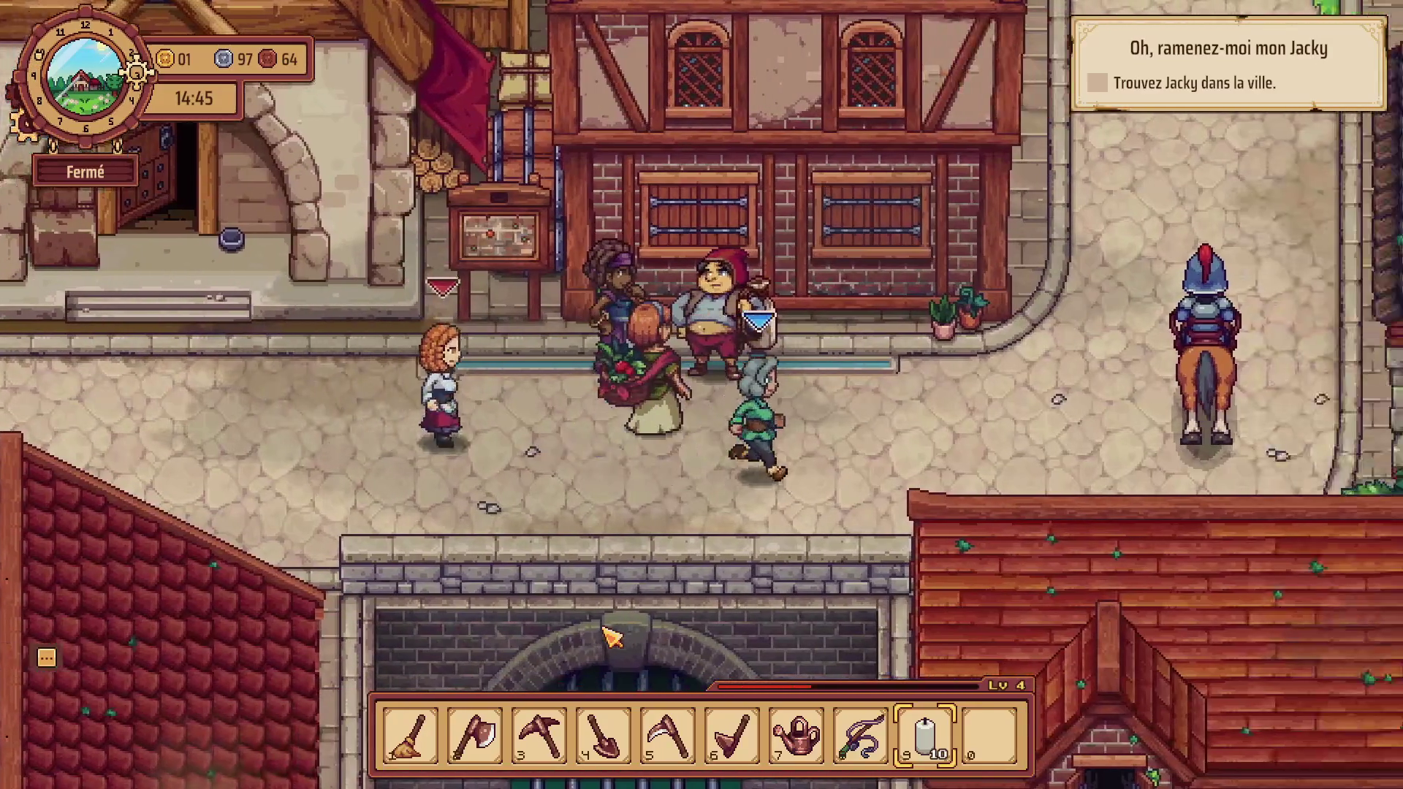
key("w")
key("w")
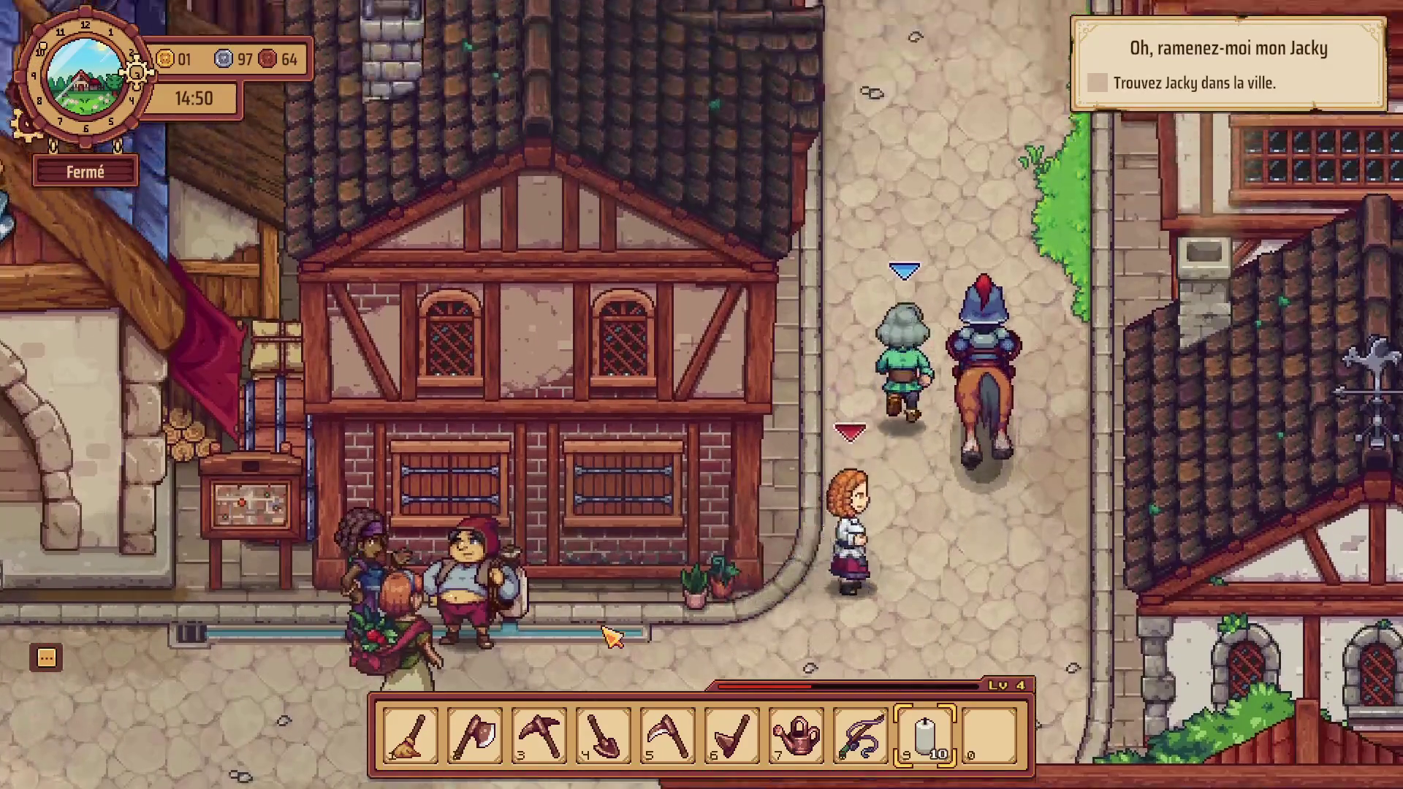
key("w")
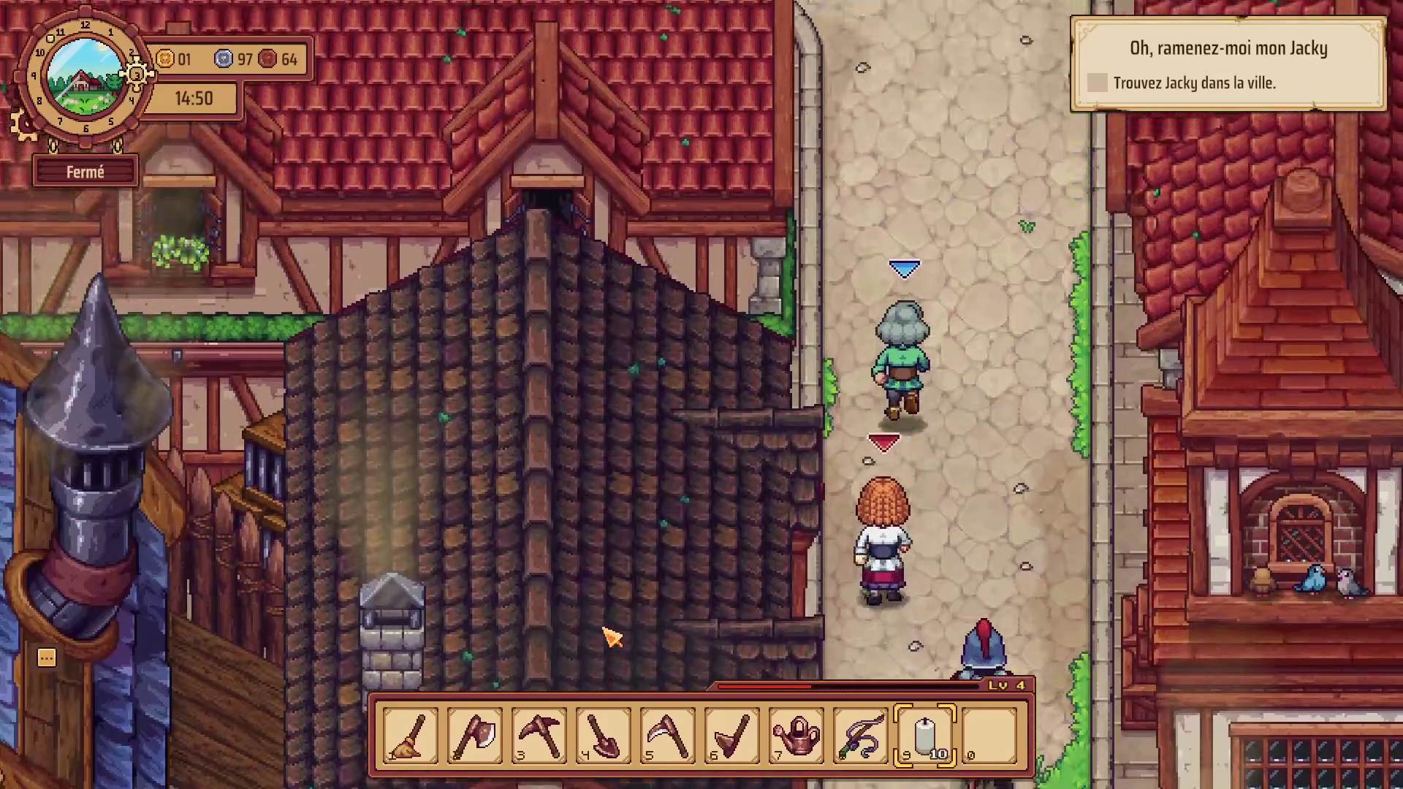
Walk west along the street past the banner lamp posts and benches toward the curio shop.
key("a")
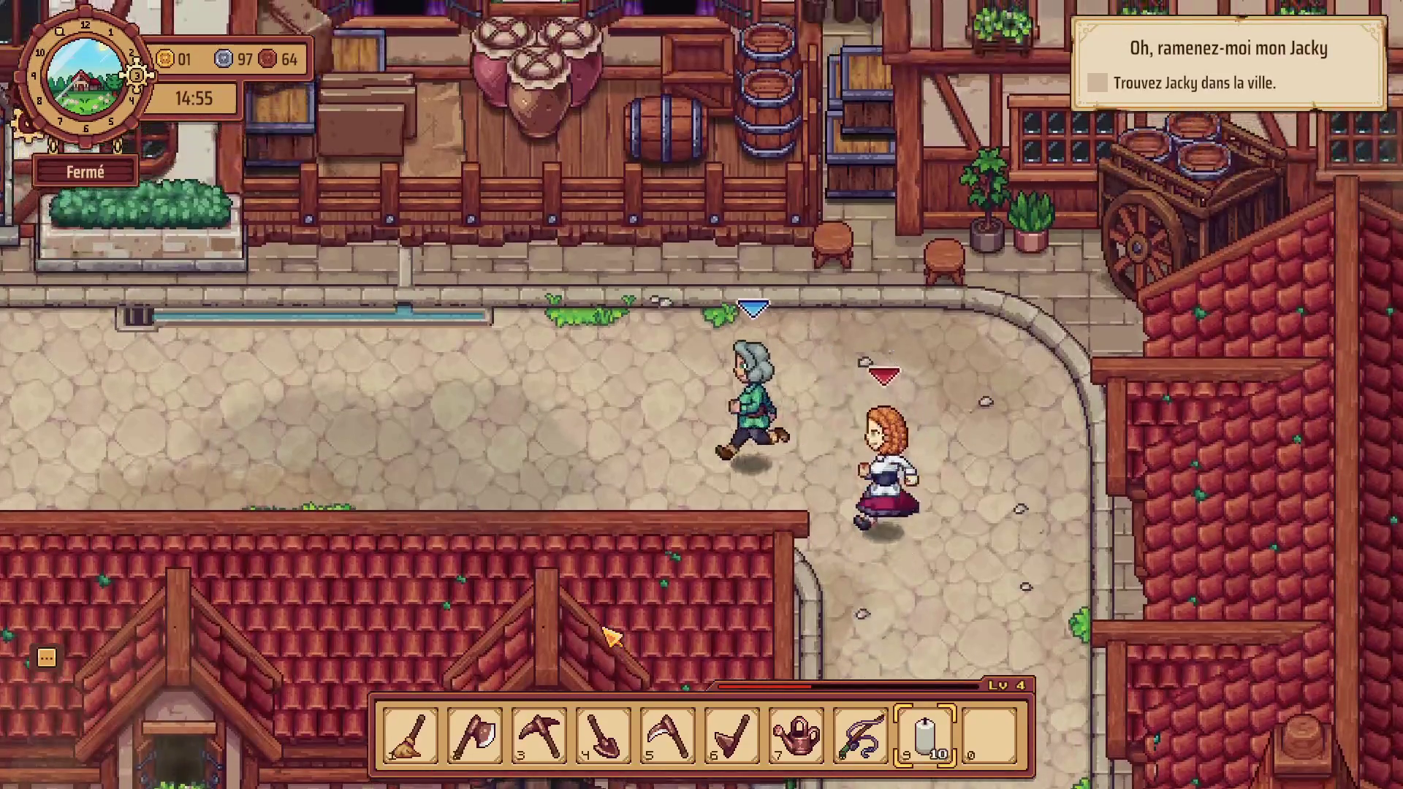
key("a")
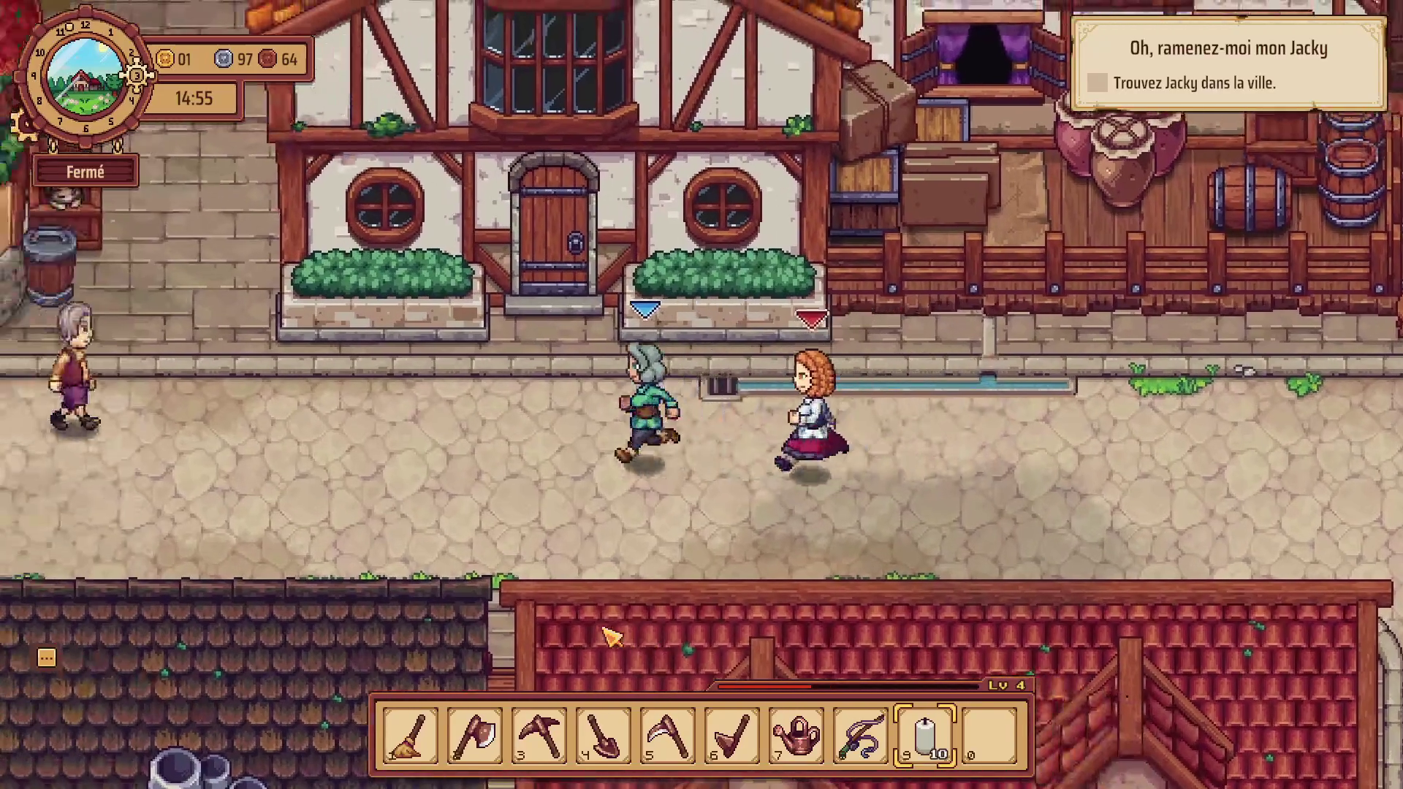
key("w")
key("s")
key("a")
key("s")
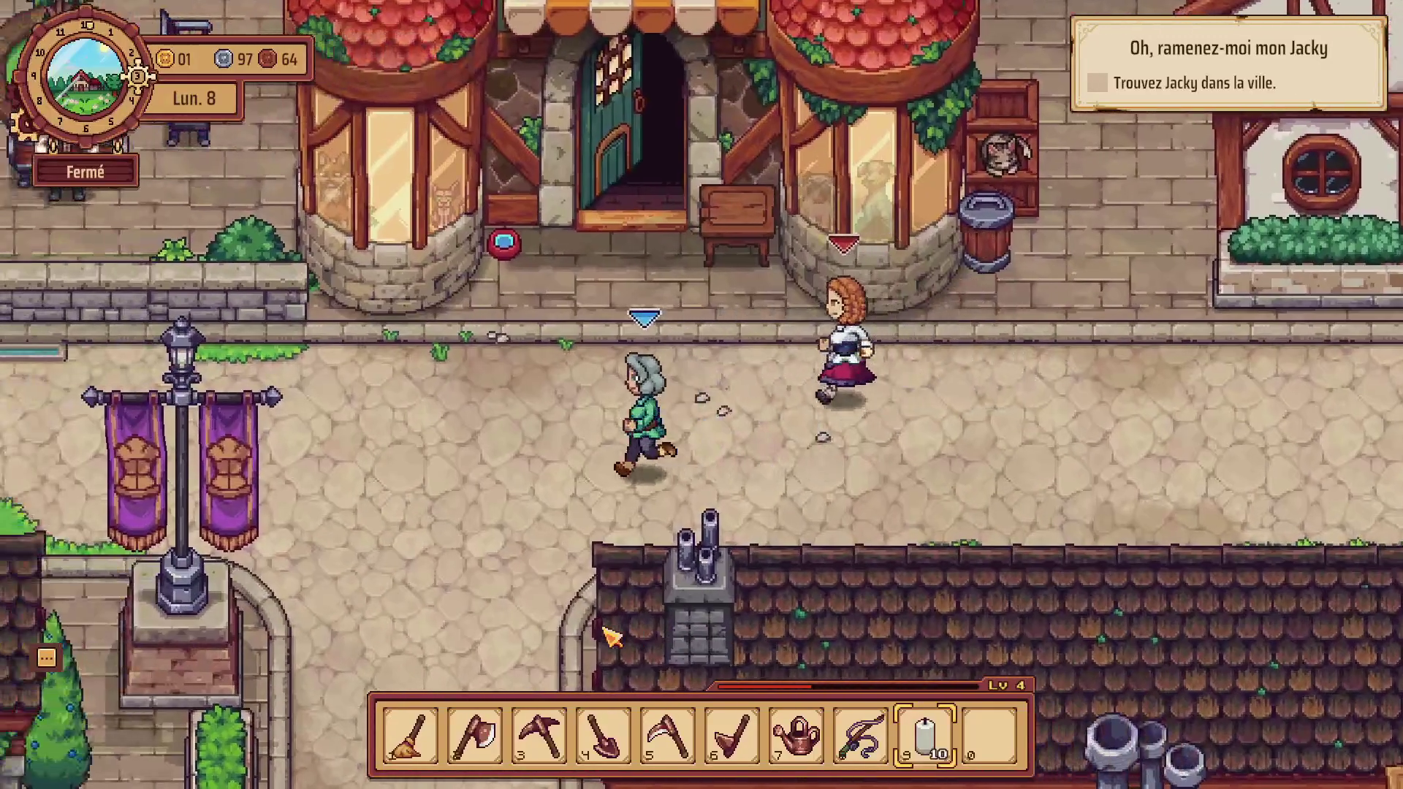
key("a")
key("w")
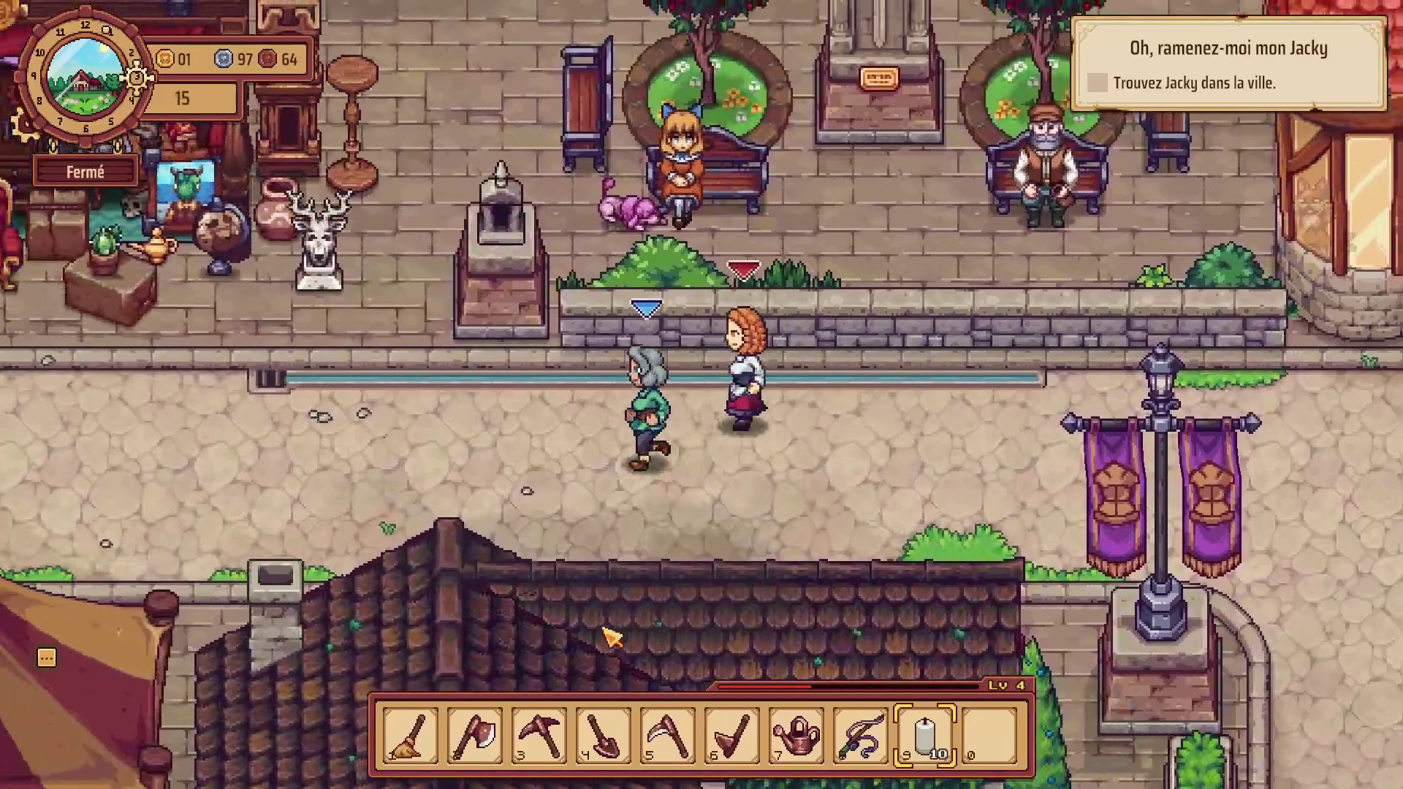
key("a")
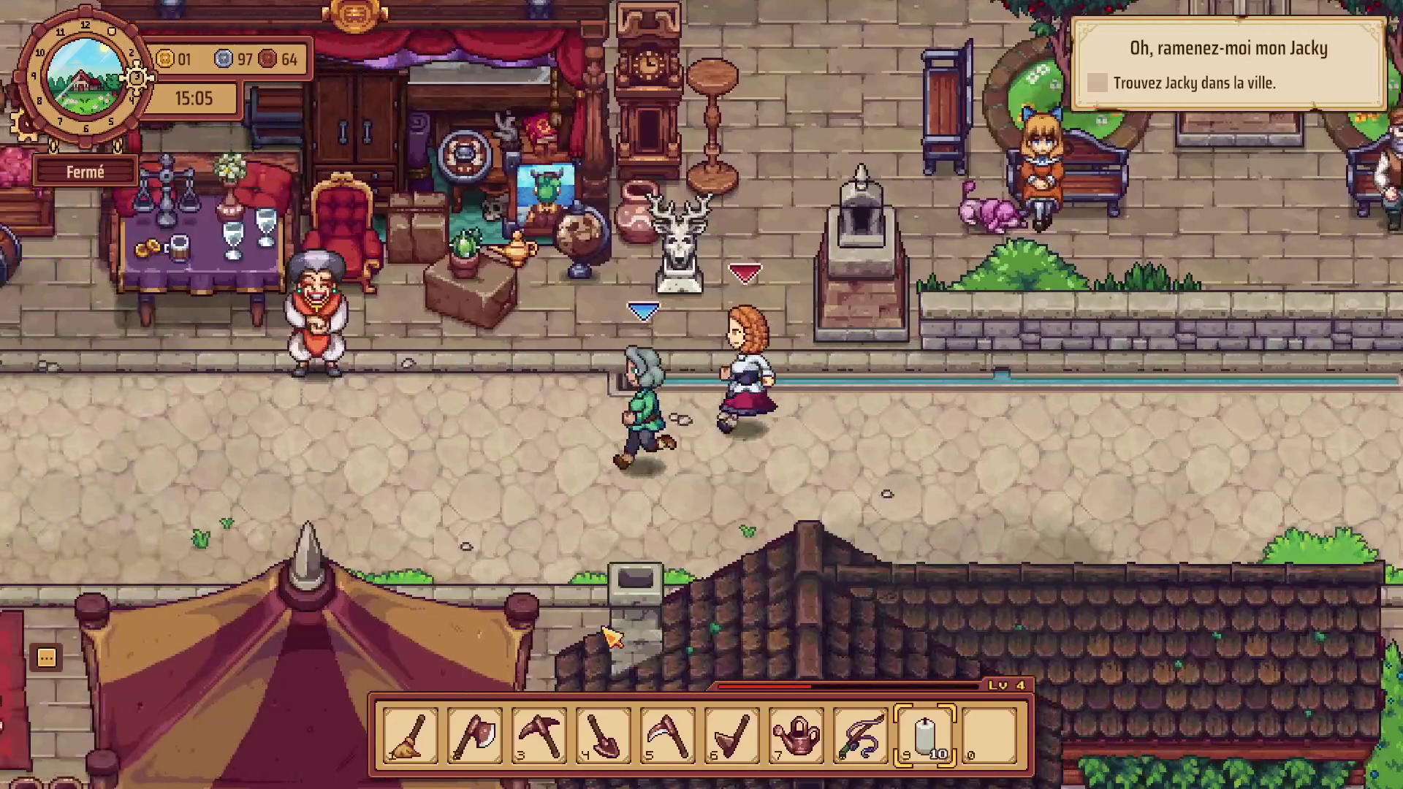
Walk north-west past the butcher stall, then back south toward the market stalls.
key("w")
key("a")
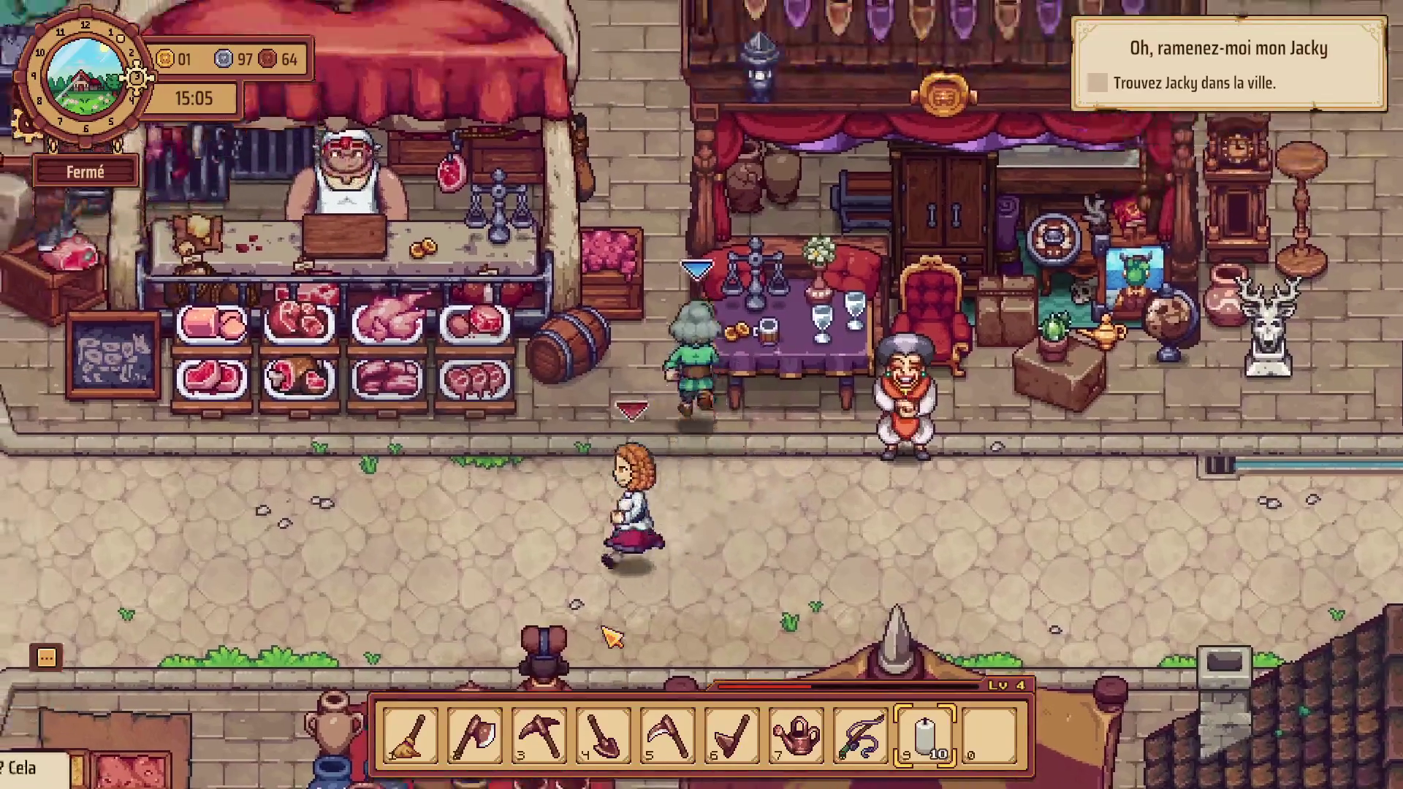
key("w")
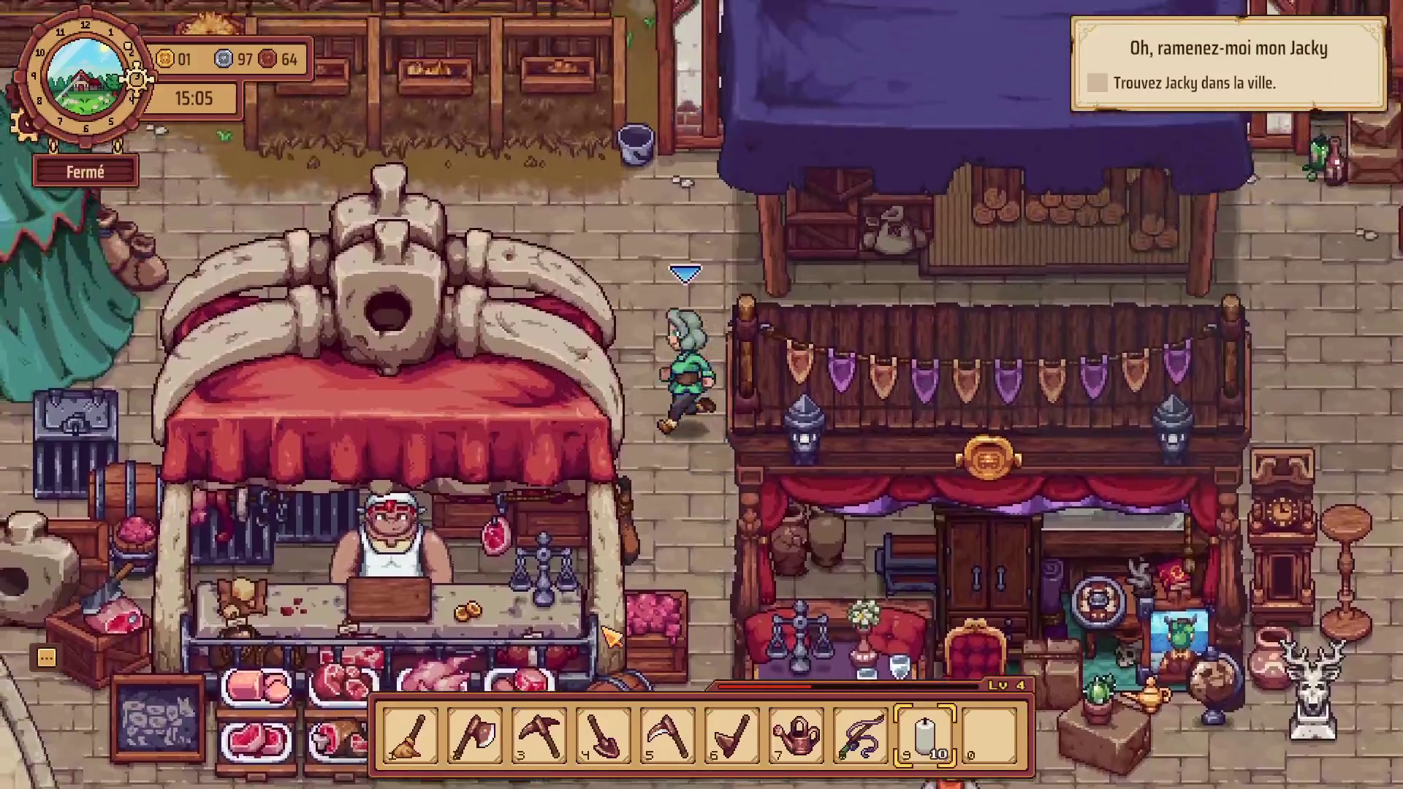
key("a")
key("s")
key("d")
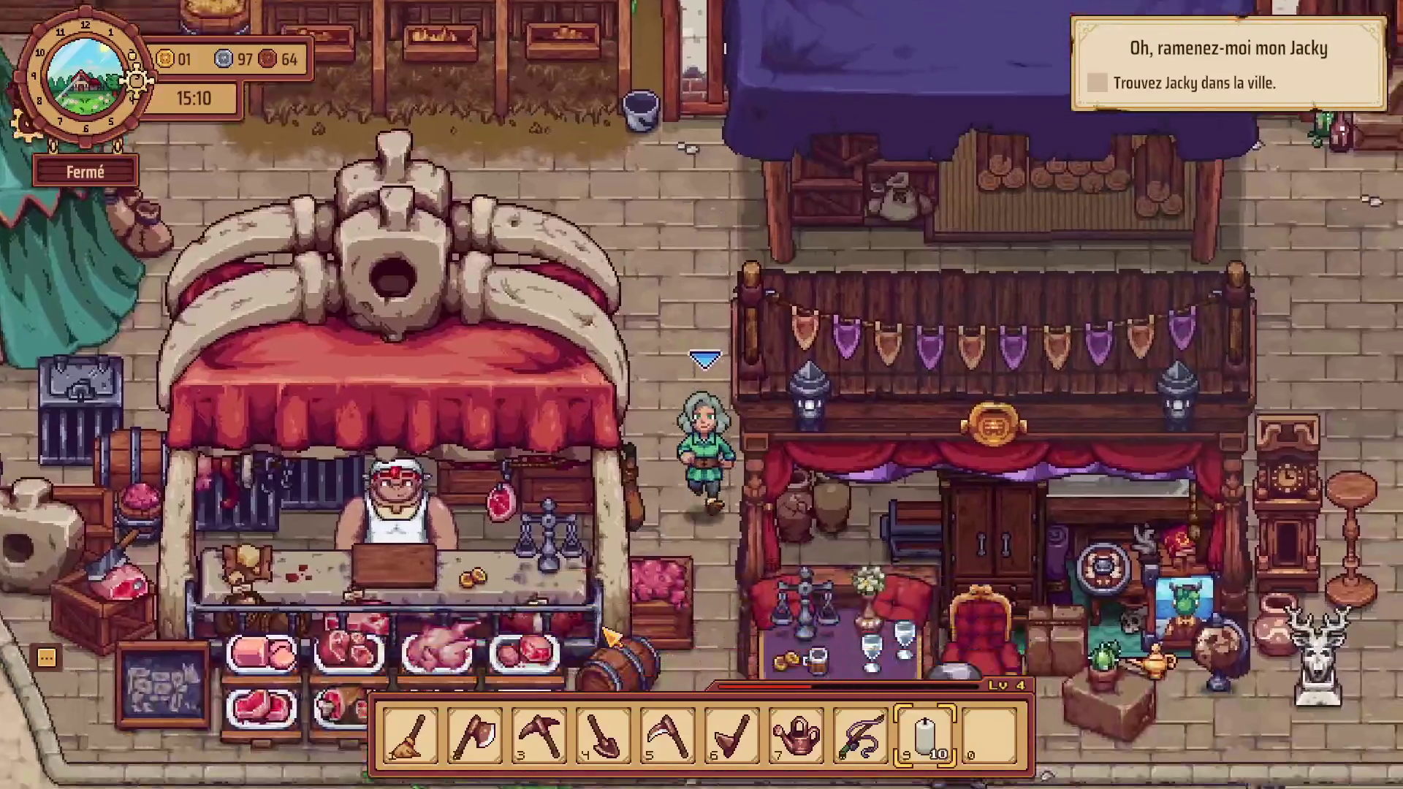
key("s")
key("a")
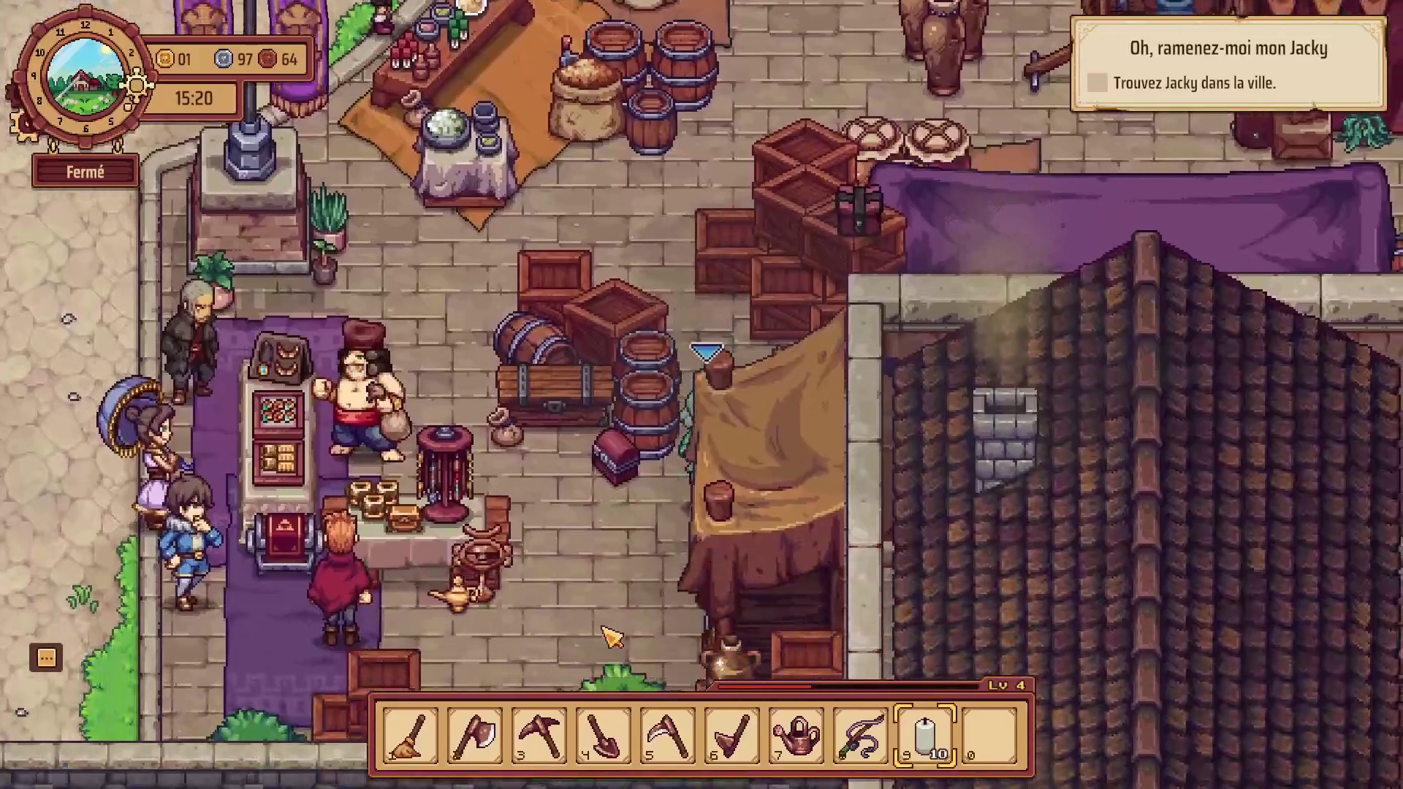
Cross the market past the fountain and vegetable stalls and climb the stairs to the plaza.
key("a+s")
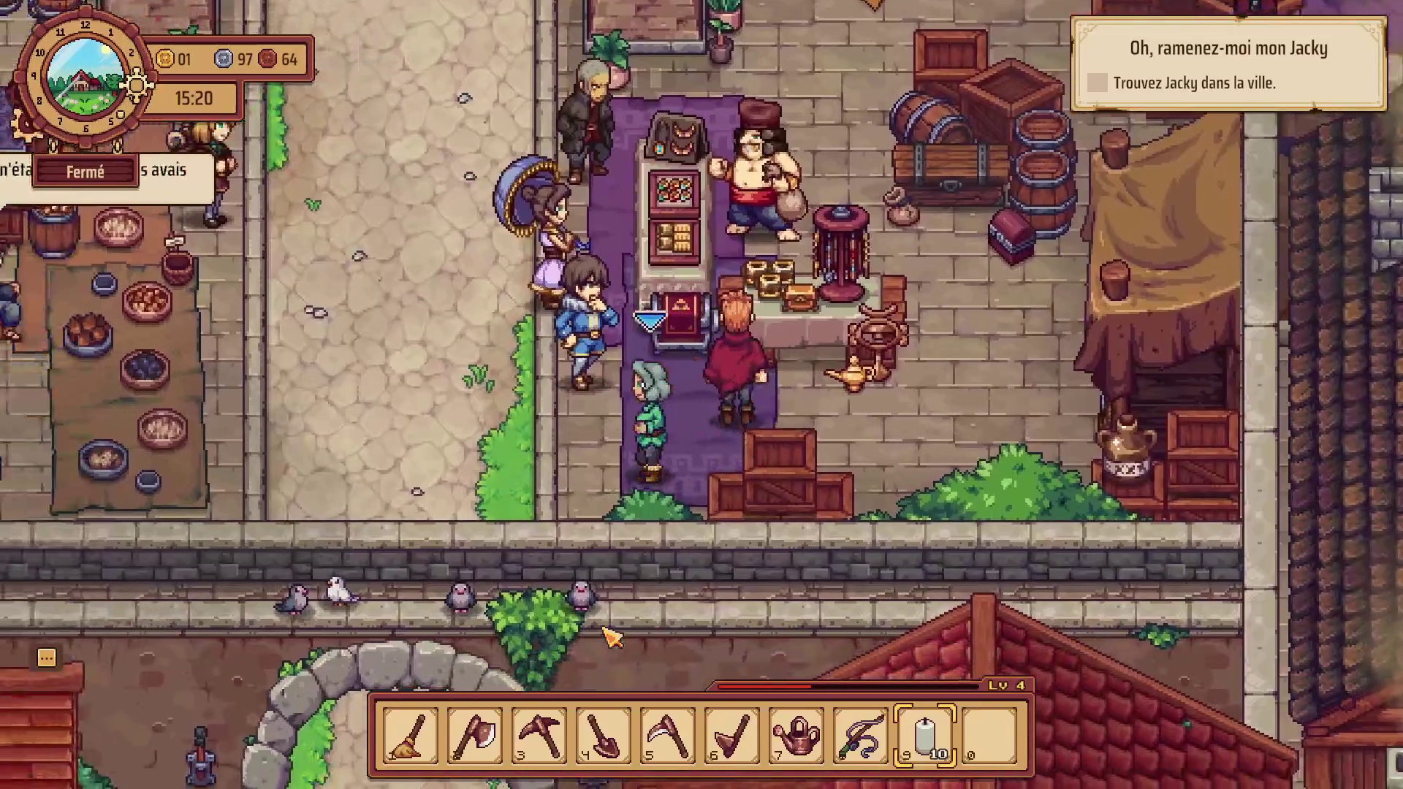
key("w")
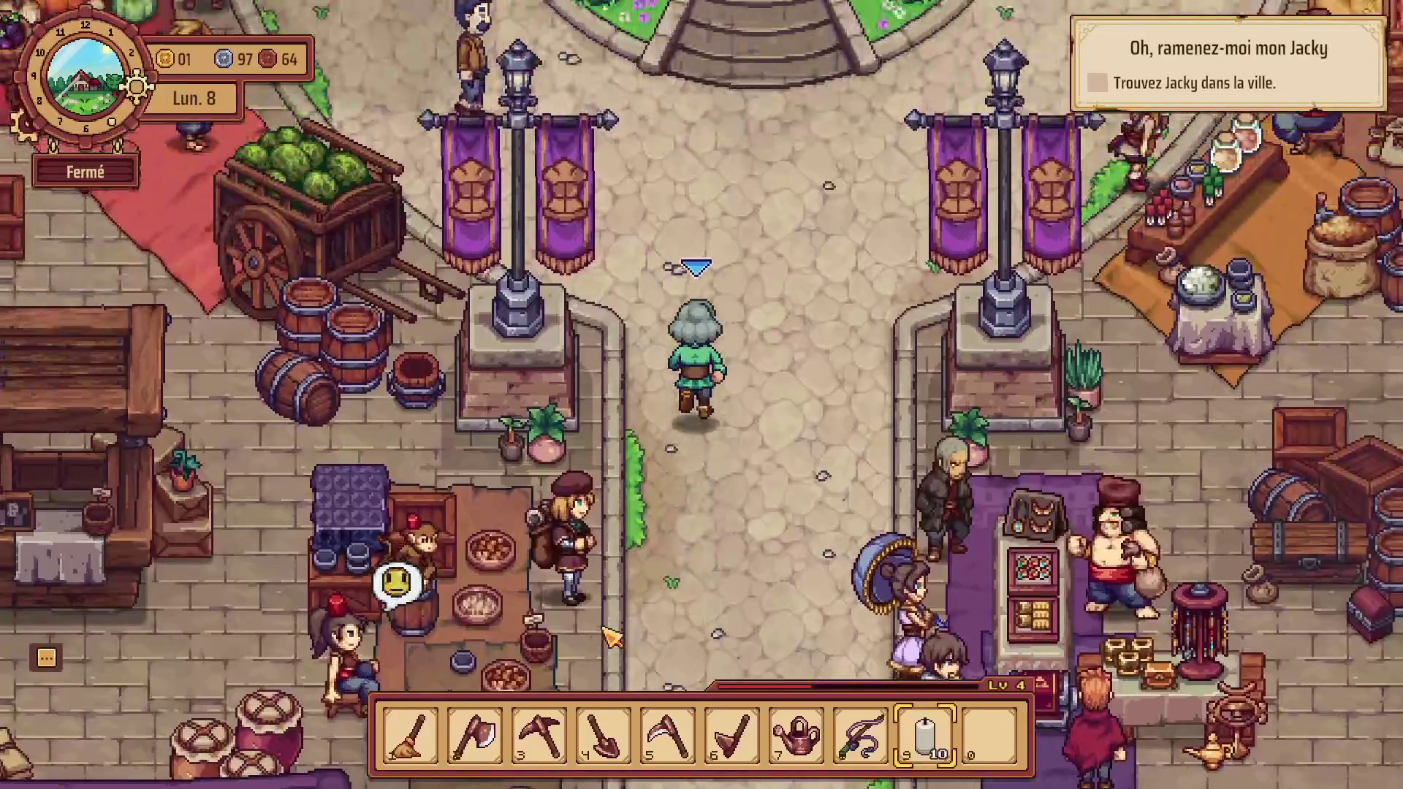
key("w+a")
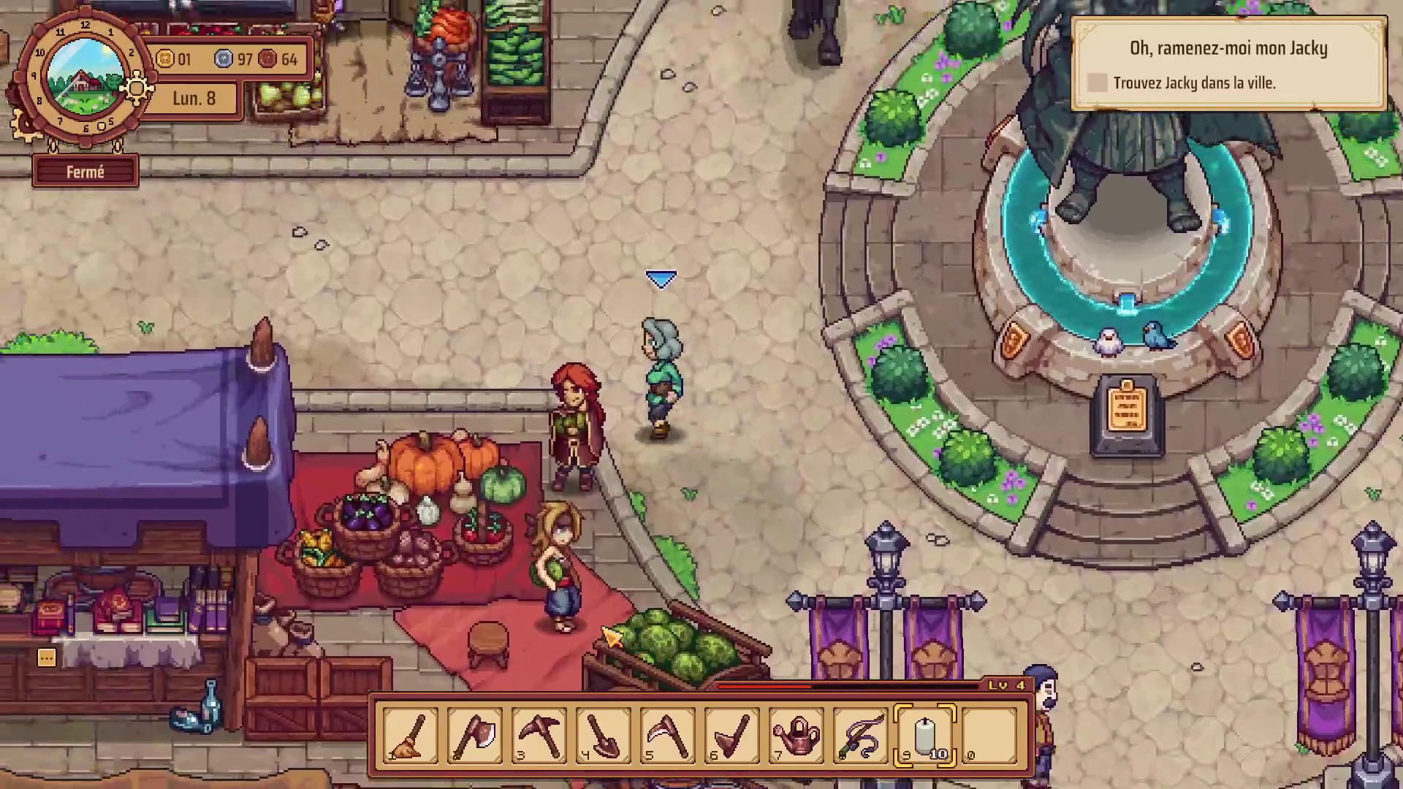
key("w+a")
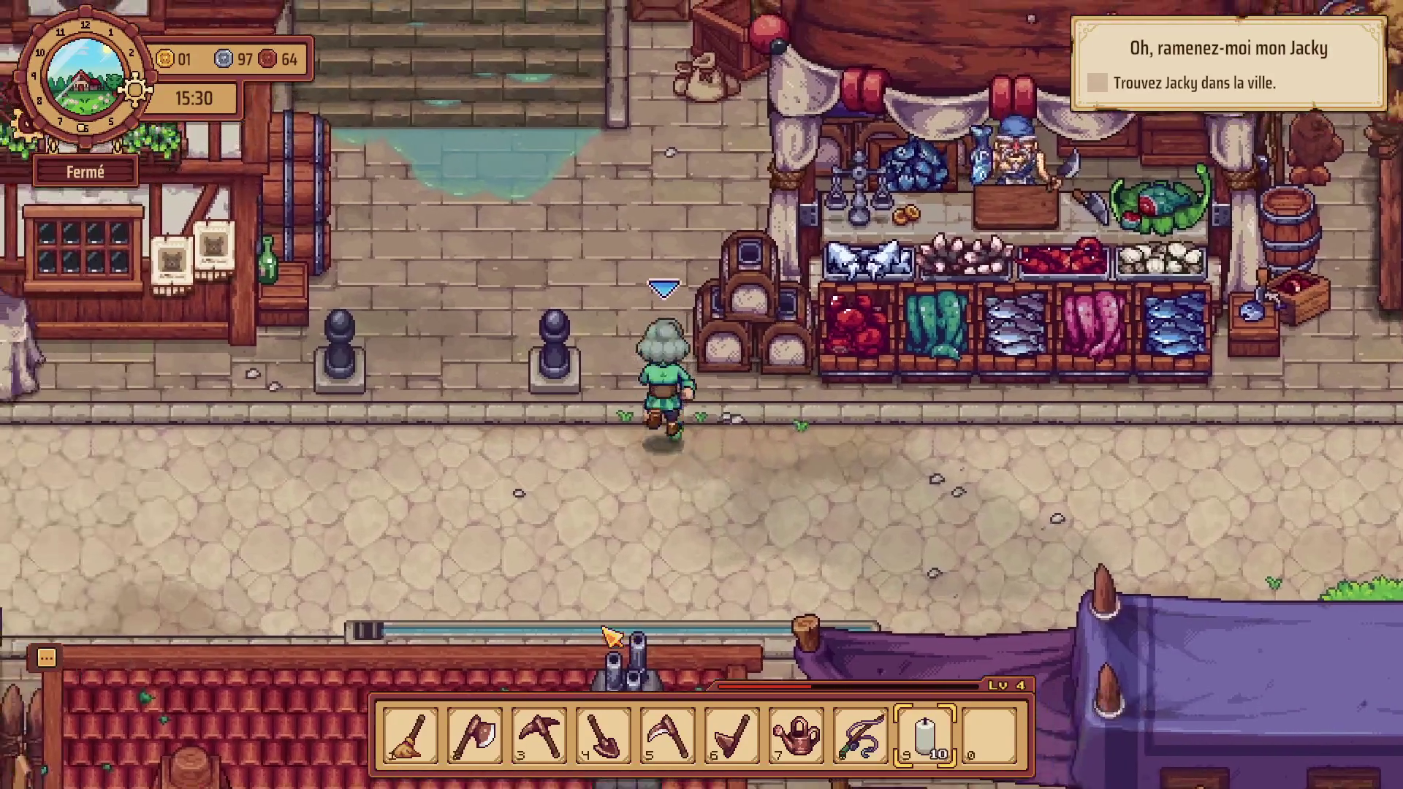
key("w")
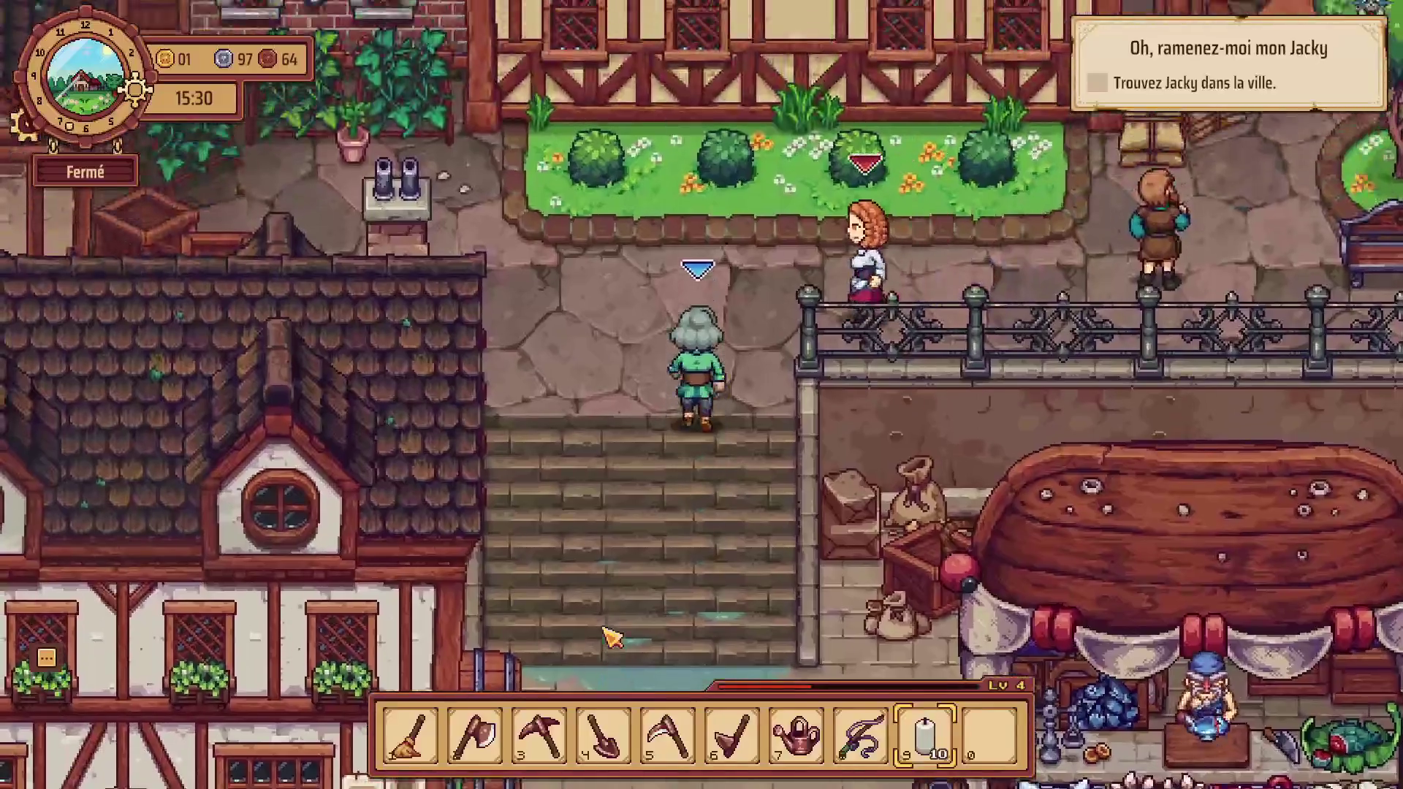
Cross the plaza to the cherry tree with the cat and walk over to the brown-haired villager.
key("d")
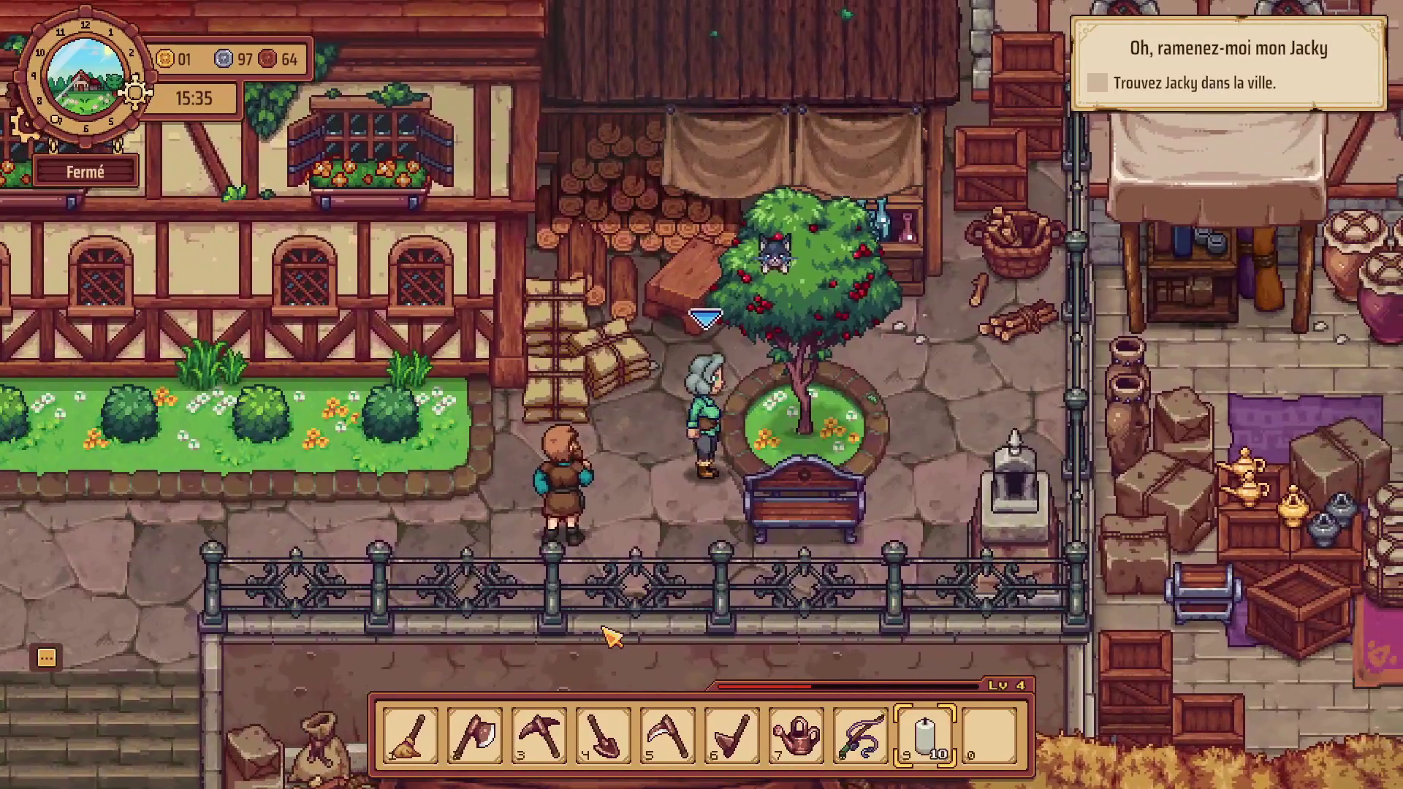
key("w")
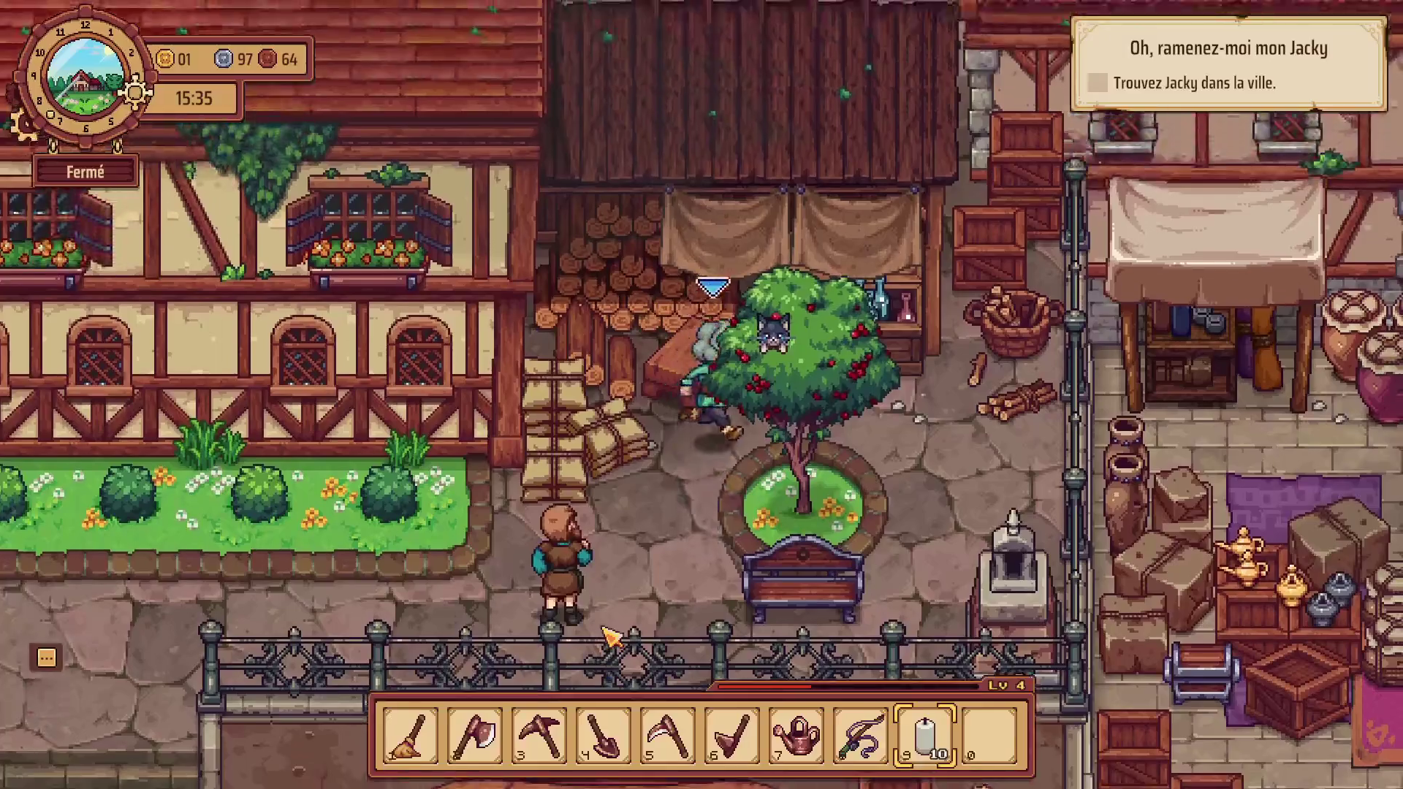
key("s")
key("w")
key("a")
key("a")
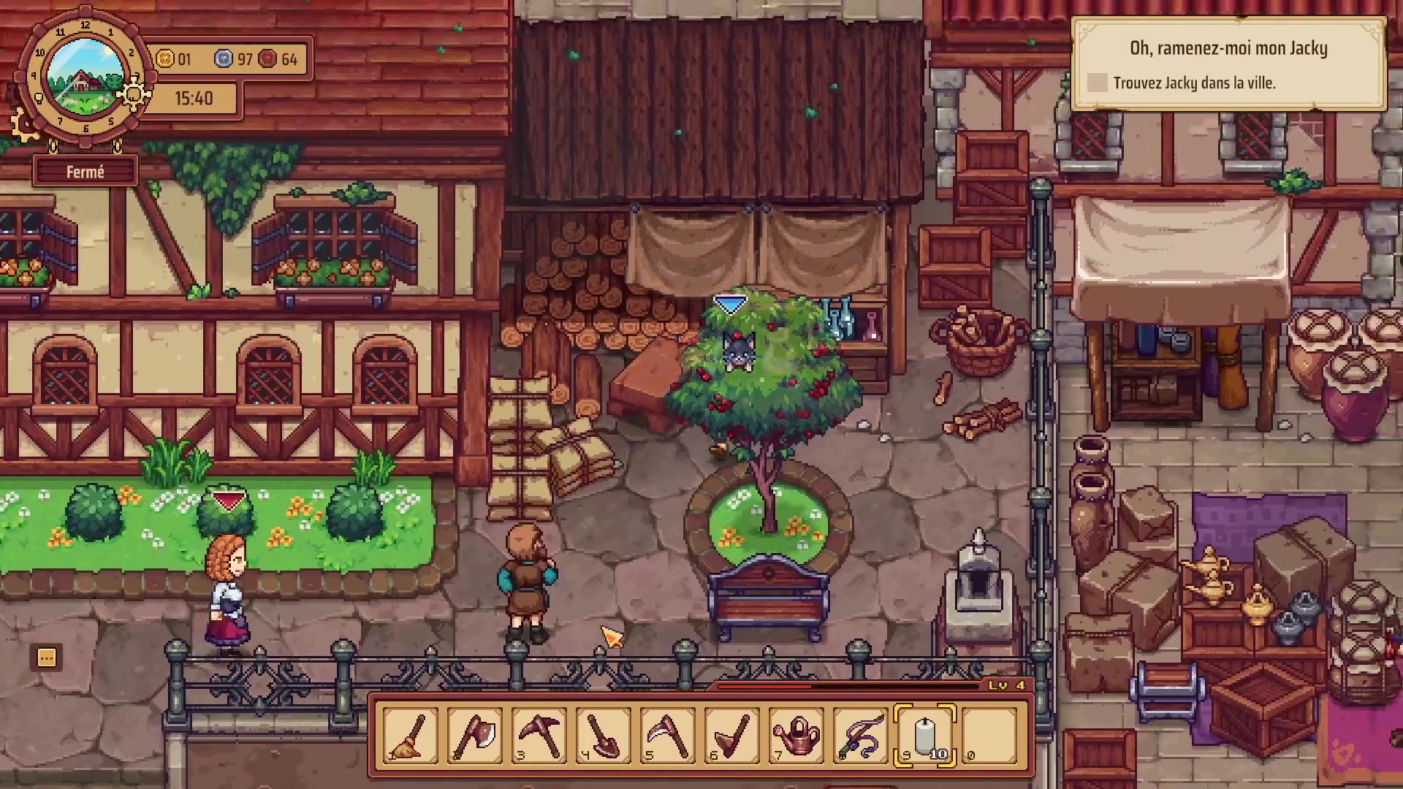
key("s")
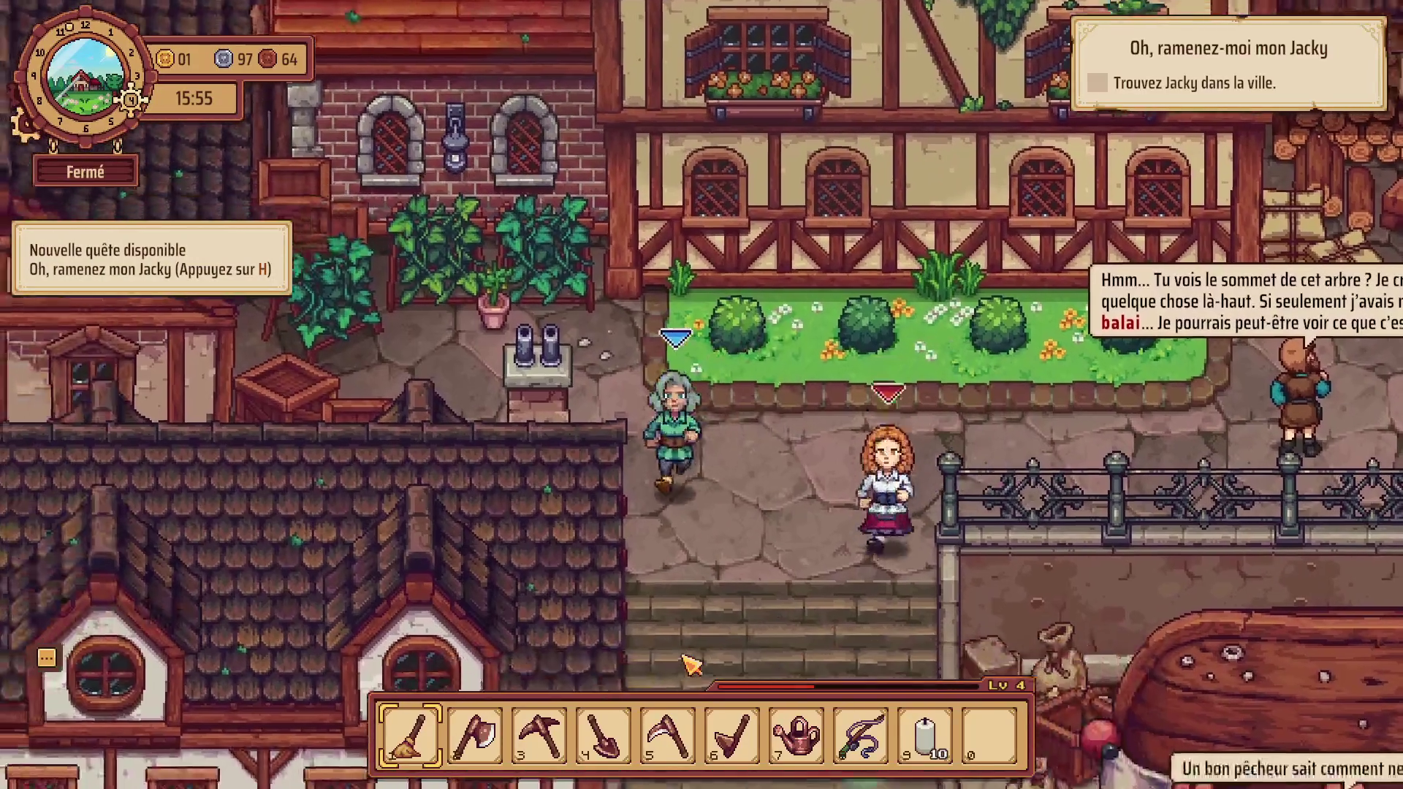
Check the quest journal and inventory, then head down the stairs.
key("h")
key("h")
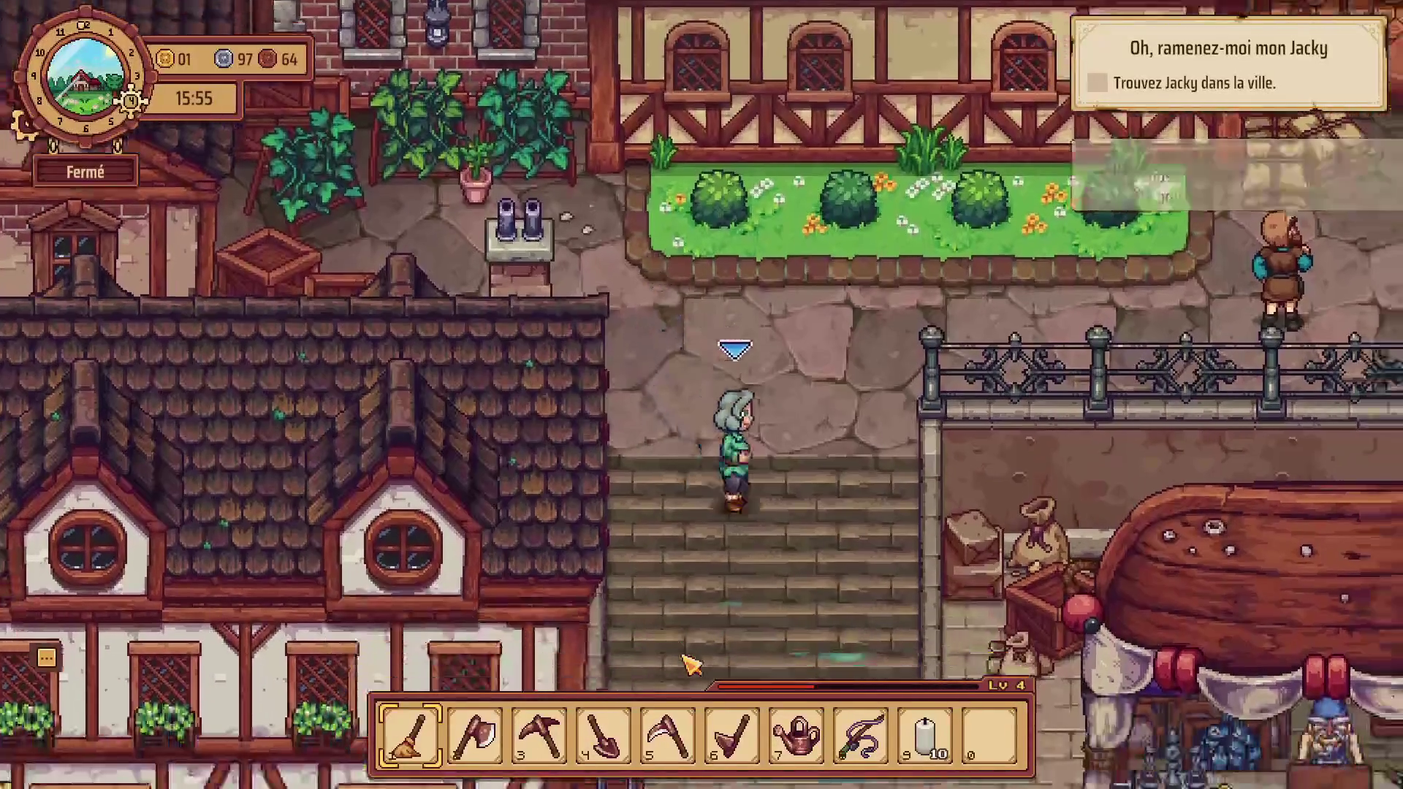
key("i")
key("i")
key("s")
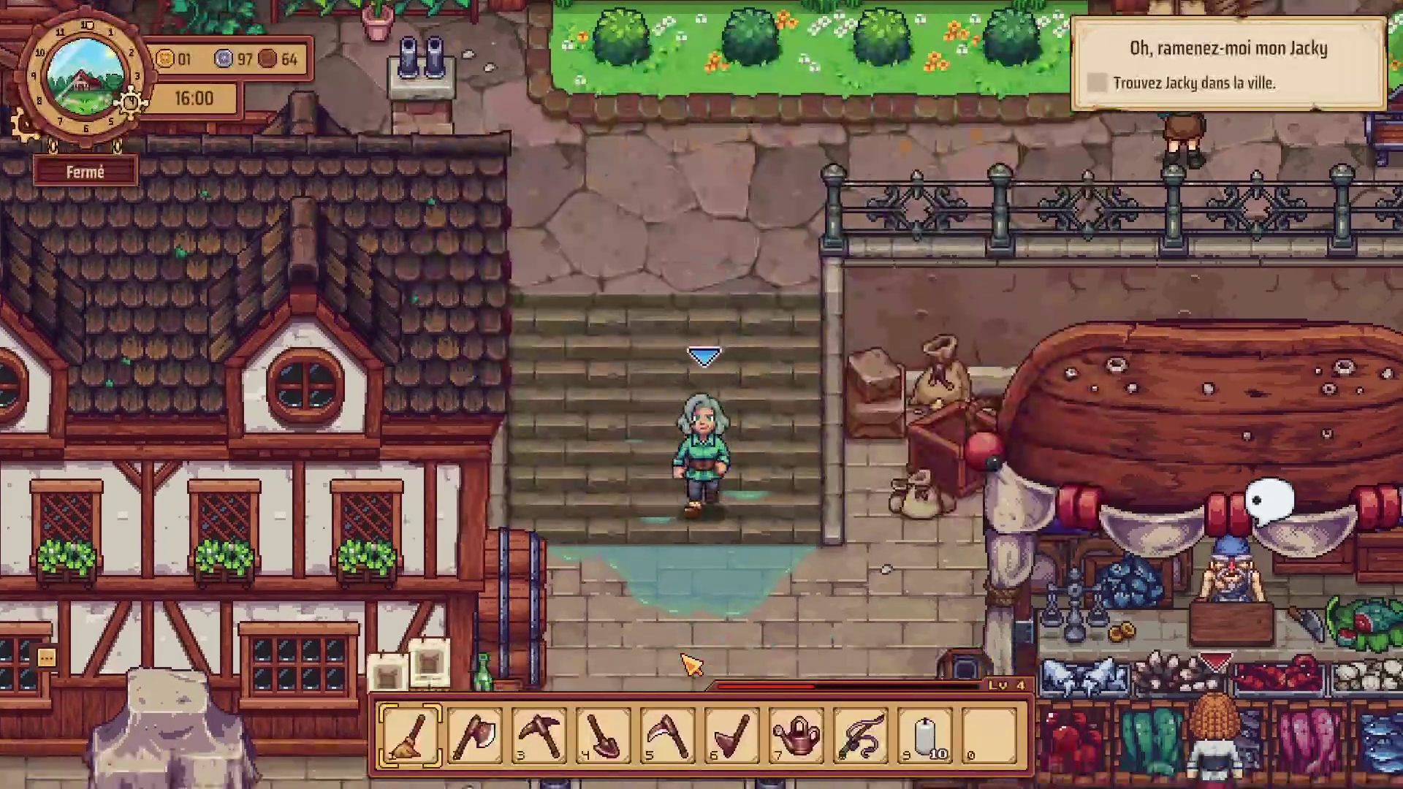
key("d")
Walk right past the stalls and across the statue plaza toward the butcher stall.
key("d")
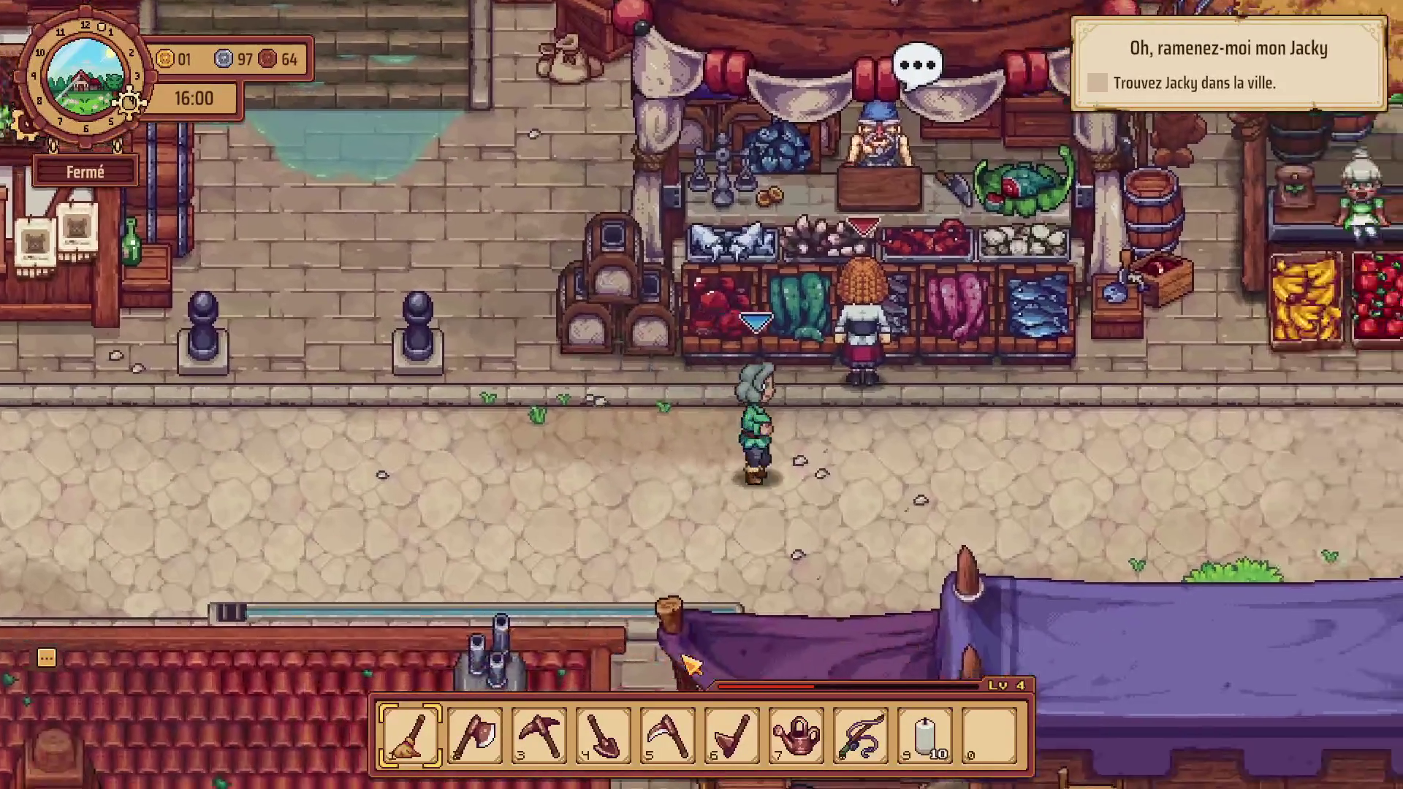
key("d")
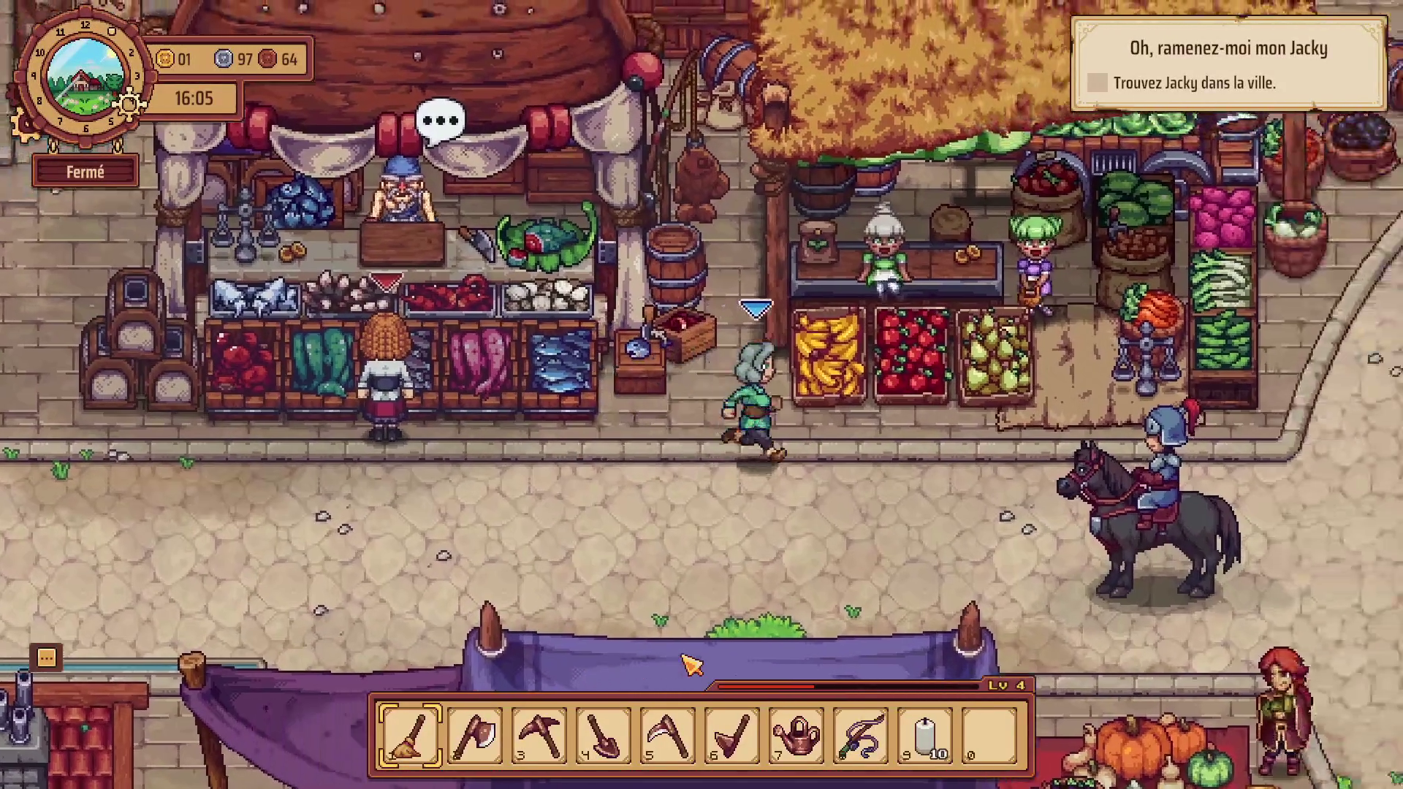
key("d")
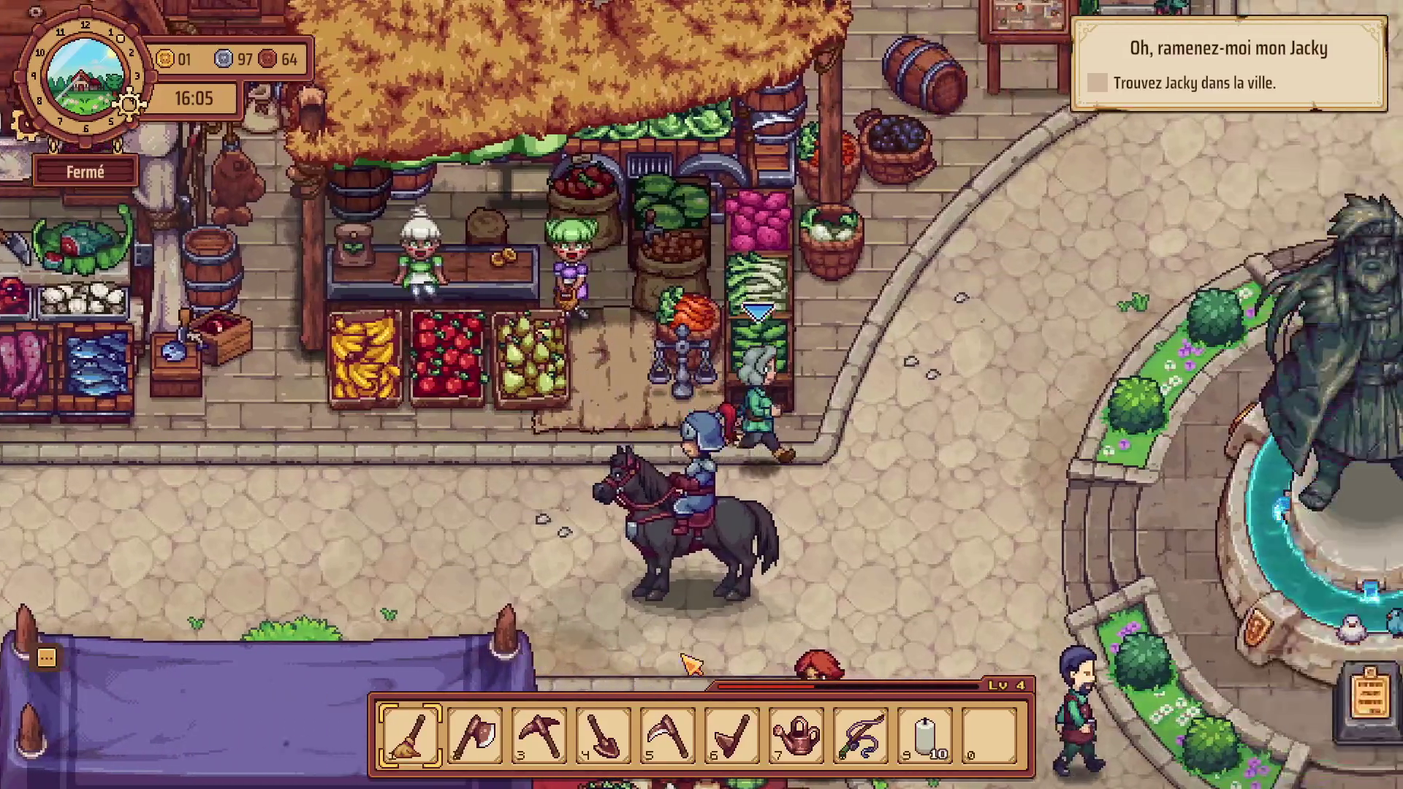
key("w")
key("w")
key("d")
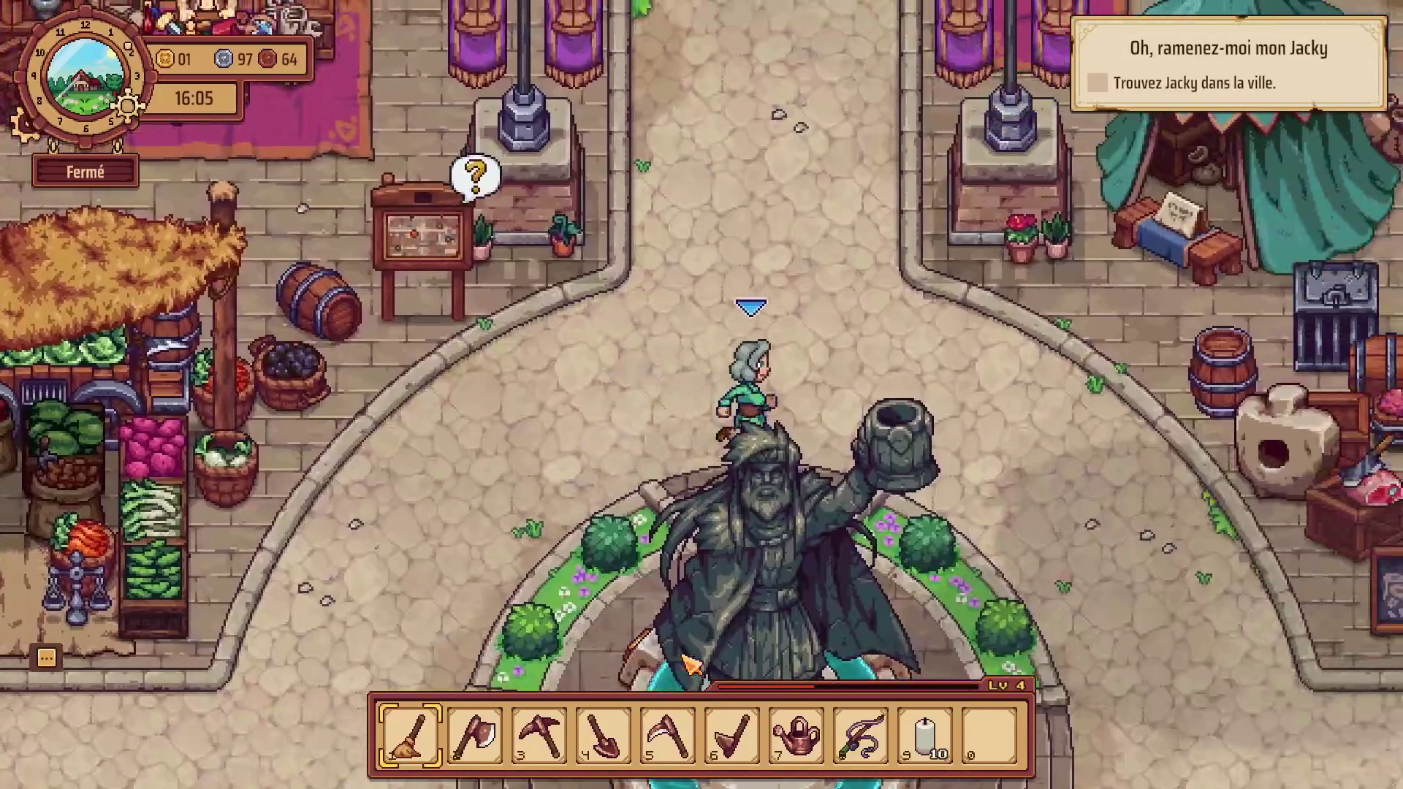
Walk down past the butcher stall, right along the market street and up to the shelter door.
key("d")
key("s")
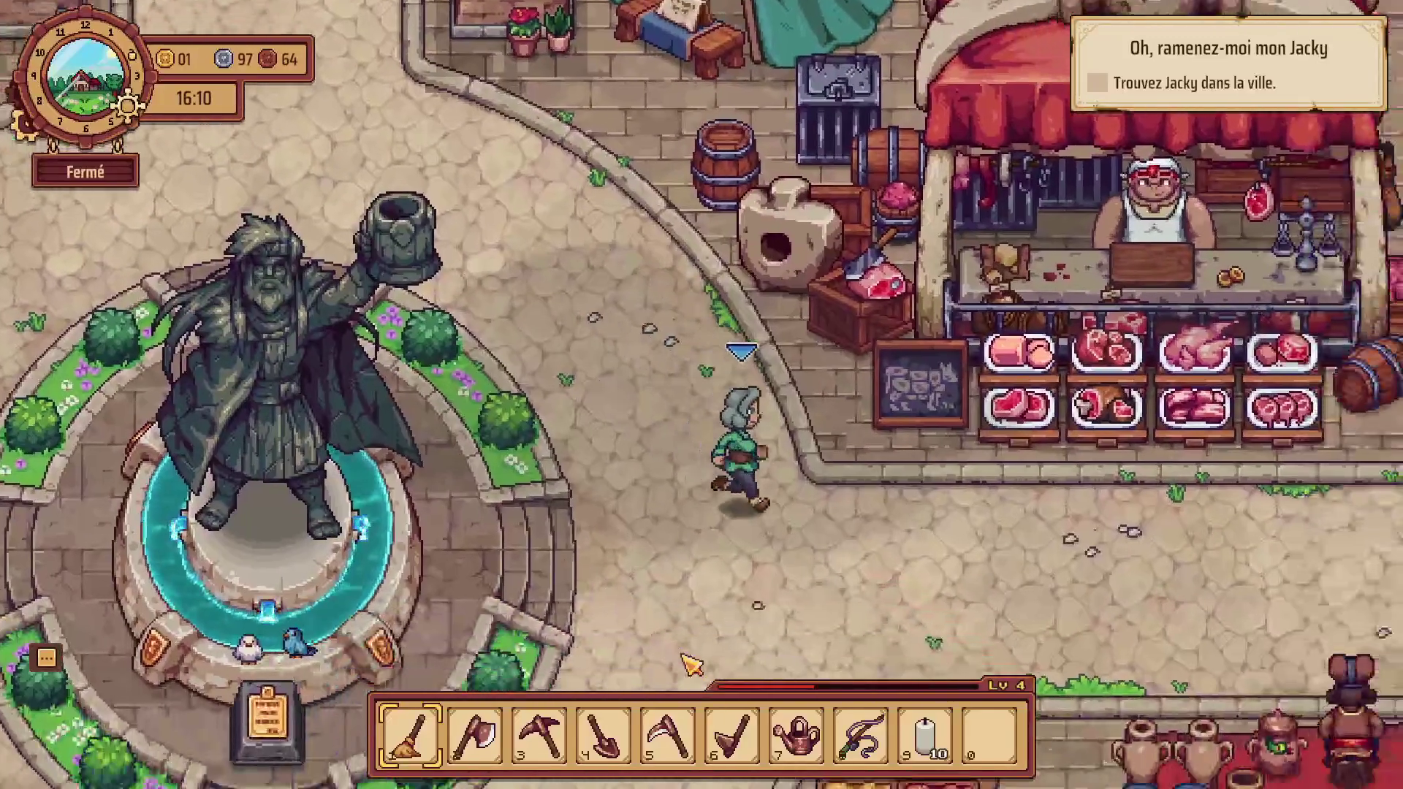
key("d")
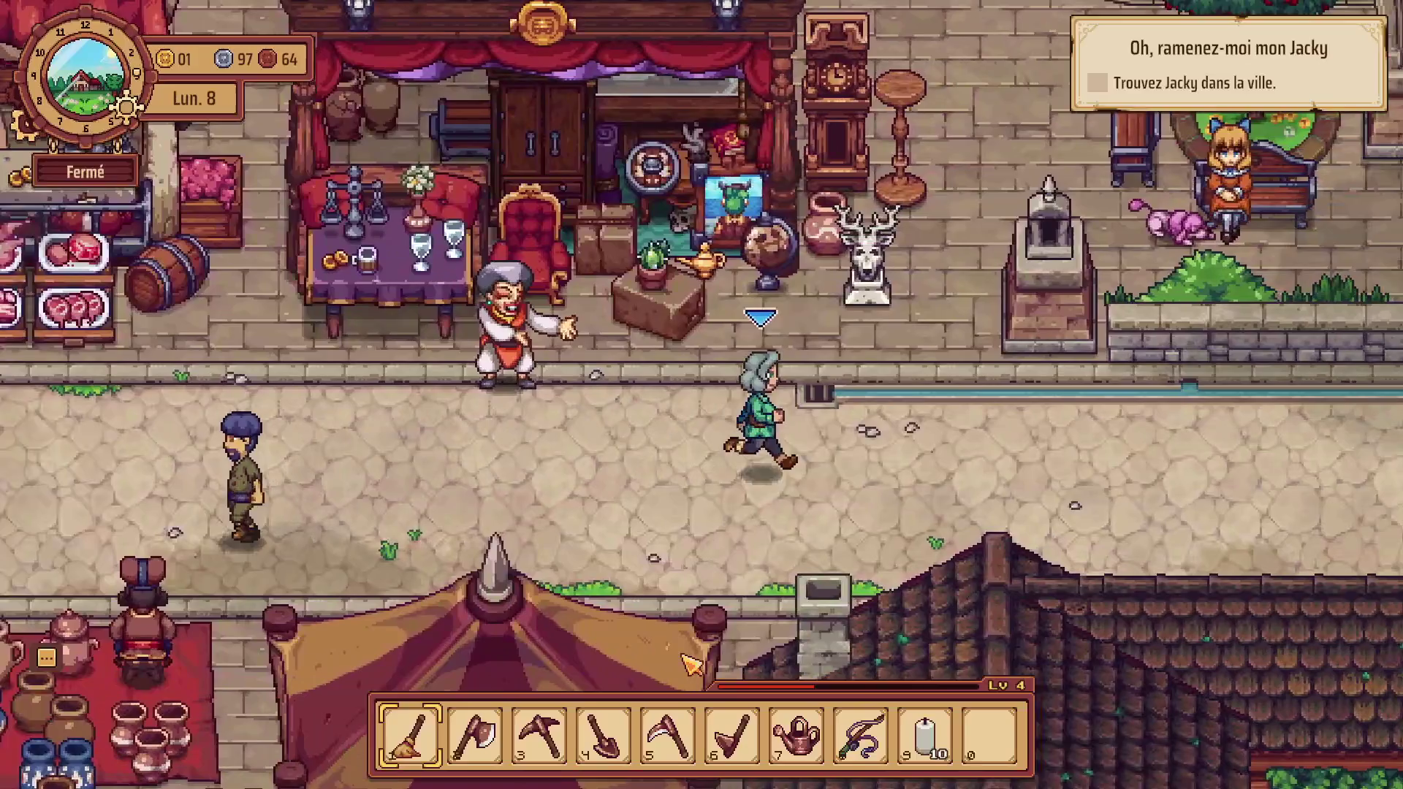
key("d")
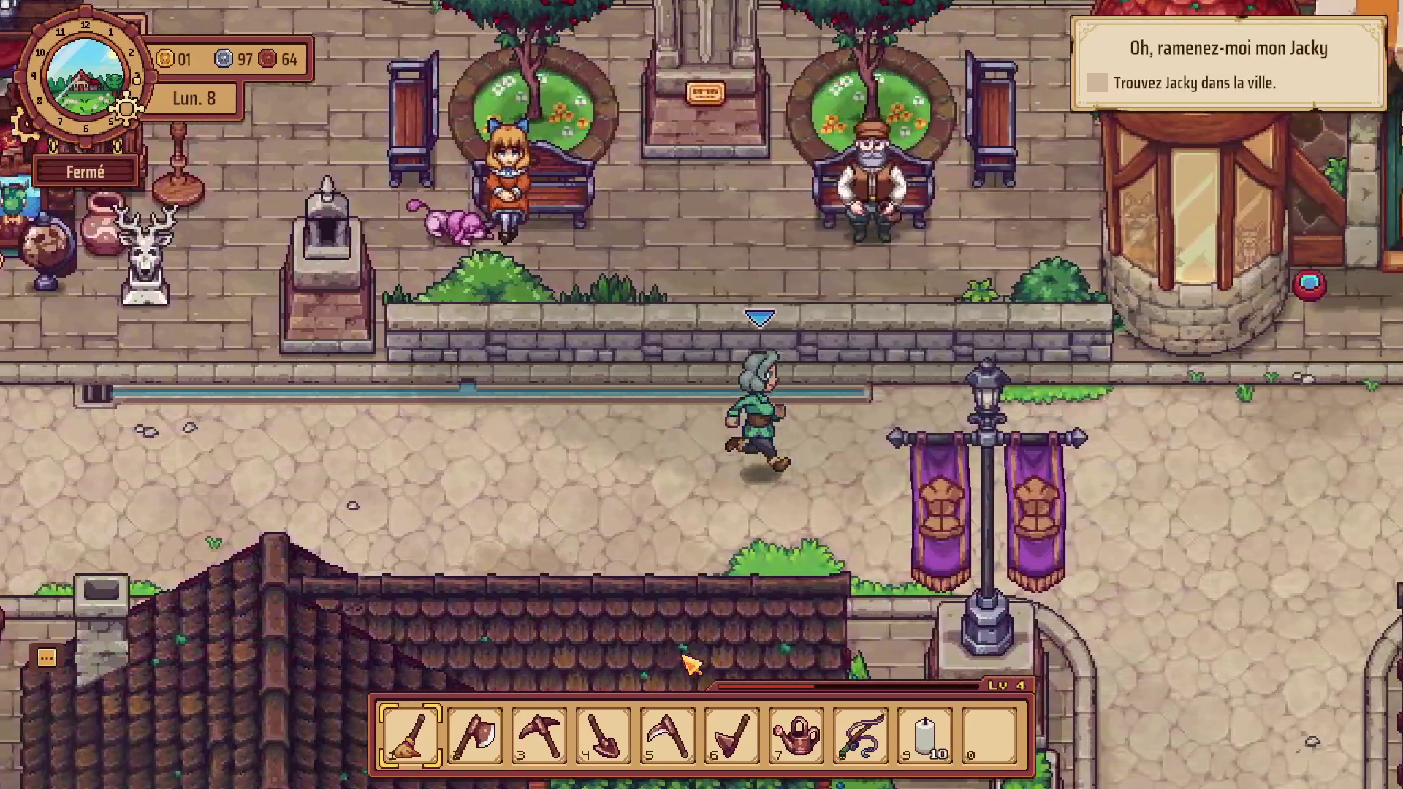
key("d")
key("w")
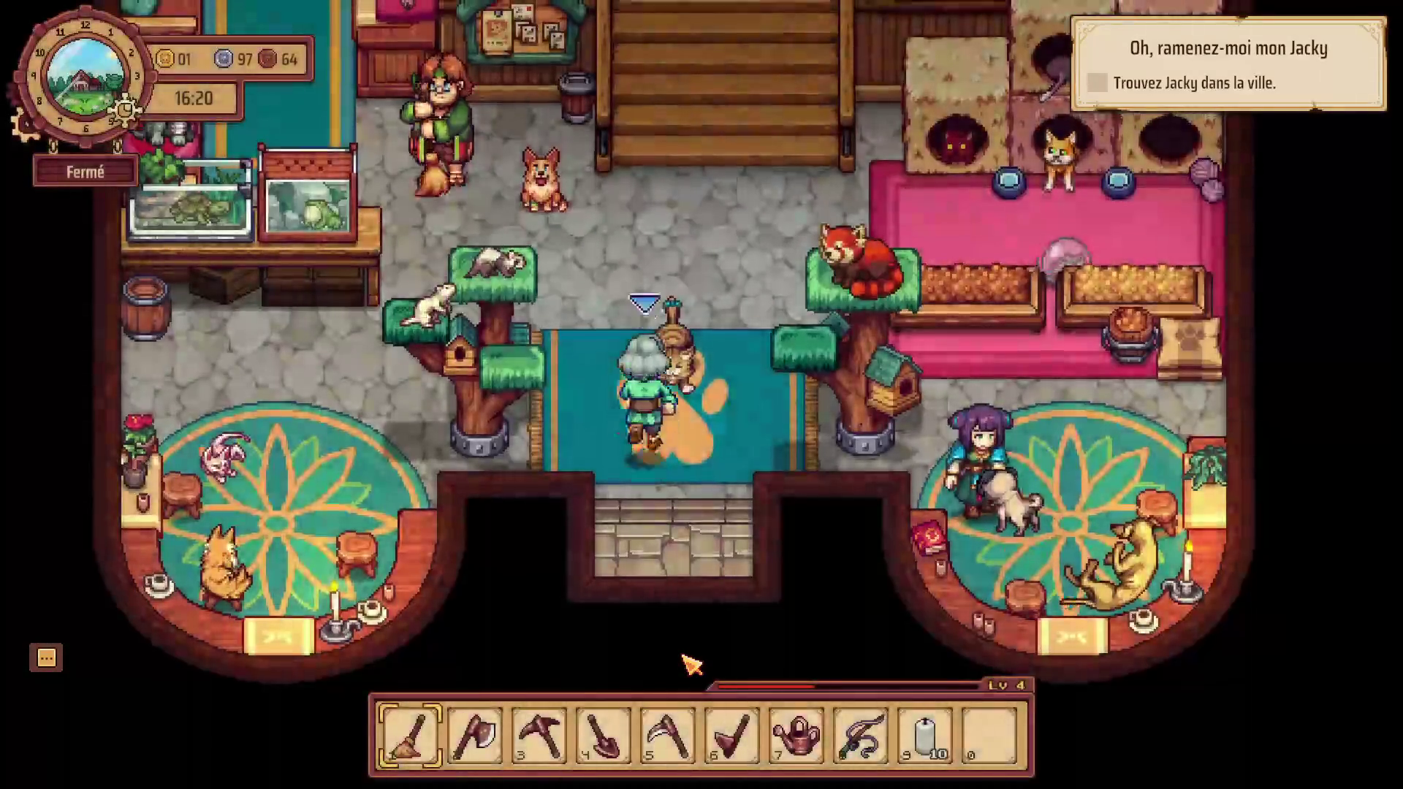
Walk into the shelter past the red panda's tree and start talking to Nessy.
key("w")
key("d")
key("s")
key("d")
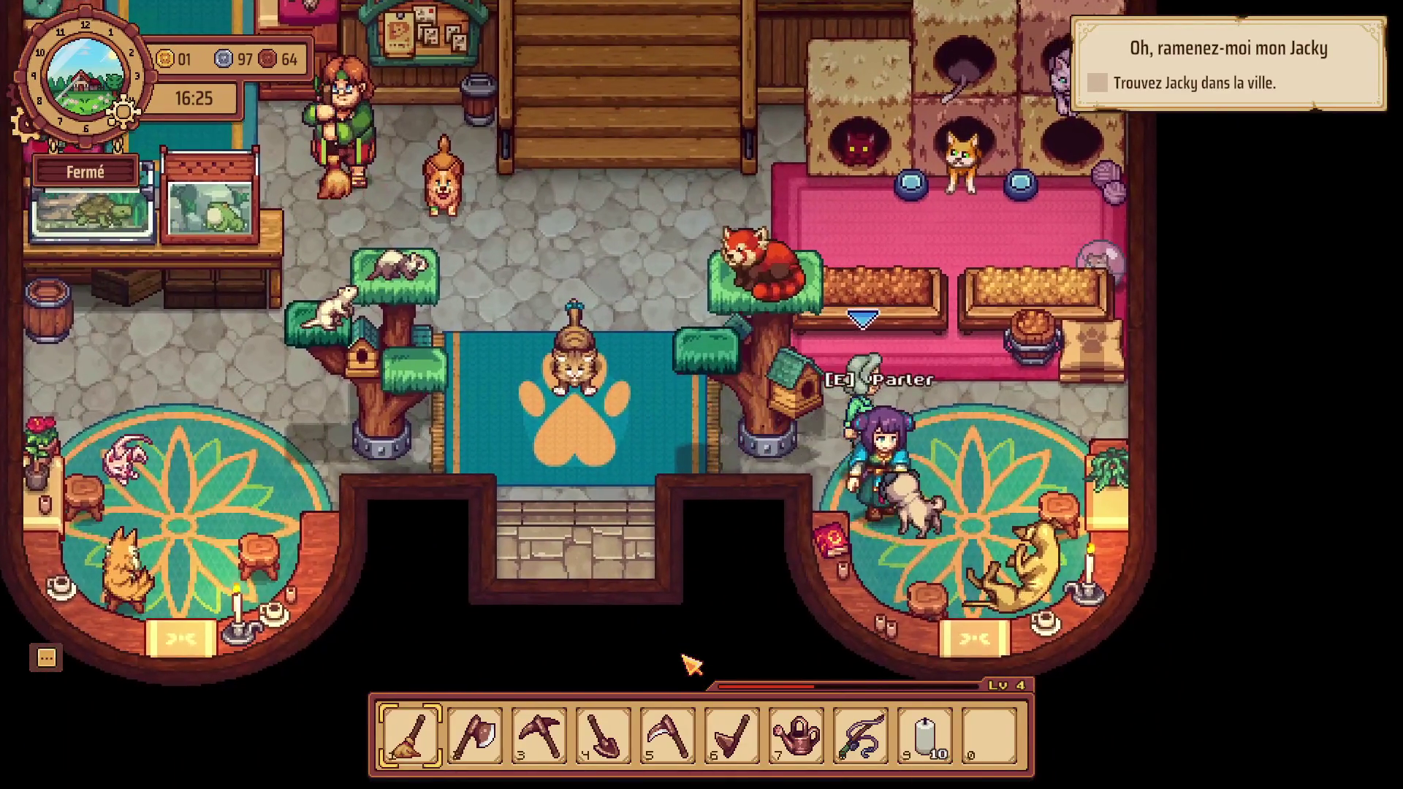
key("e")
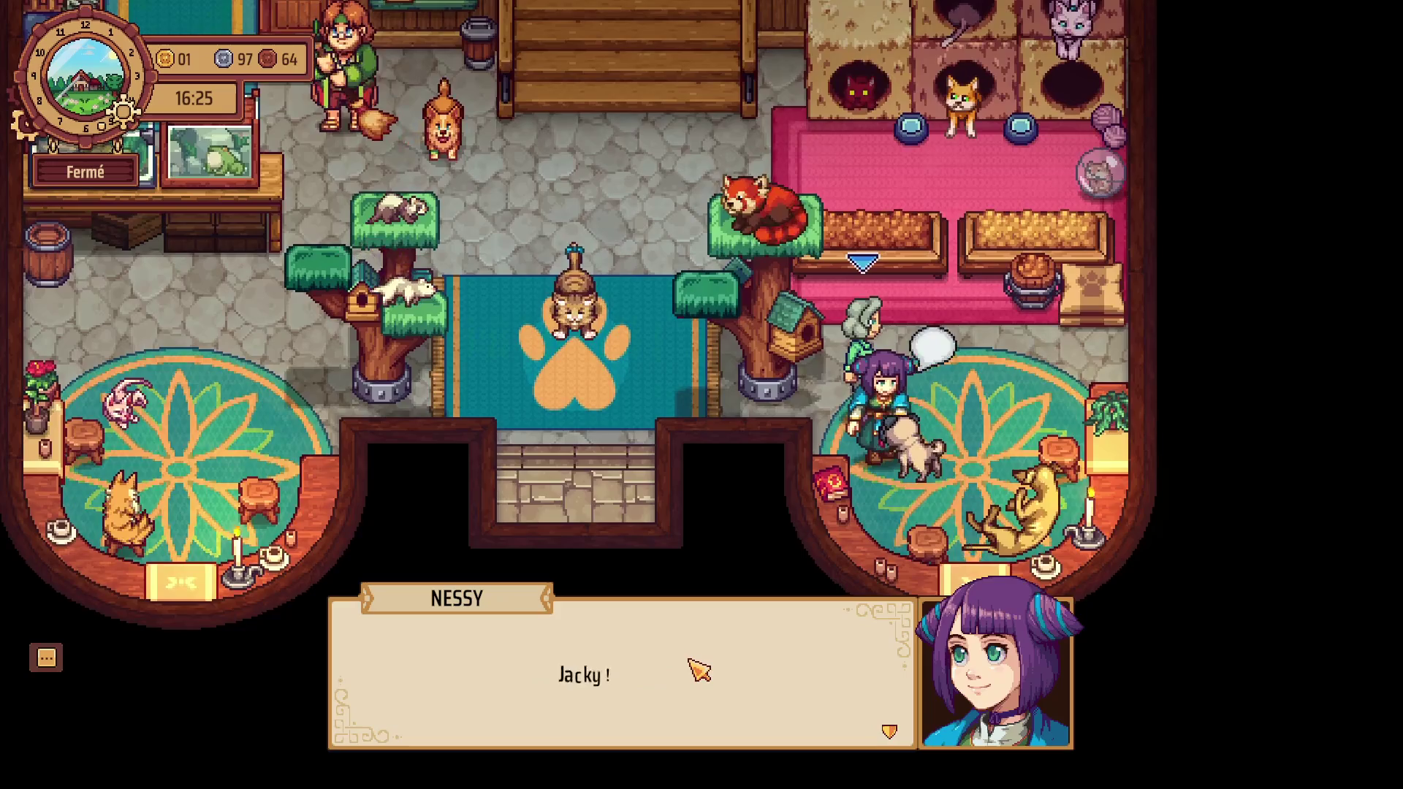
Advance Nessy's dialogue to the kitten adoption offer with its two answers.
key("e")
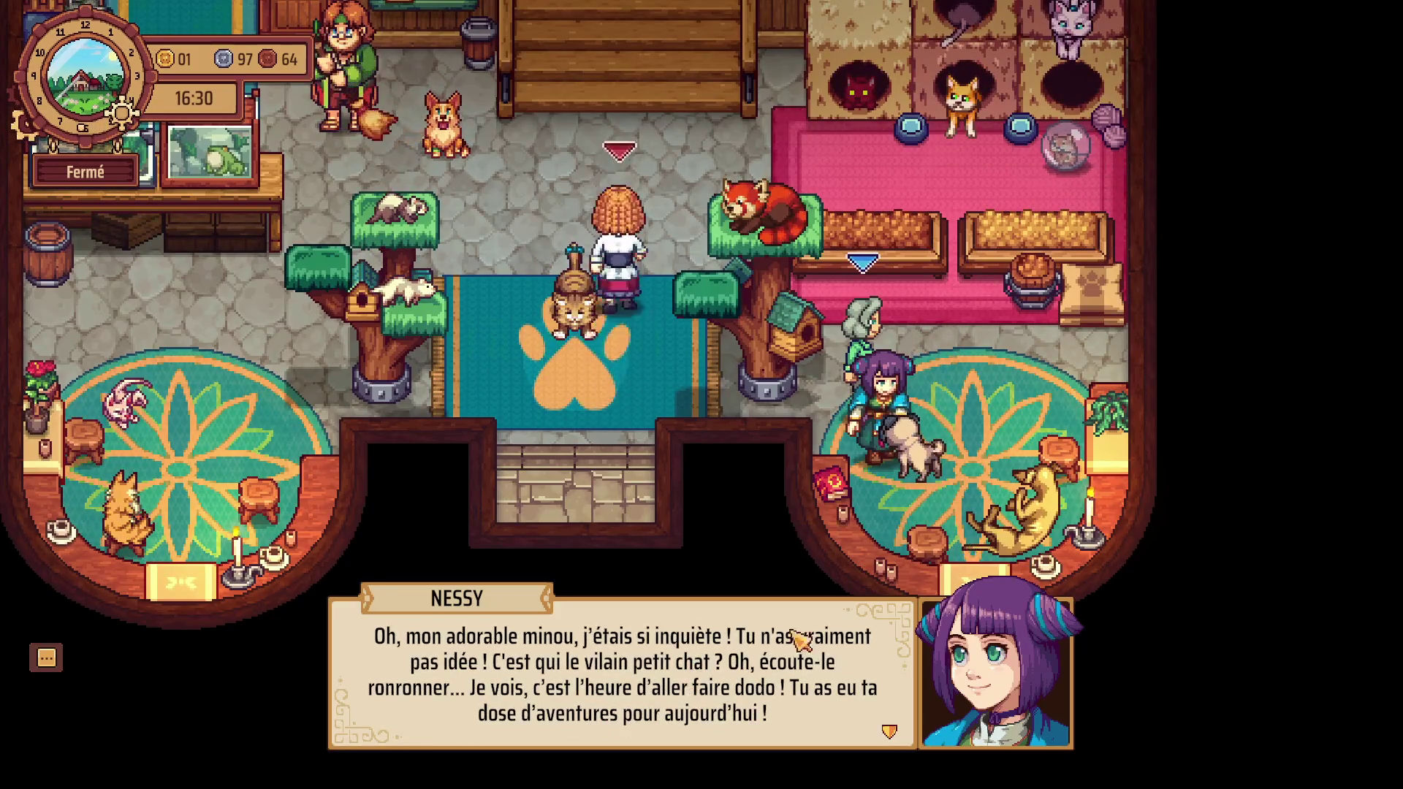
key("e")
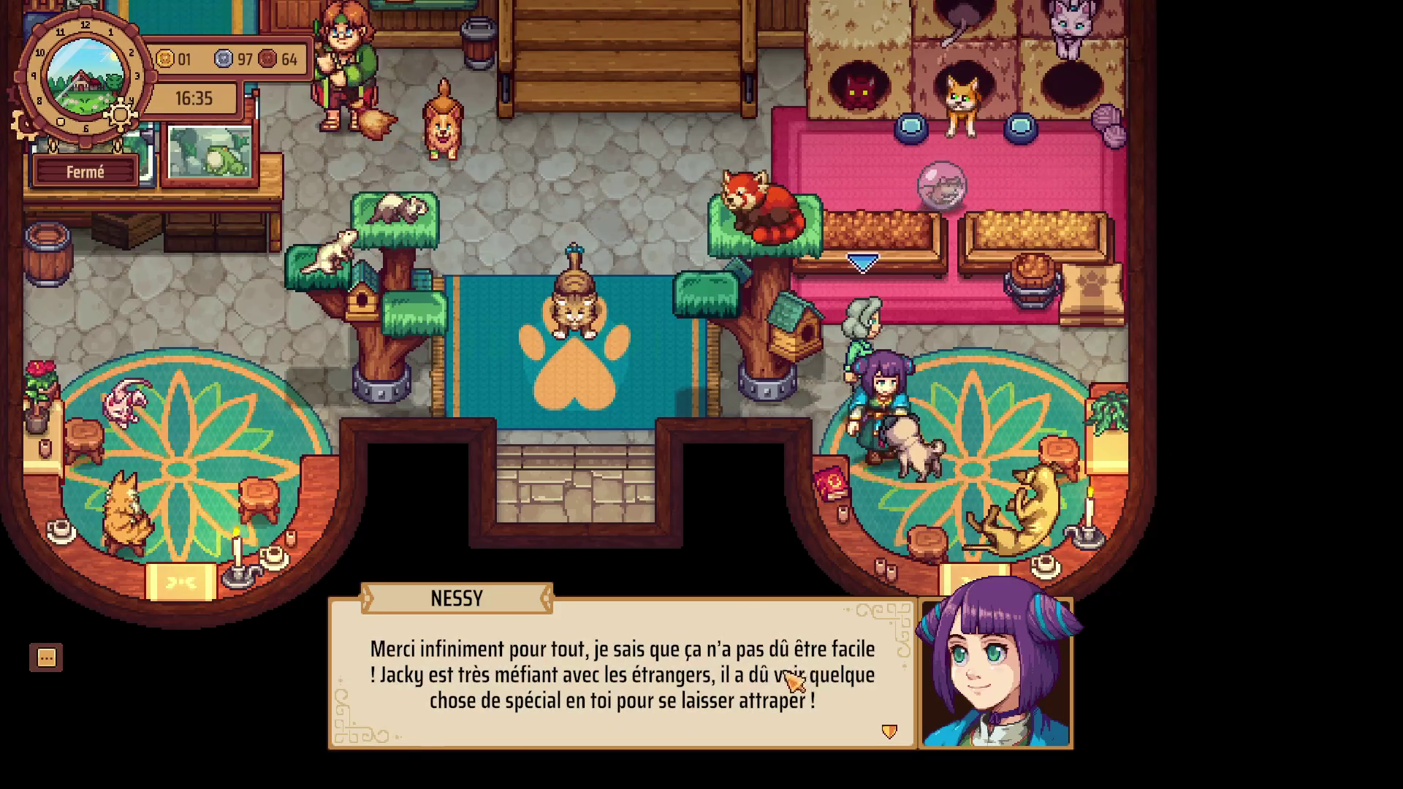
key("e")
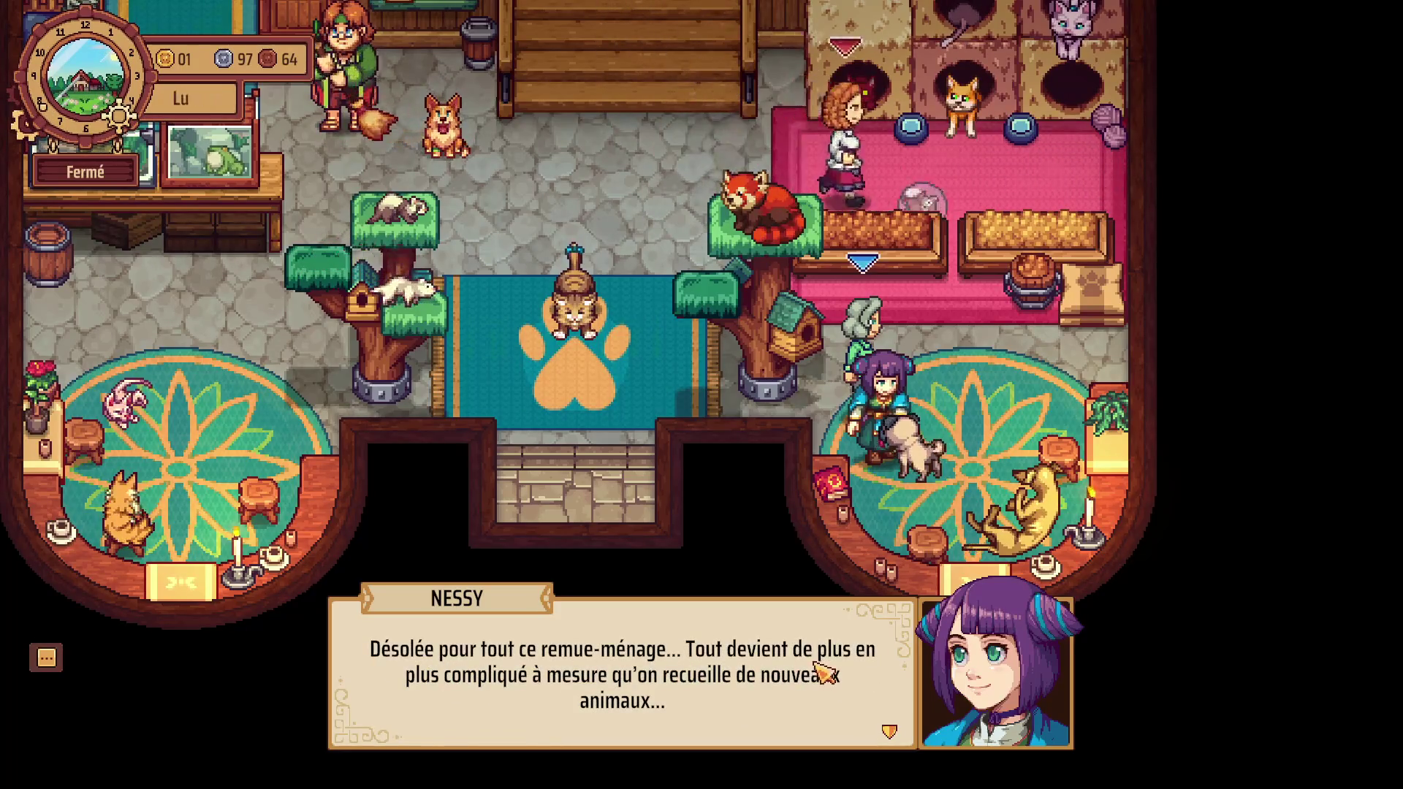
left_click(800, 685)
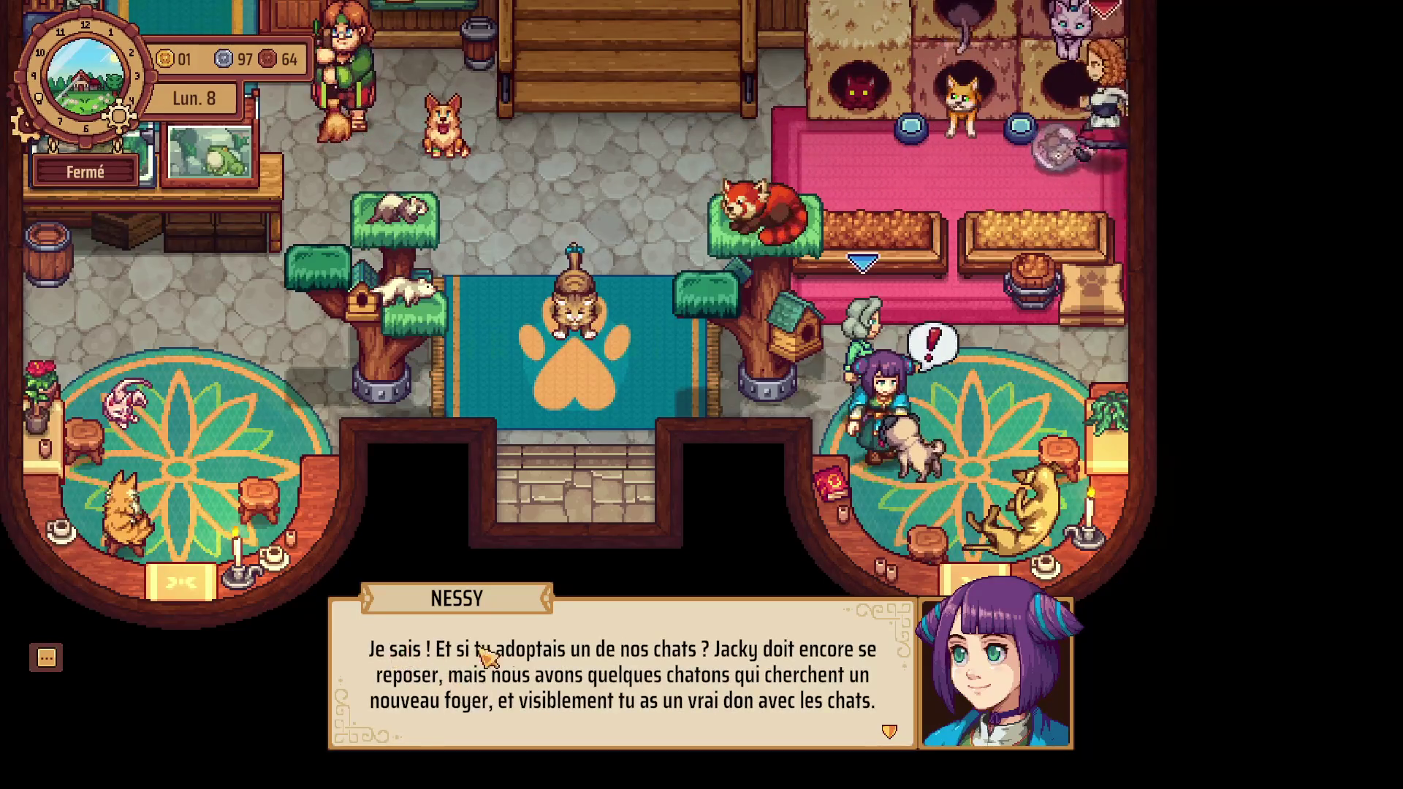
left_click(755, 699)
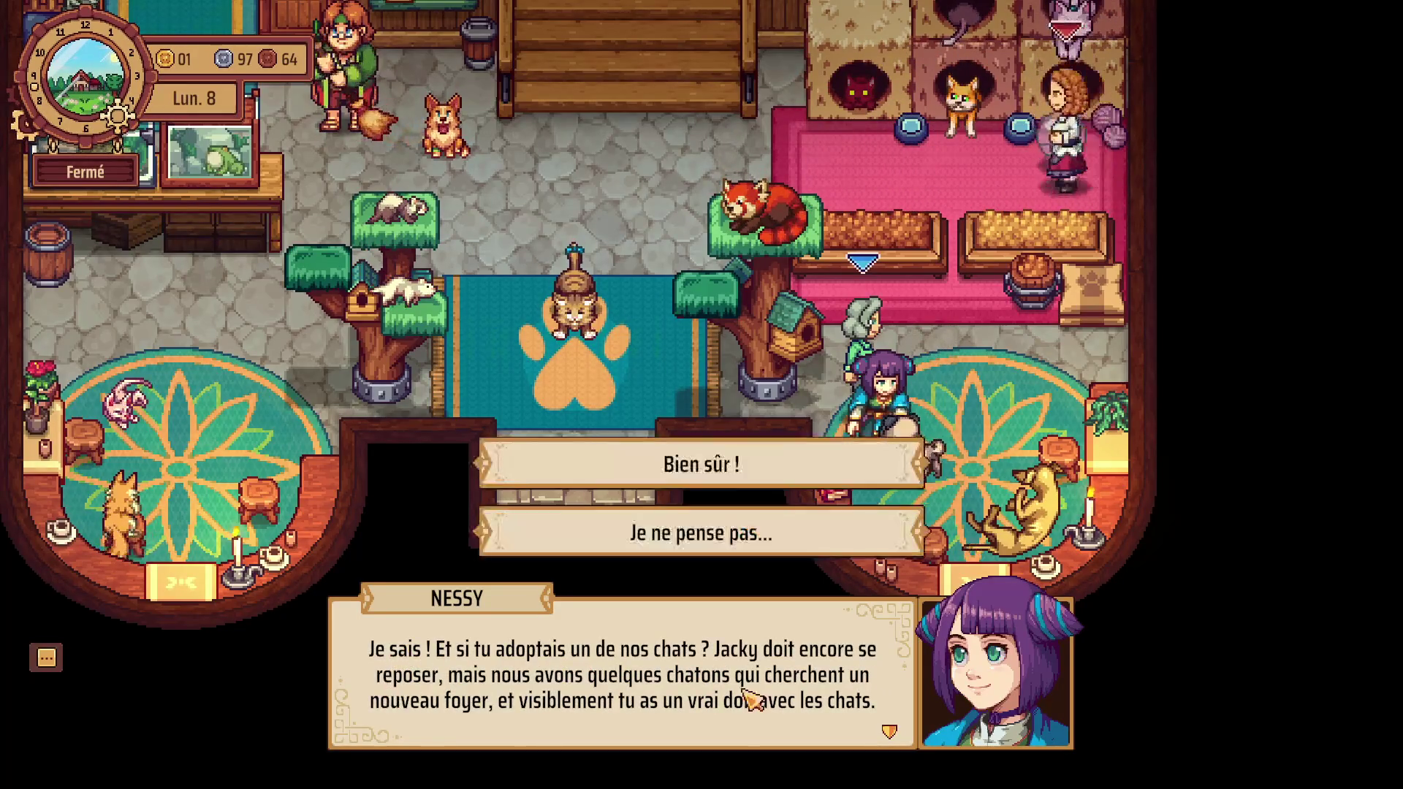
Answer Bien sûr !, pick the dark grey kitten, name it Loki and accept.
left_click(681, 450)
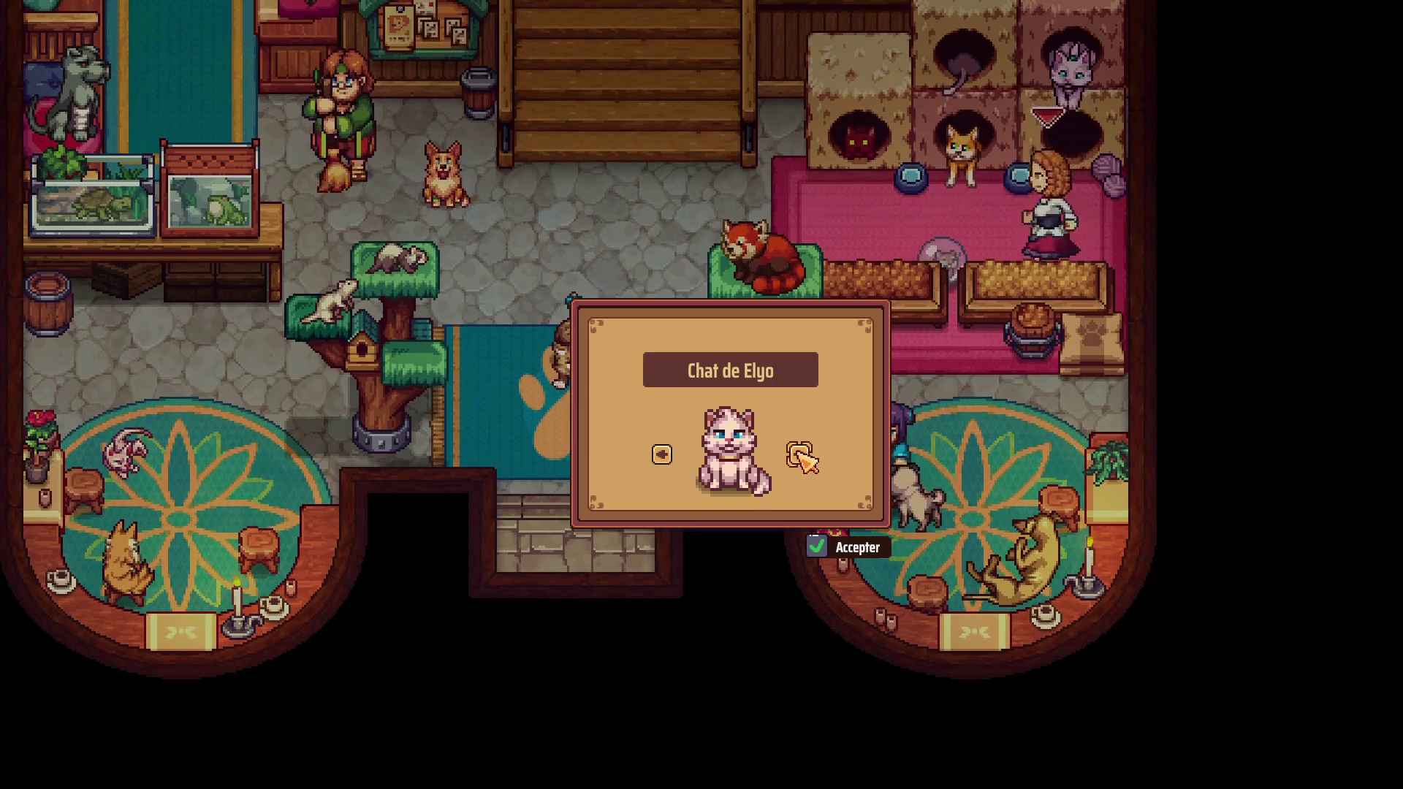
left_click(801, 455)
left_click(800, 455)
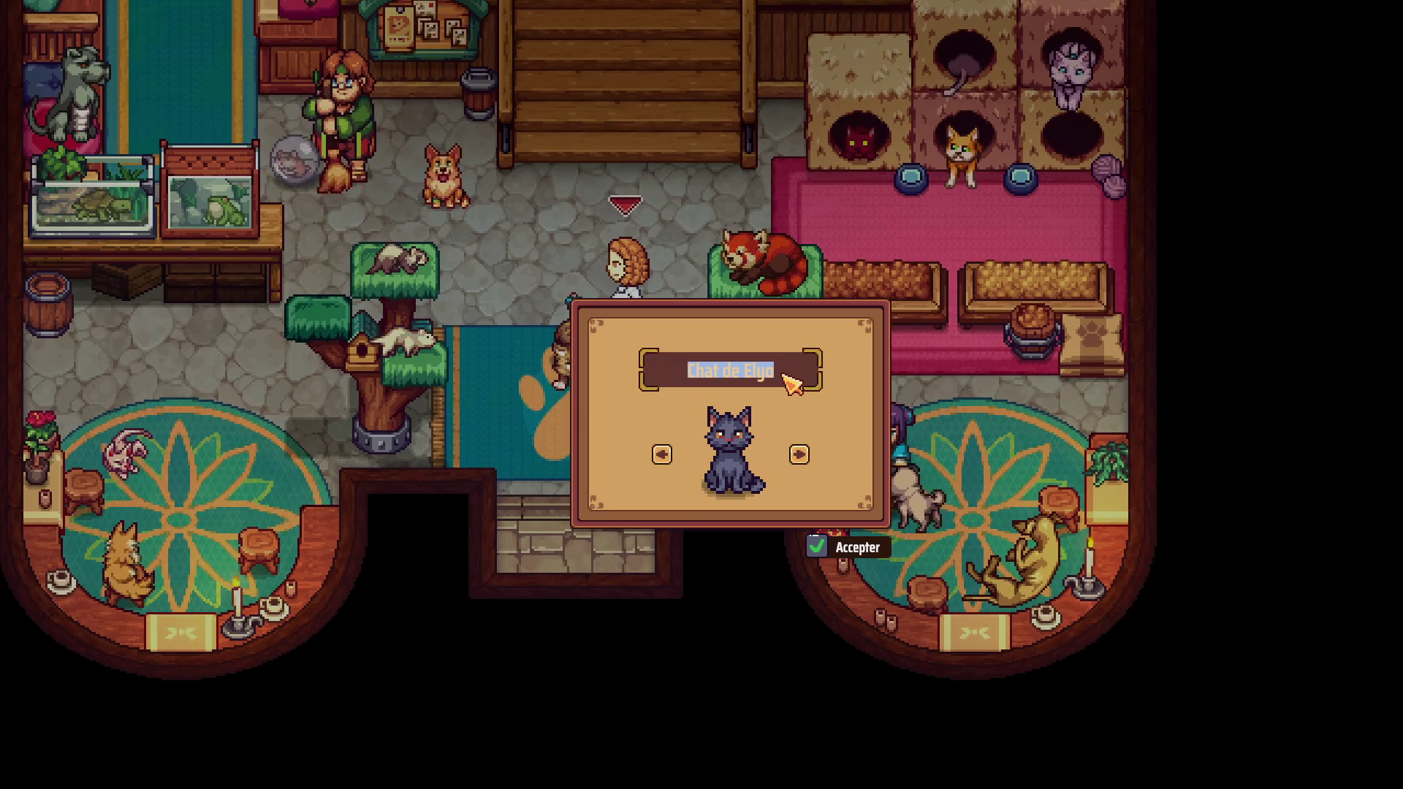
type("l")
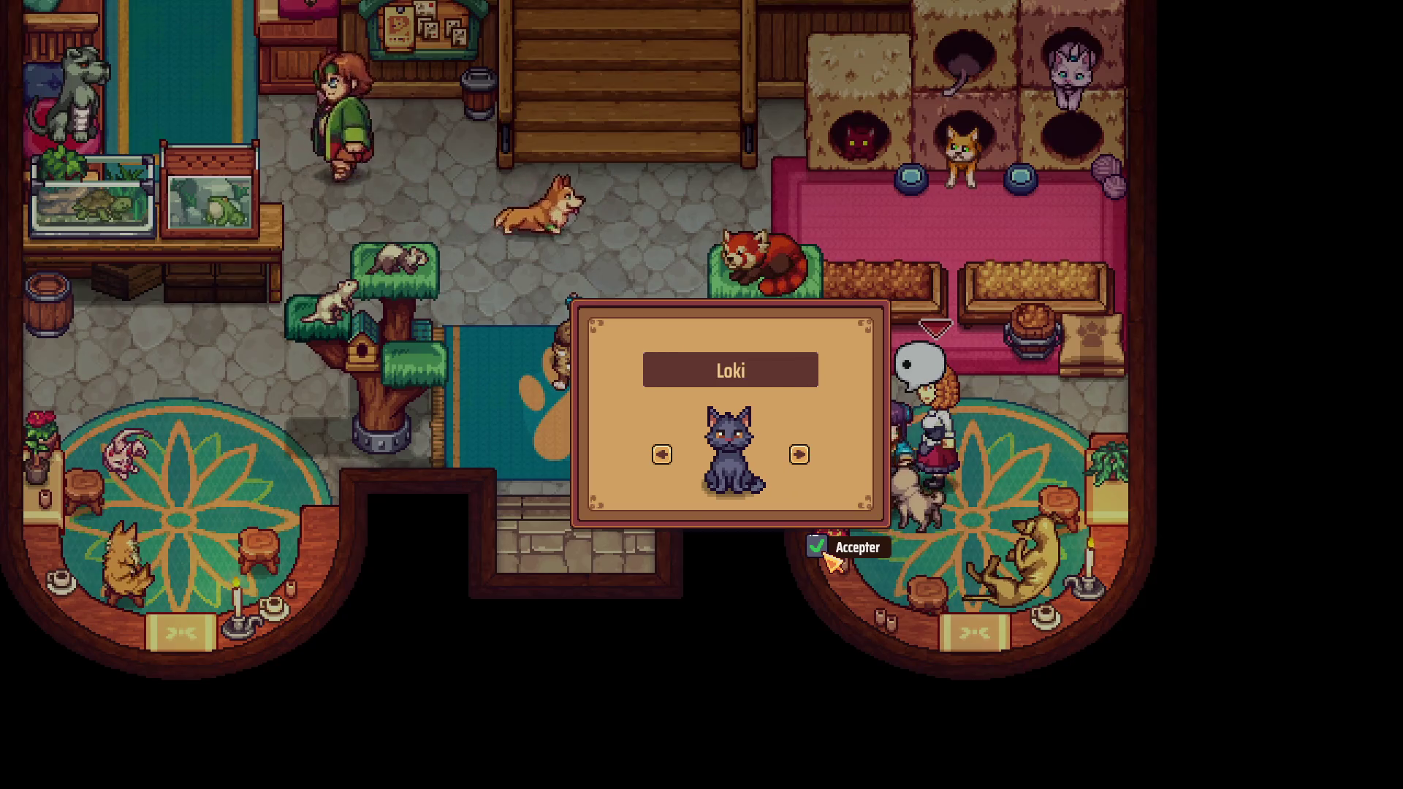
left_click(828, 556)
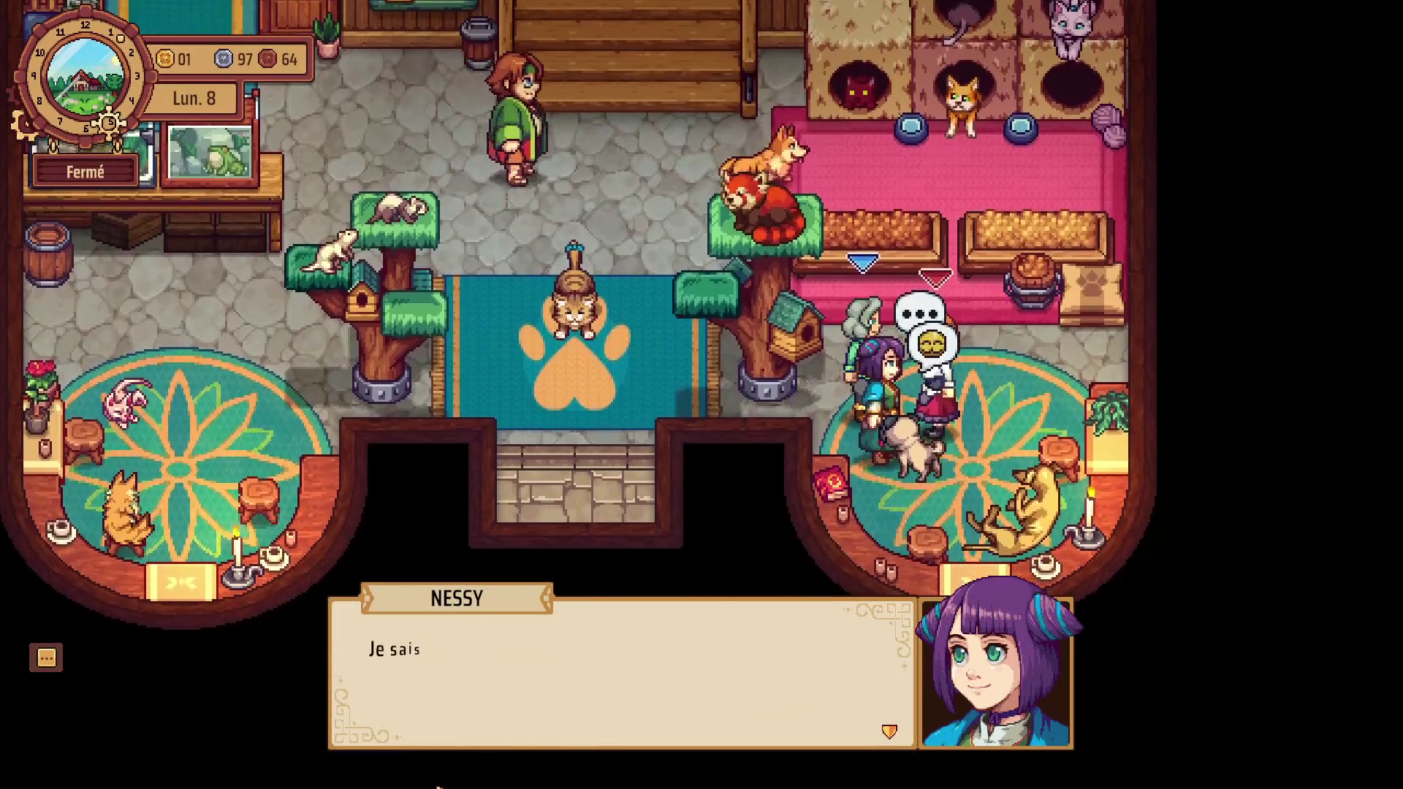
left_click(522, 767)
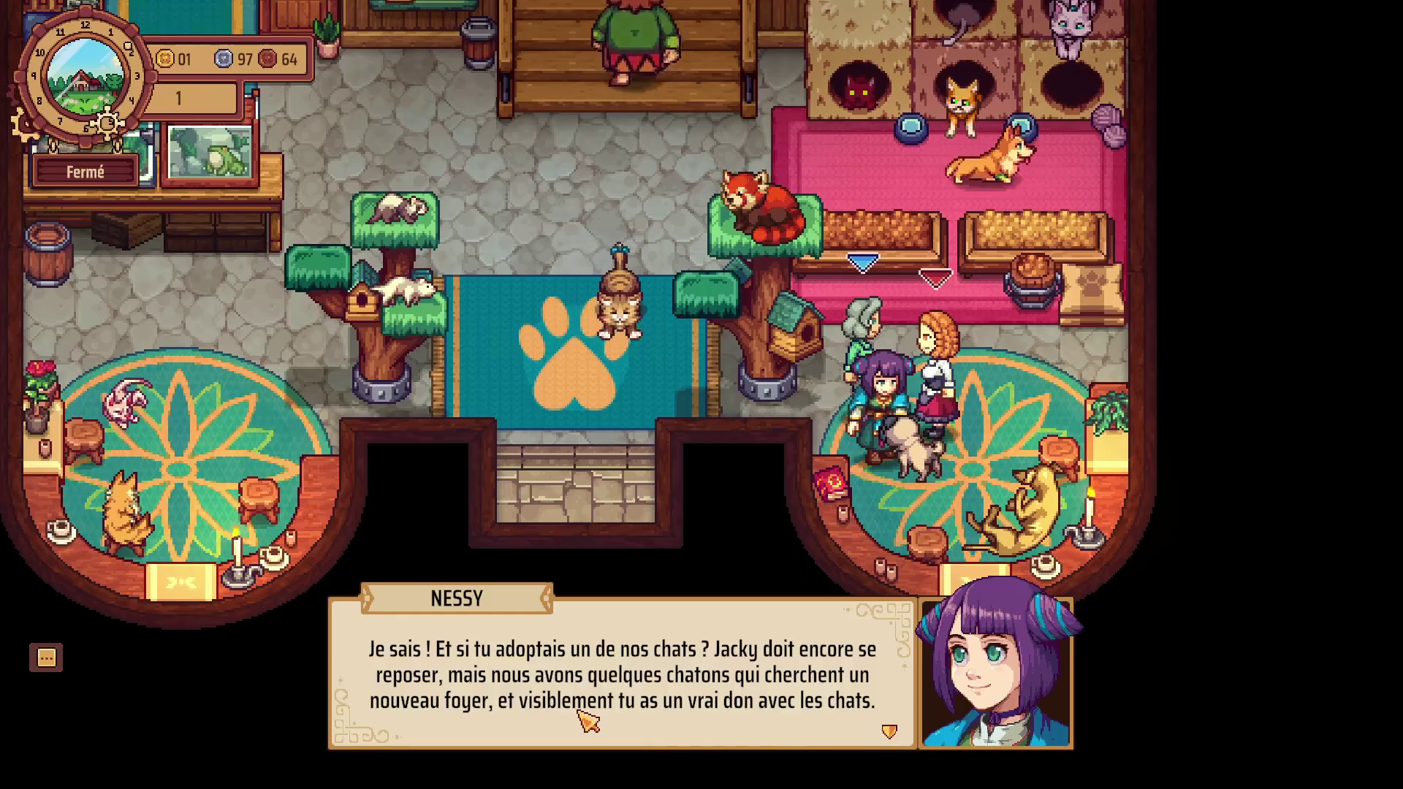
Close Nessy's dialogue, step out onto the street and return to the shelter door.
left_click(541, 720)
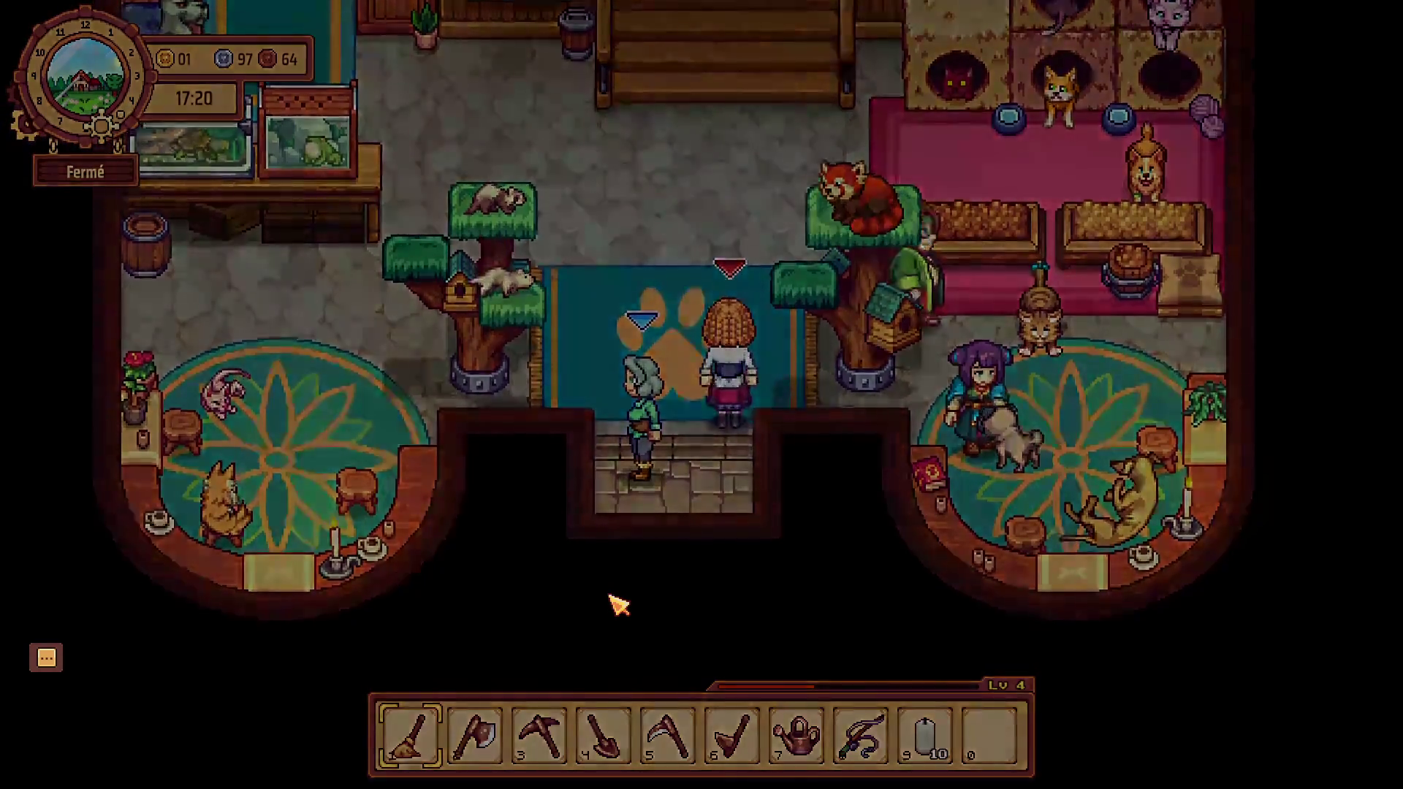
key("s")
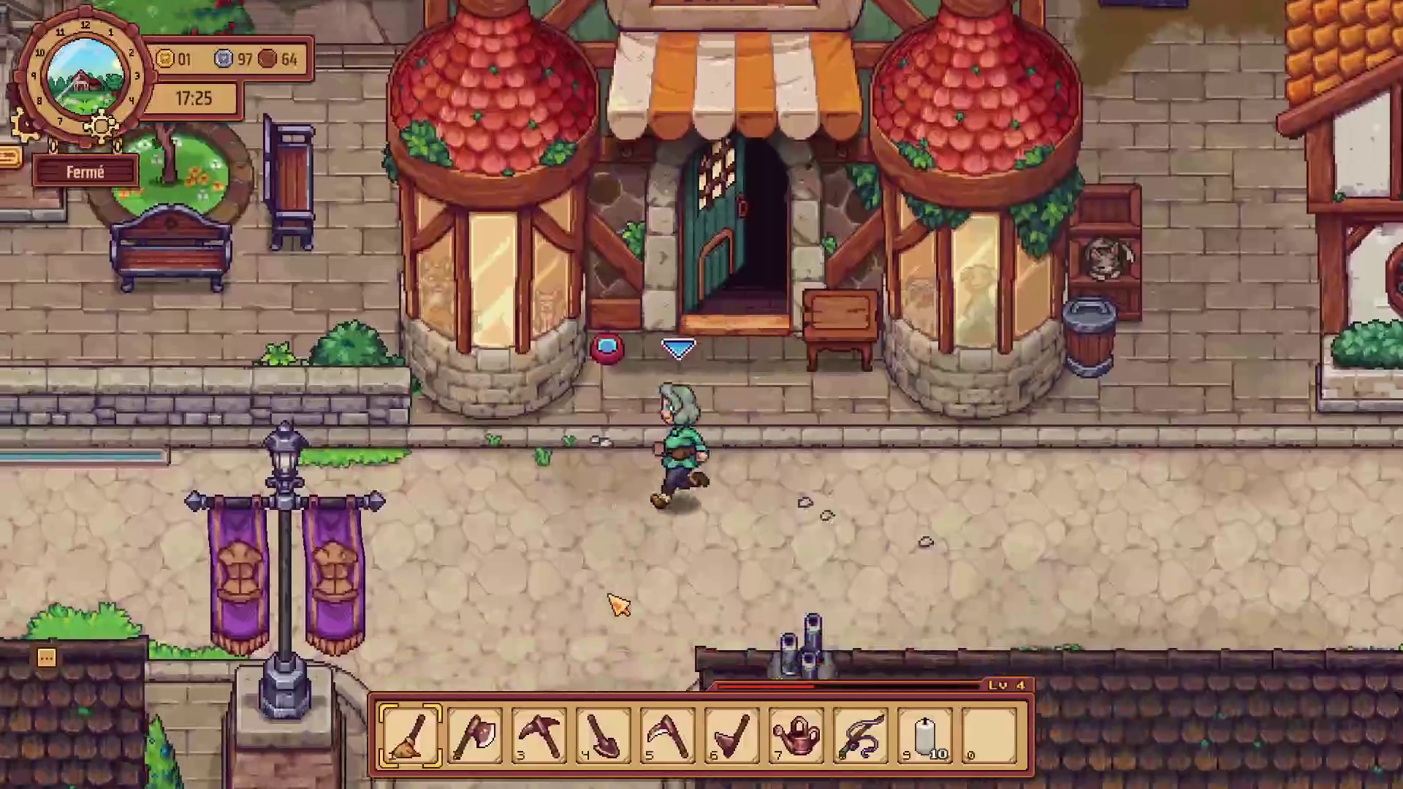
key("w")
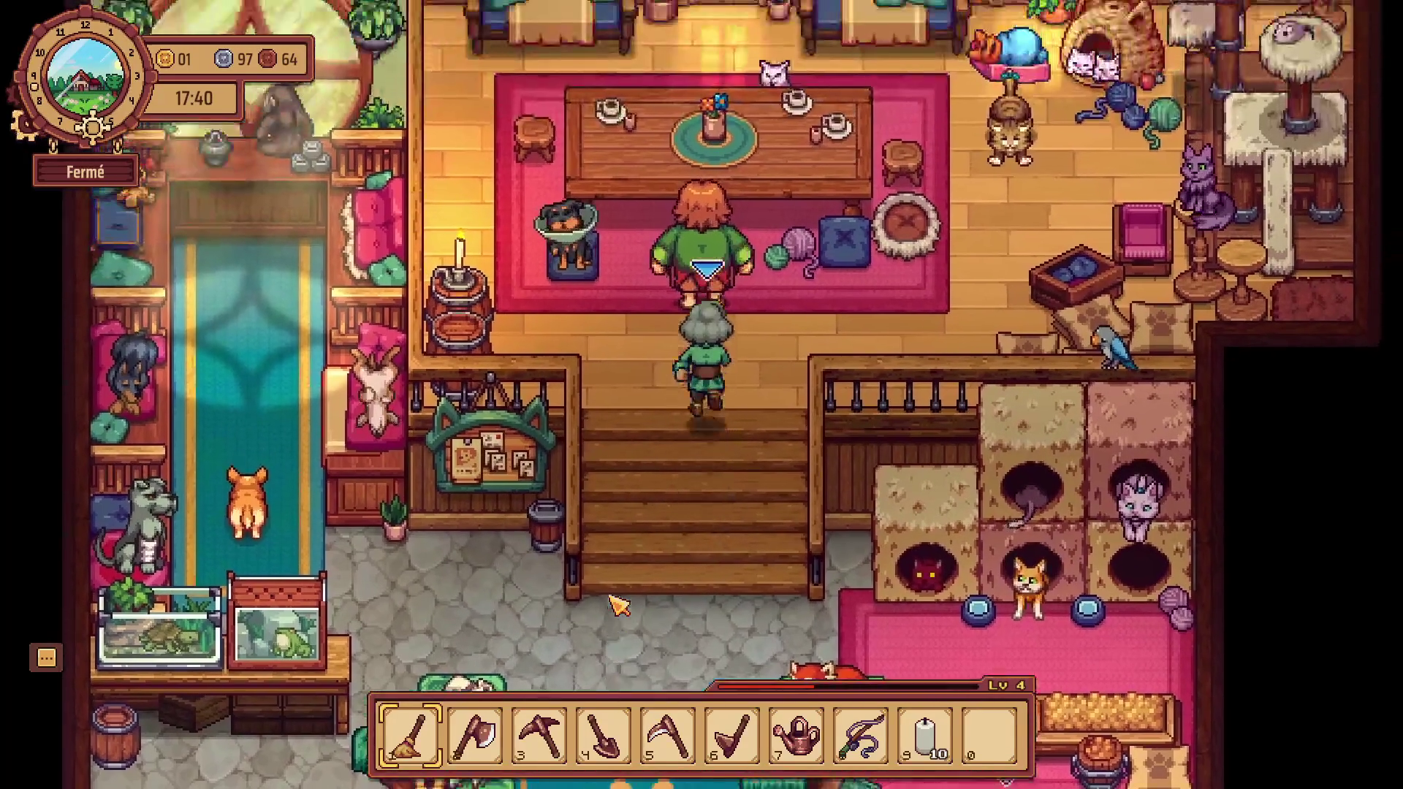
Climb the stairs to talk to the upstairs NPC, then come back down.
key("w")
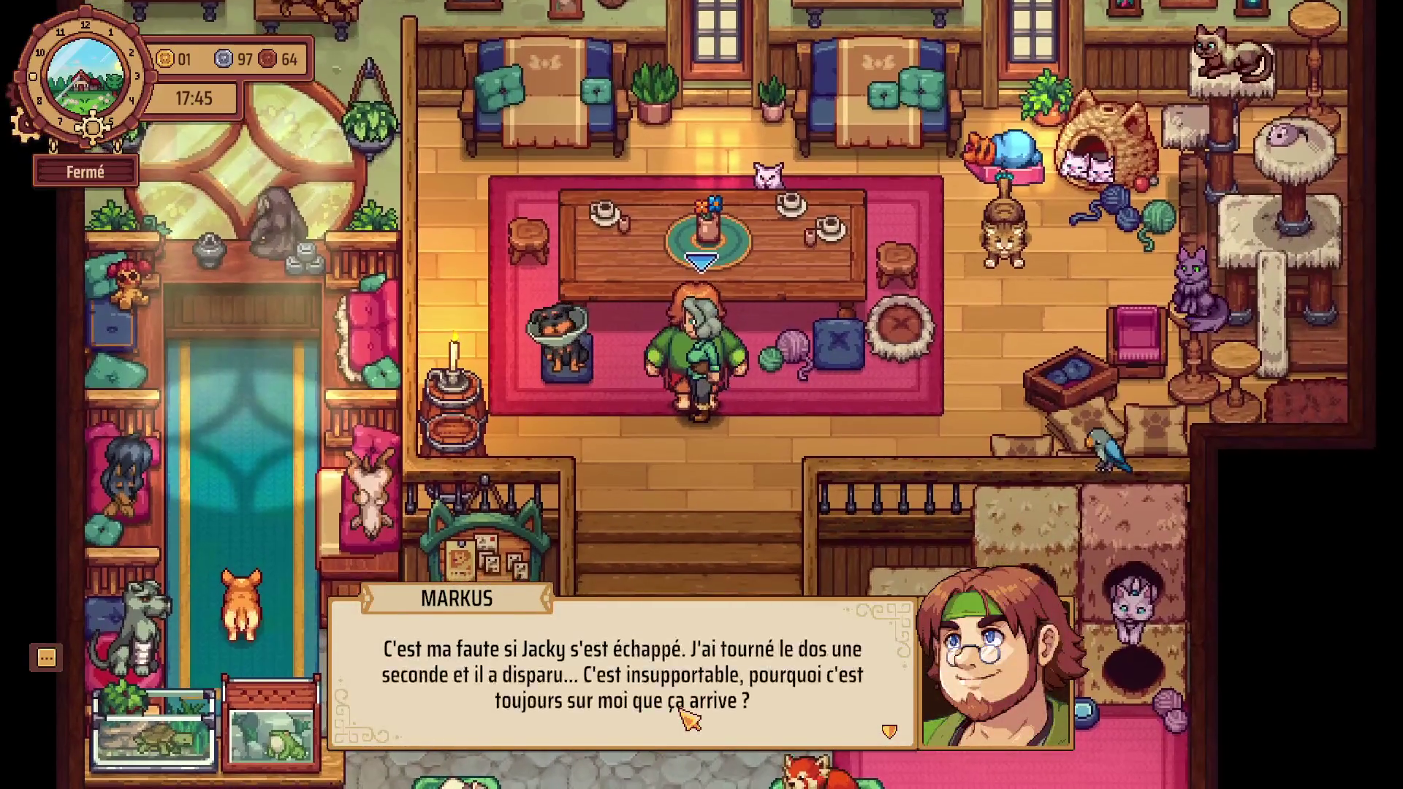
left_click(682, 716)
key("s")
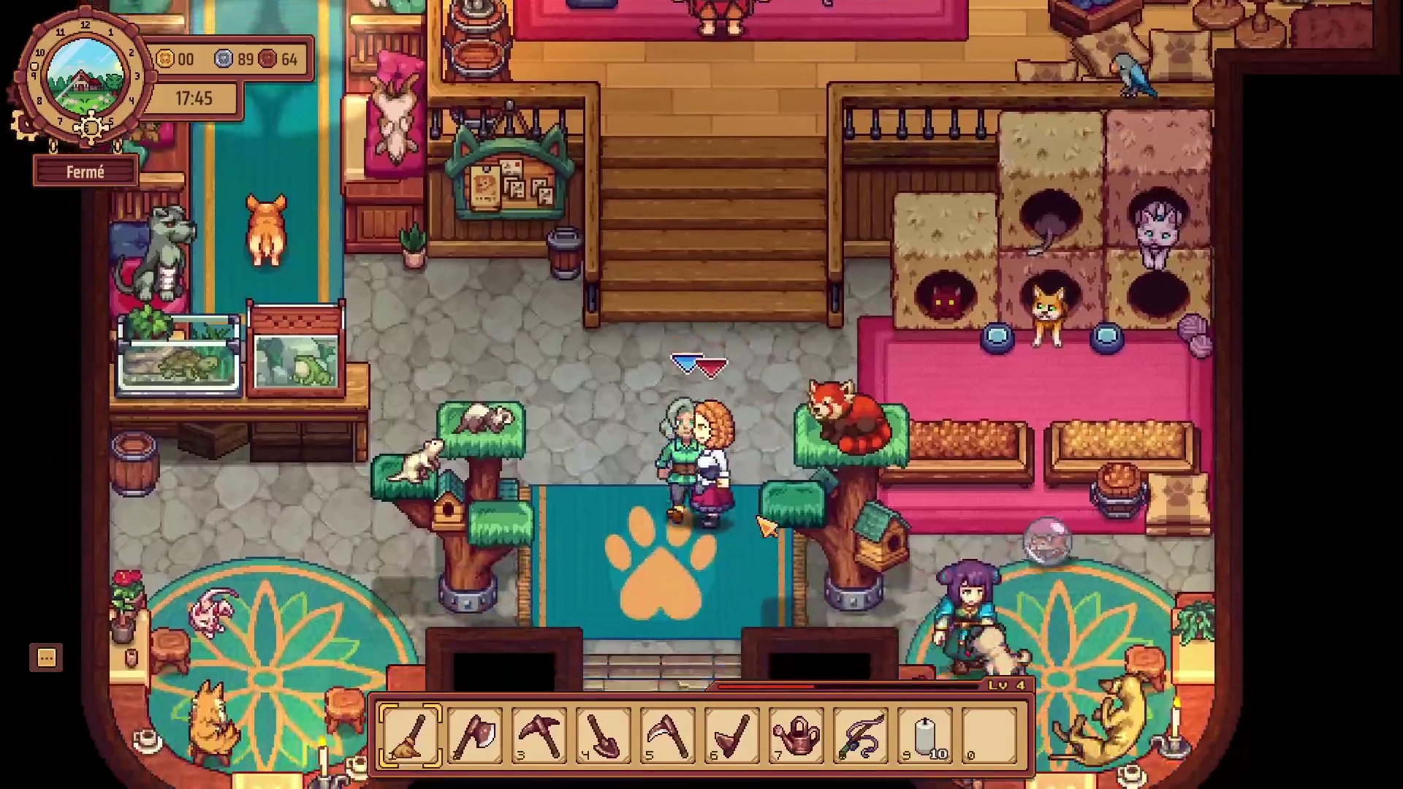
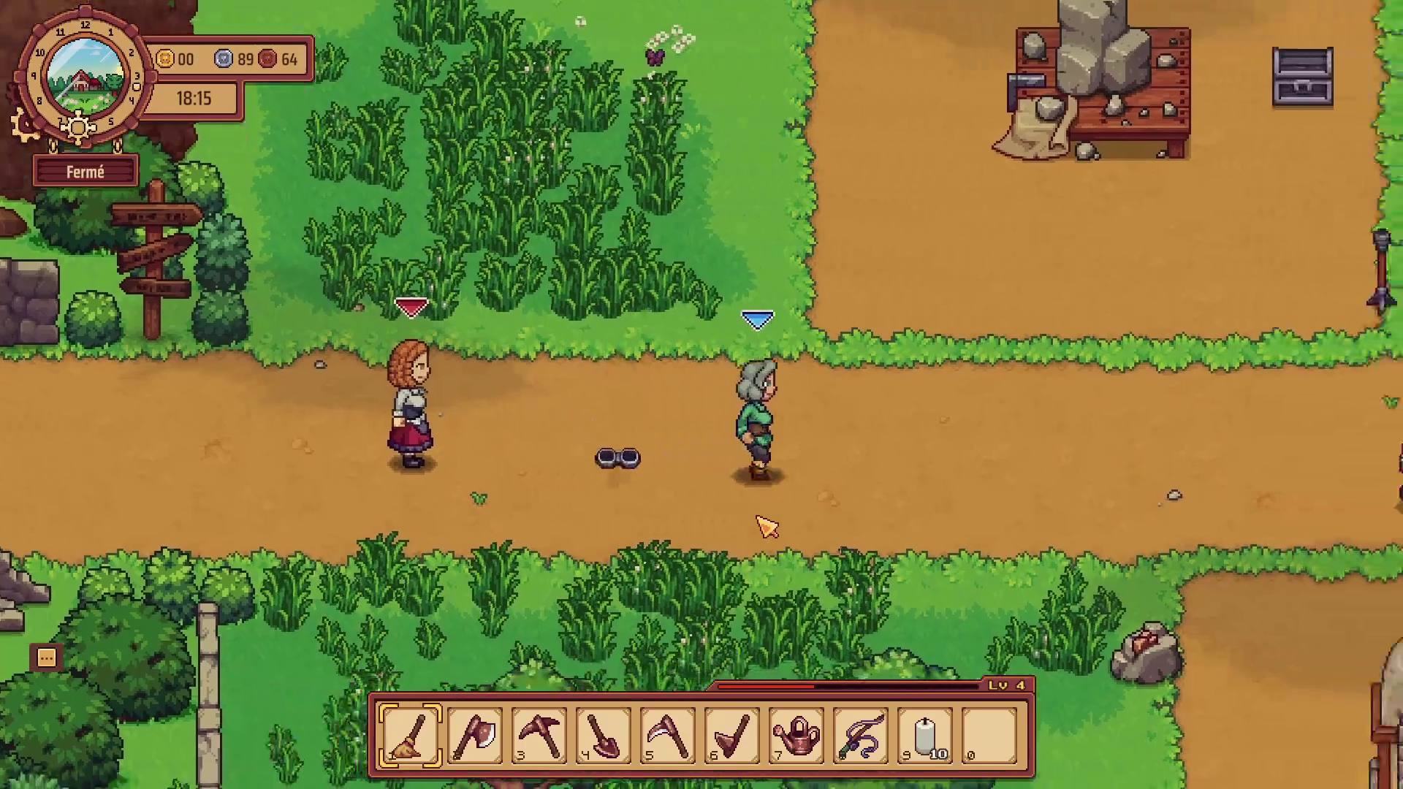
Collect the cat food (Nourriture pour chats) along the path, then enter the tavern.
key("a")
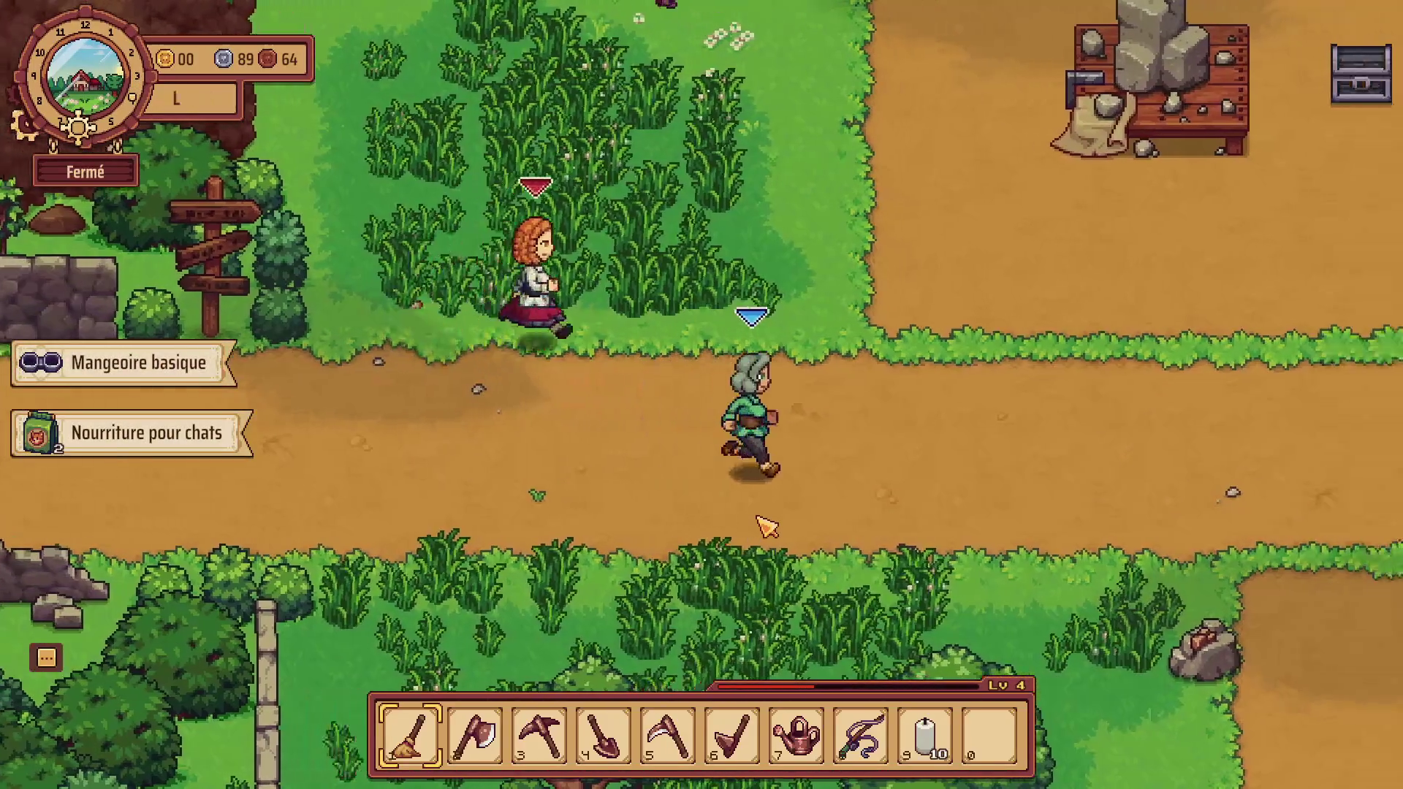
key("d")
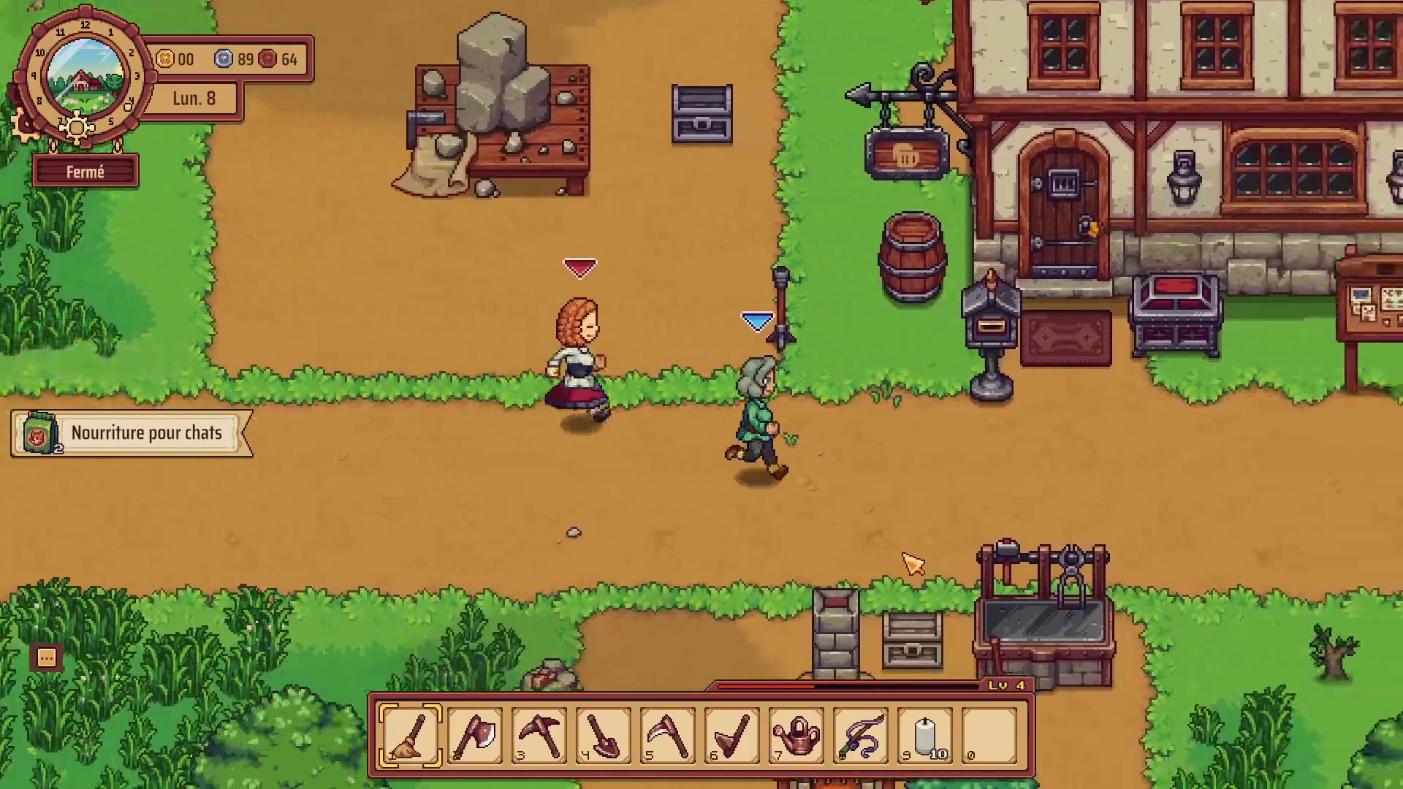
Walk into the tavern and stand beside the cat.
key("w")
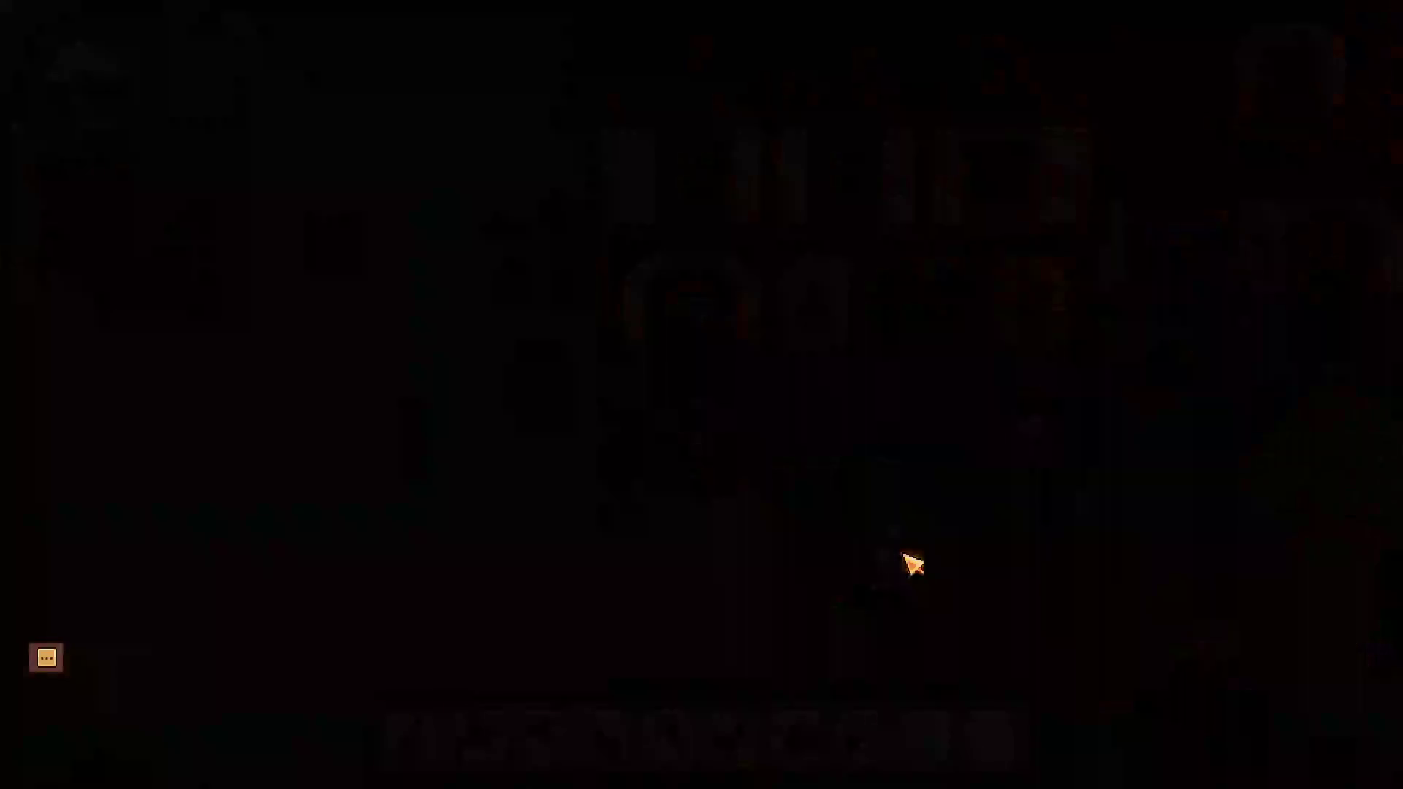
key("d")
key("w")
key("d")
key("s")
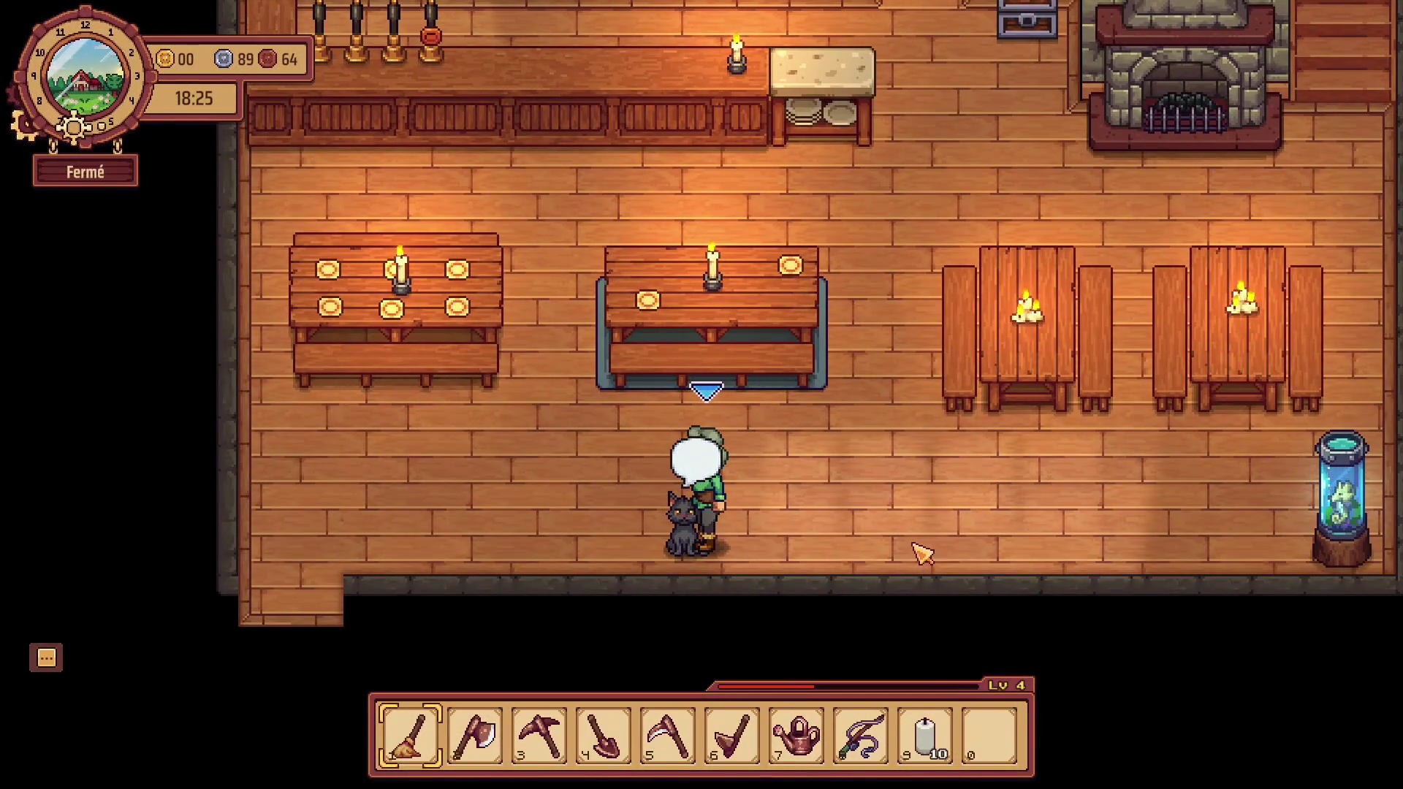
Check the inventory, then view and close the cat Loki's information card.
key("i")
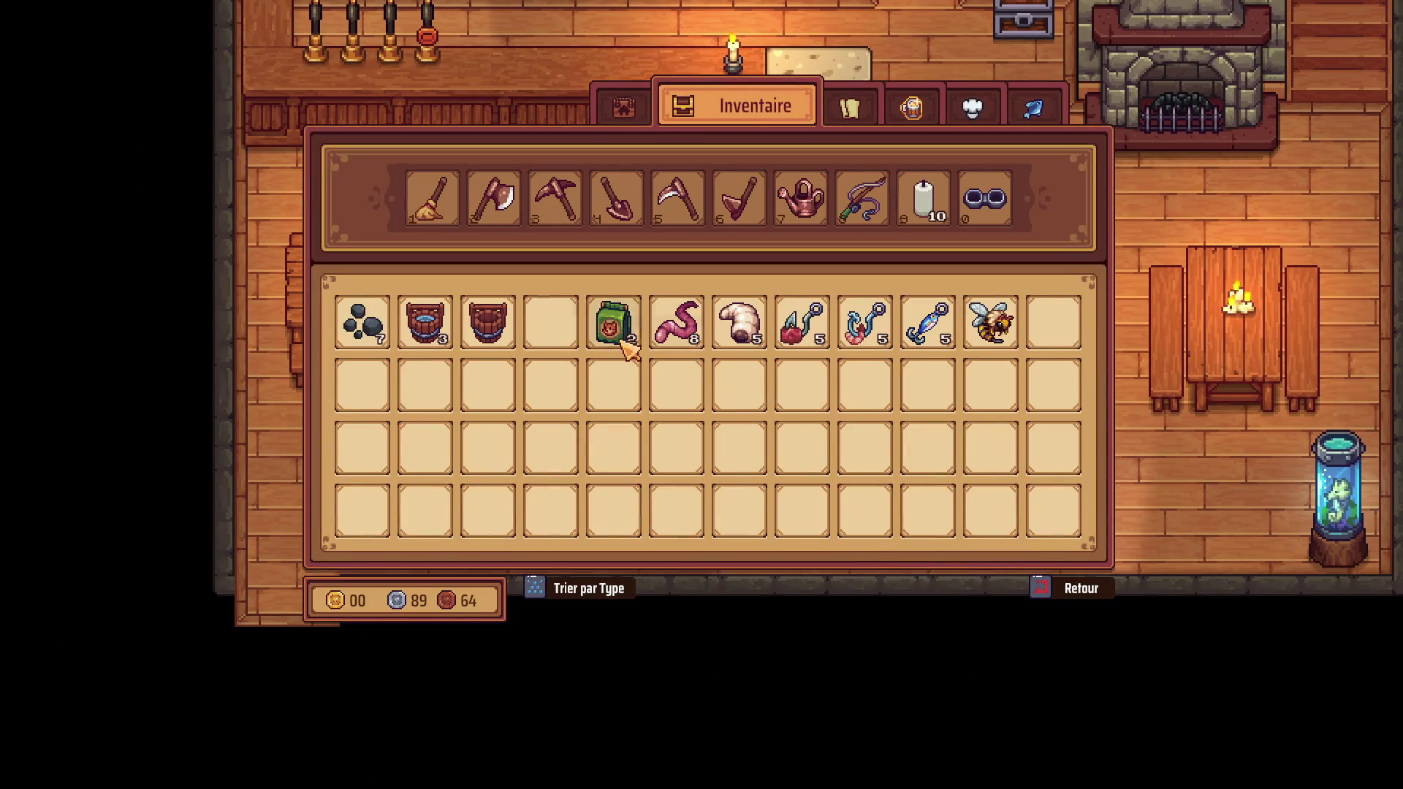
left_click(1055, 603)
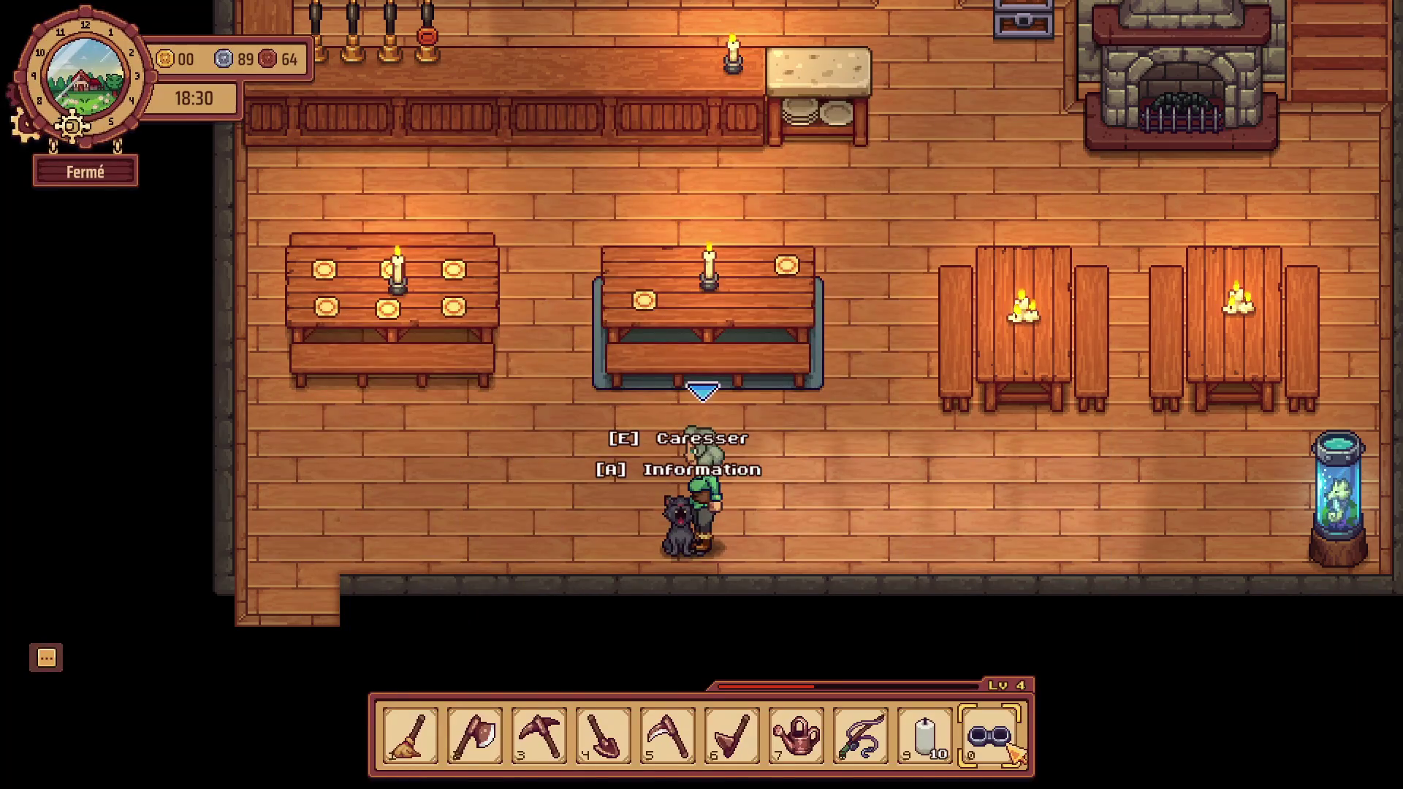
mouse_move(1008, 753)
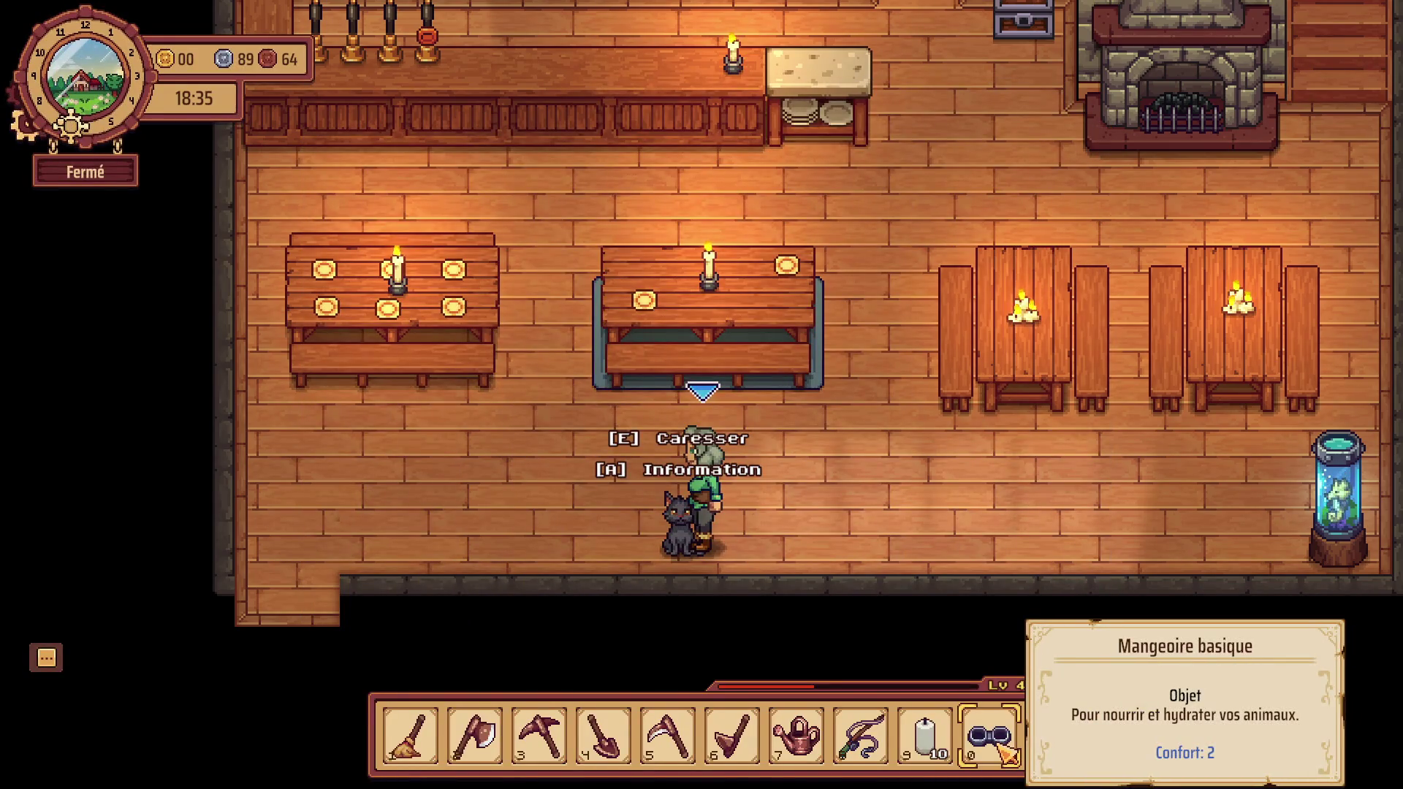
key("a")
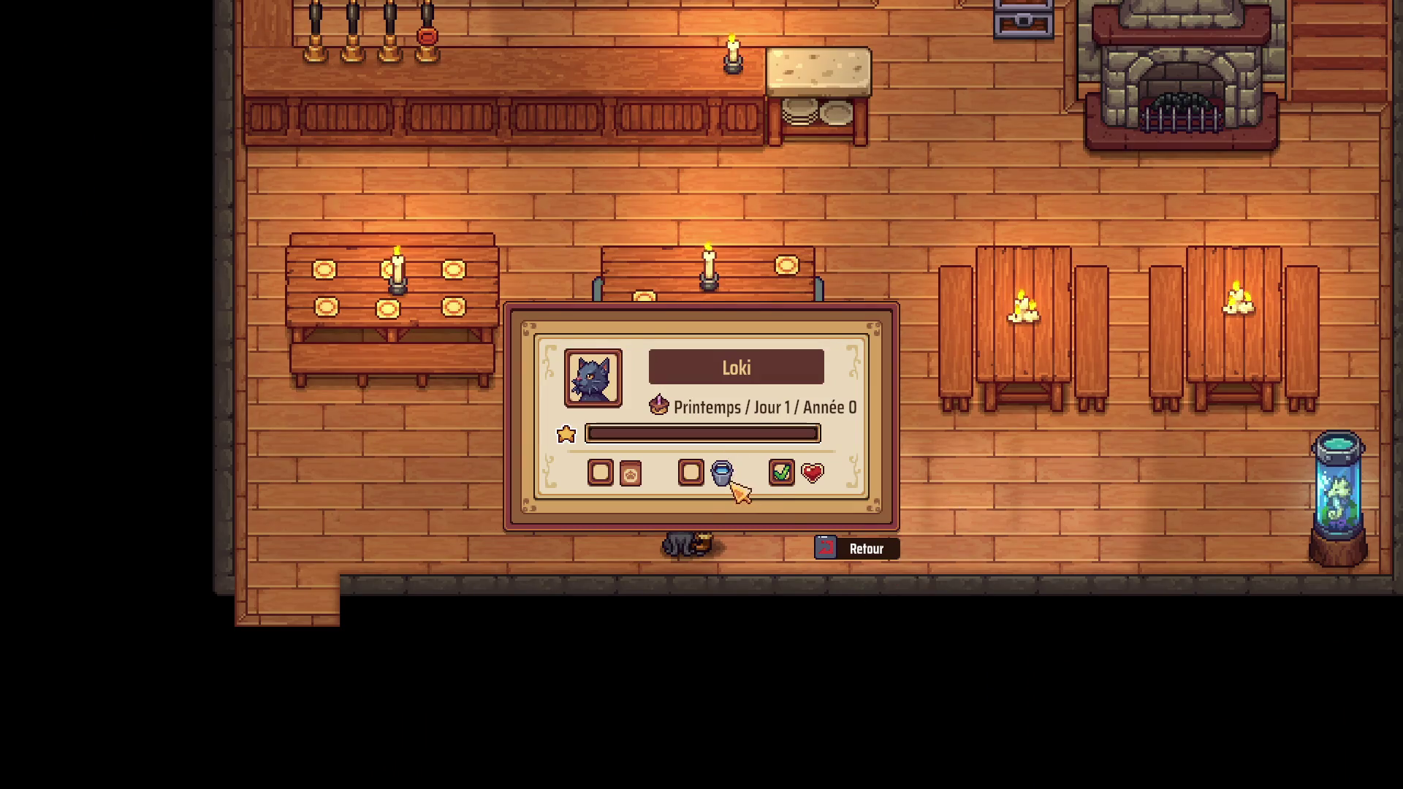
left_click(836, 554)
Place the Mangeoire basique from hotbar slot 0 in front of the fireplace.
key("d")
left_click(996, 643)
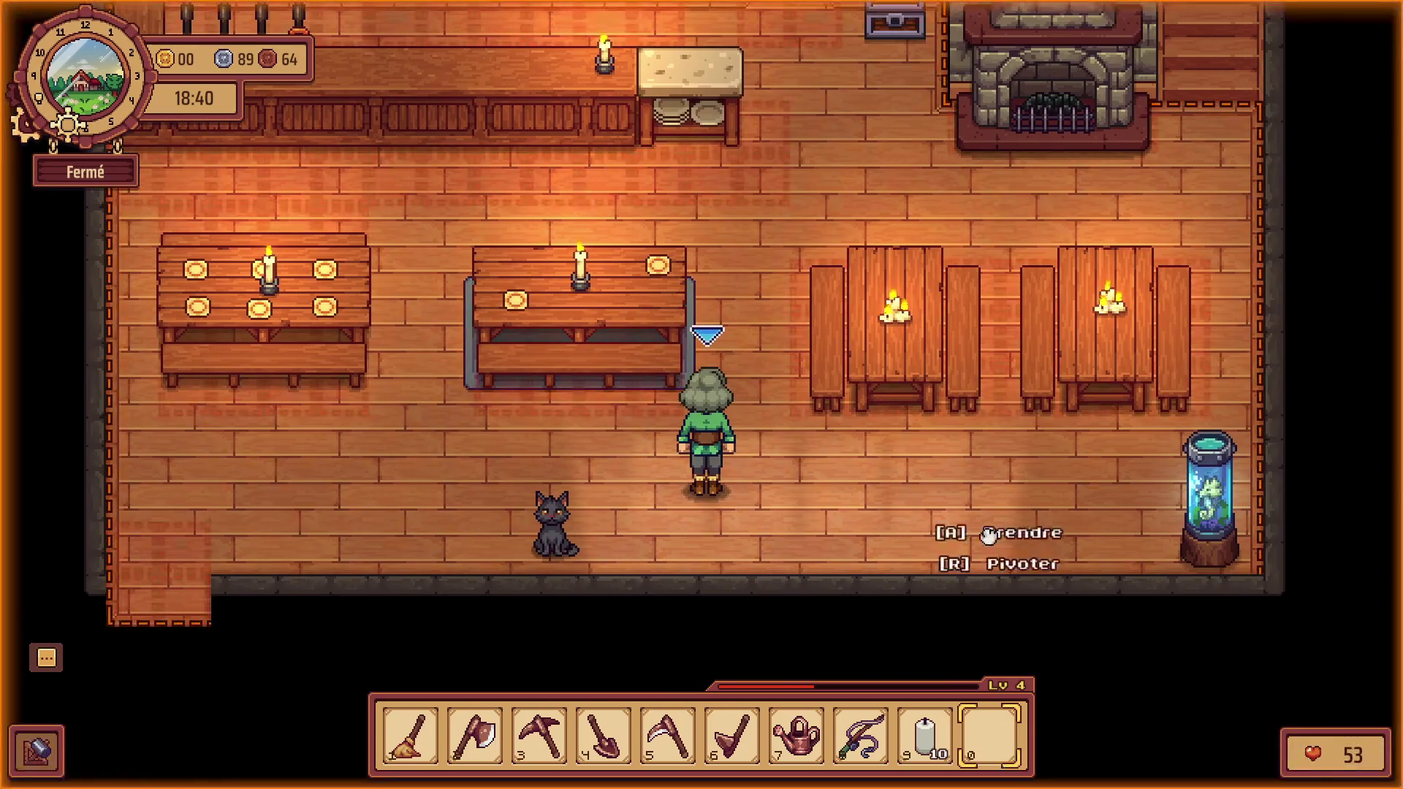
left_click(1039, 227)
Walk to the feeder by the fireplace and fill it with food and water.
key("w")
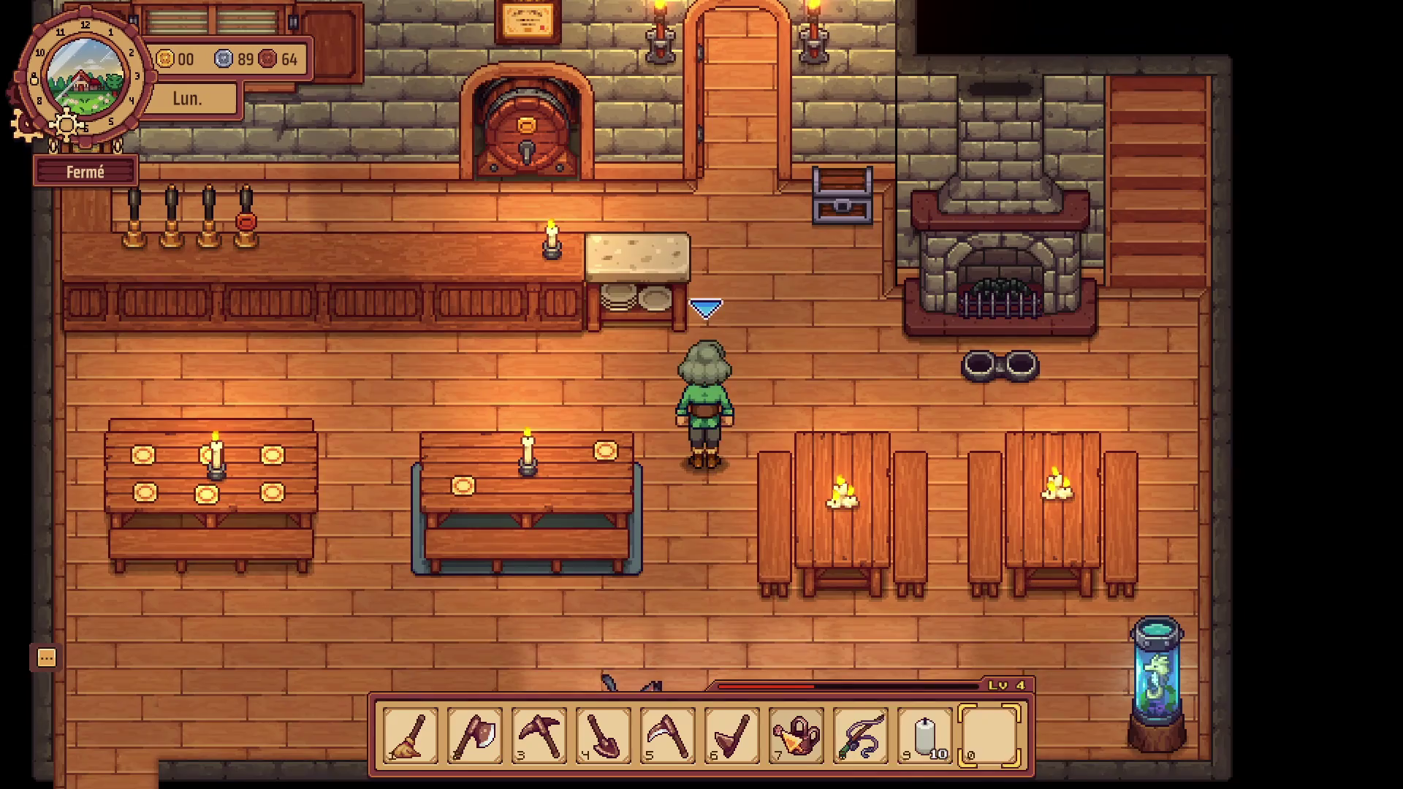
key("d")
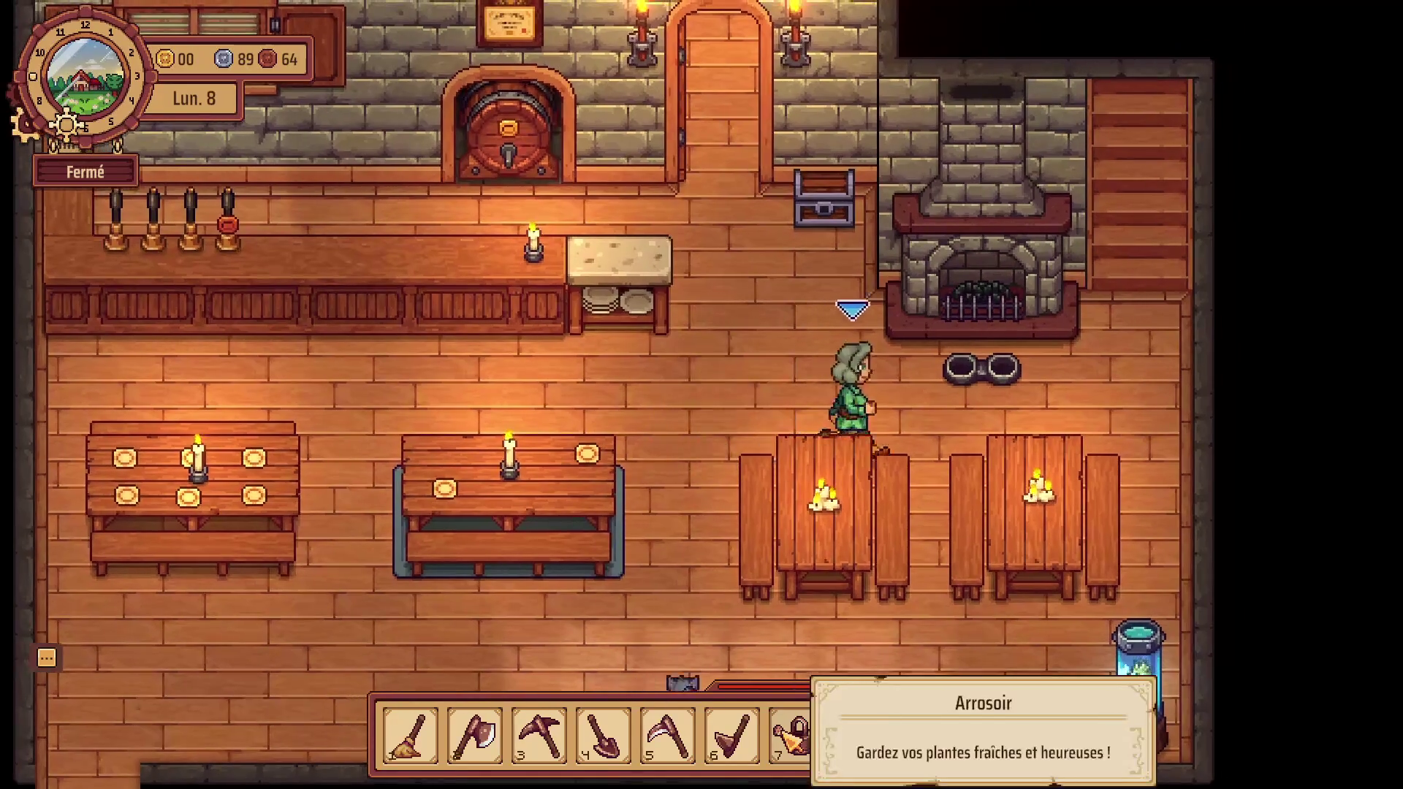
key("a")
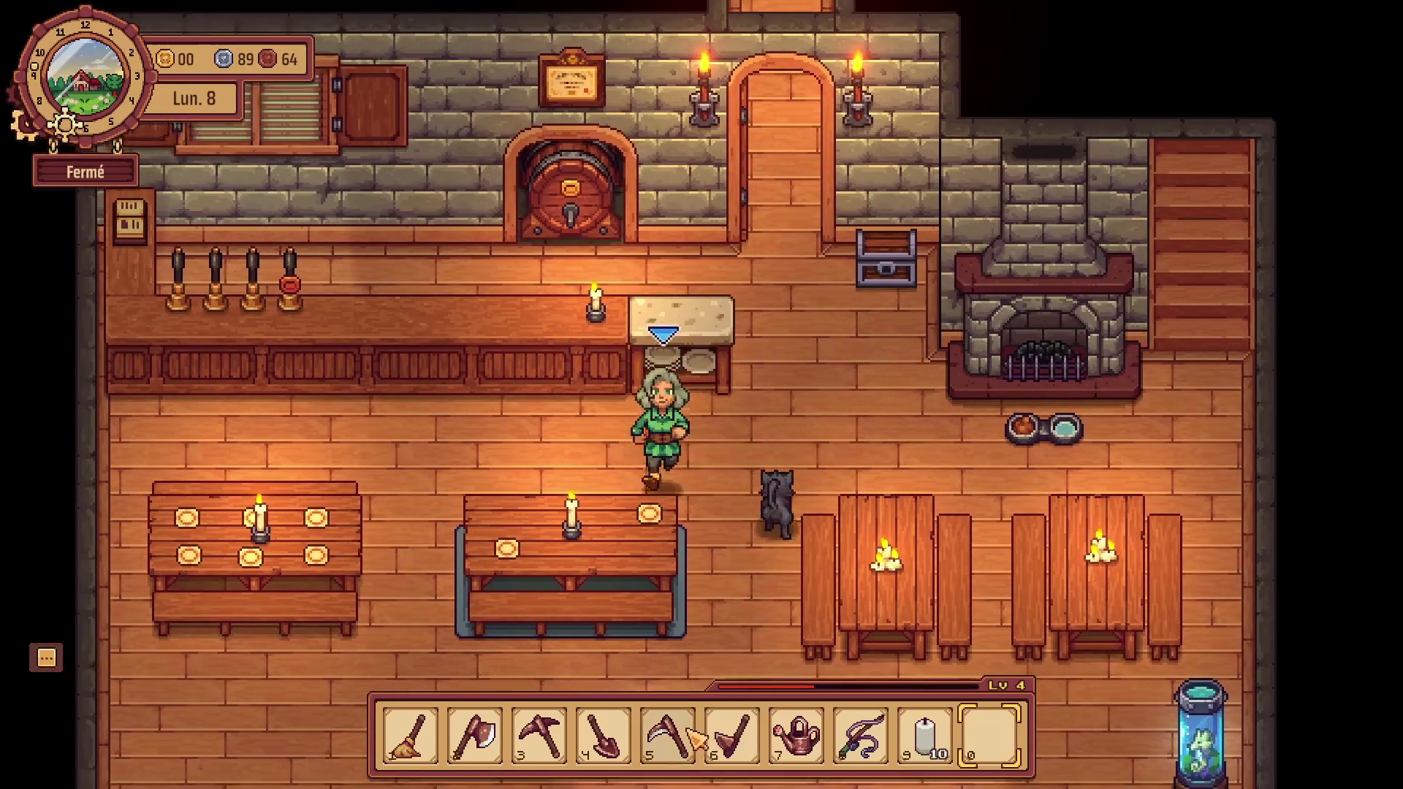
key("d")
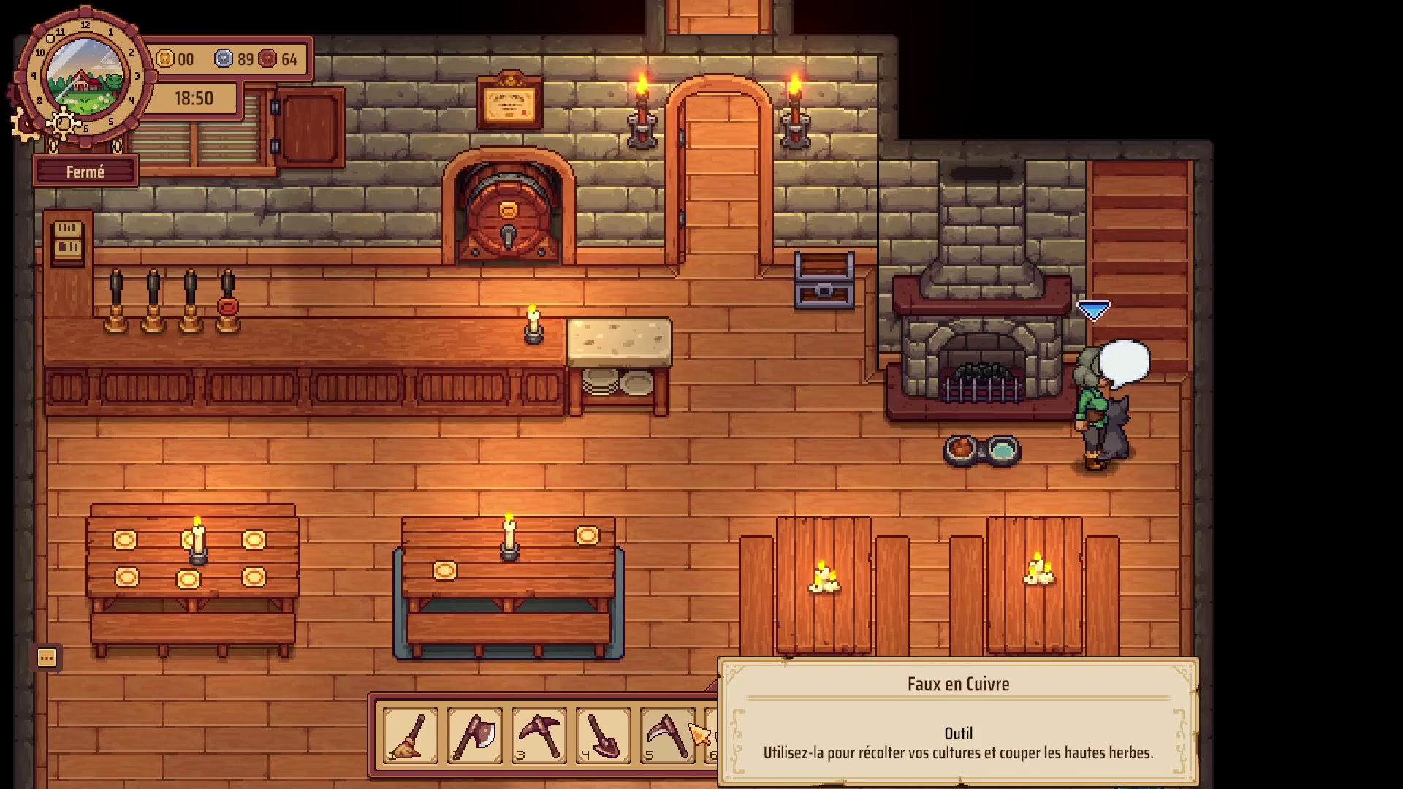
Return behind the counter and flip the Fermé sign to Ouvert at 19:00.
key("s")
key("a")
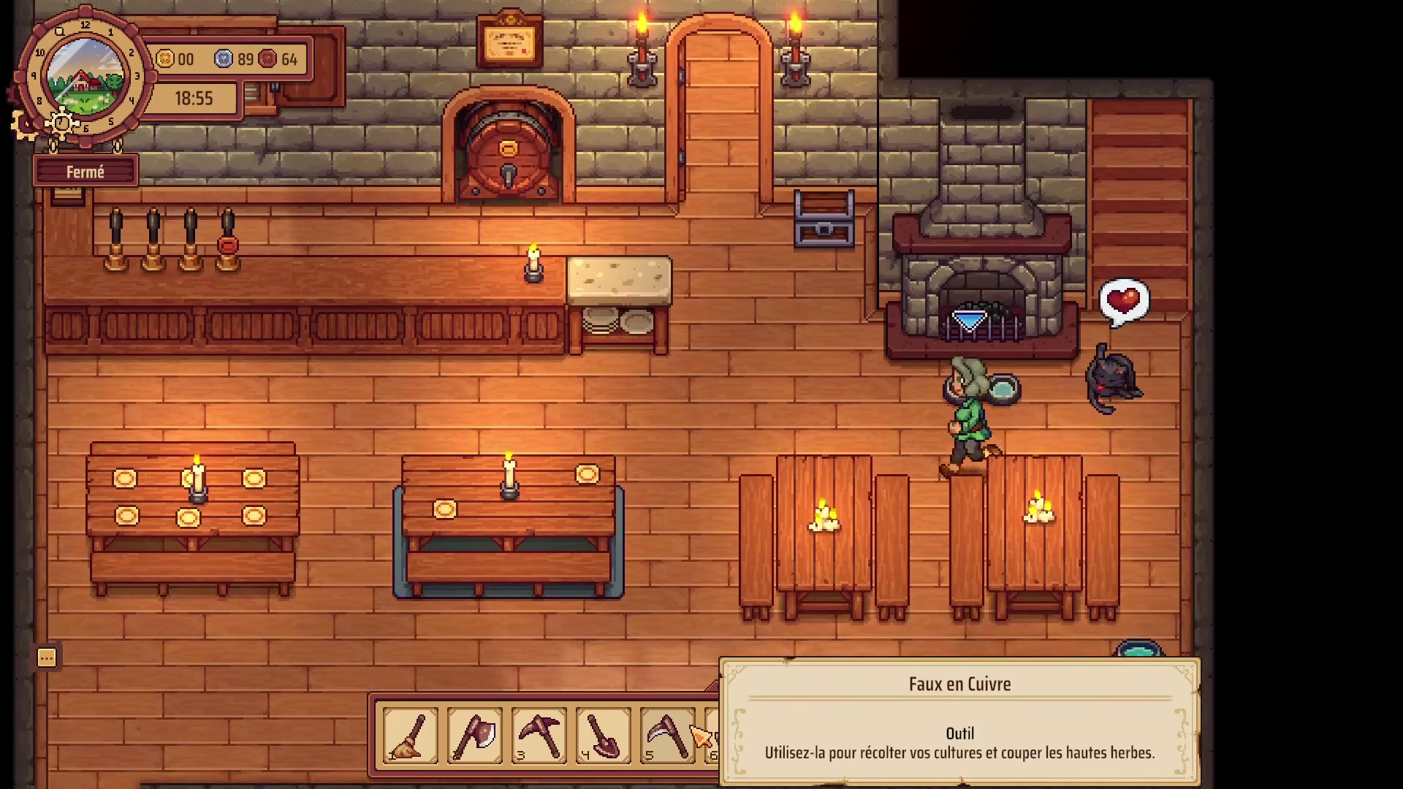
key("a")
key("w")
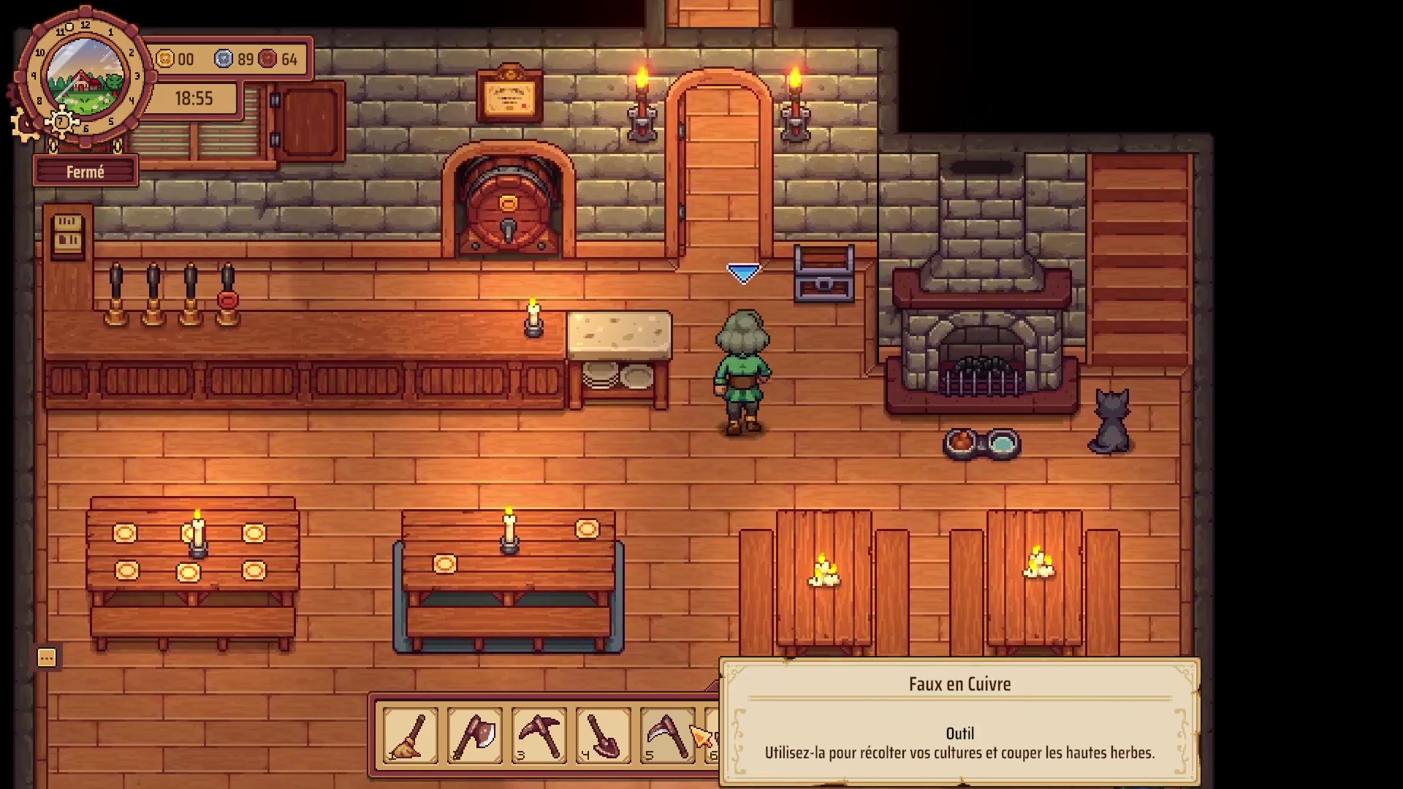
key("w")
key("a")
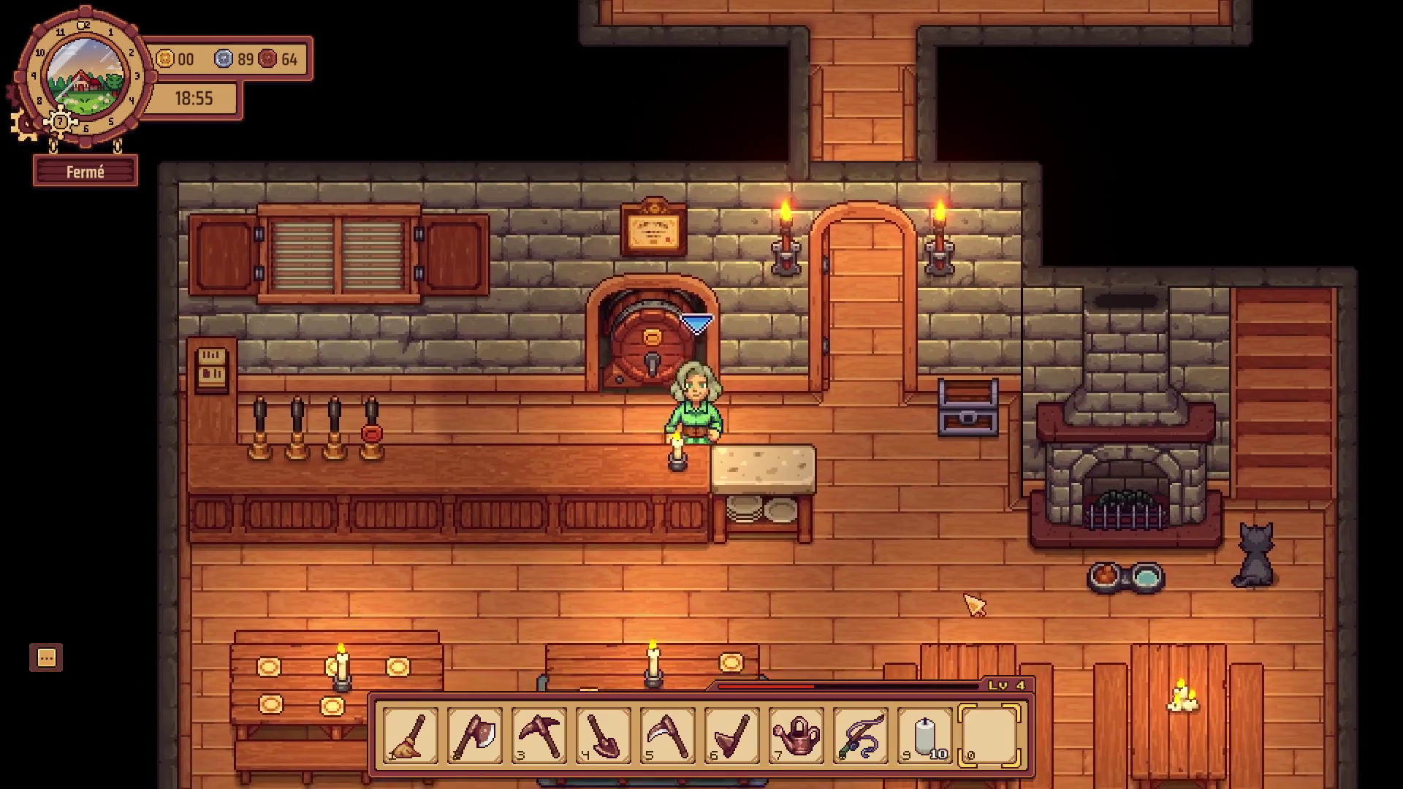
key("d")
key("s")
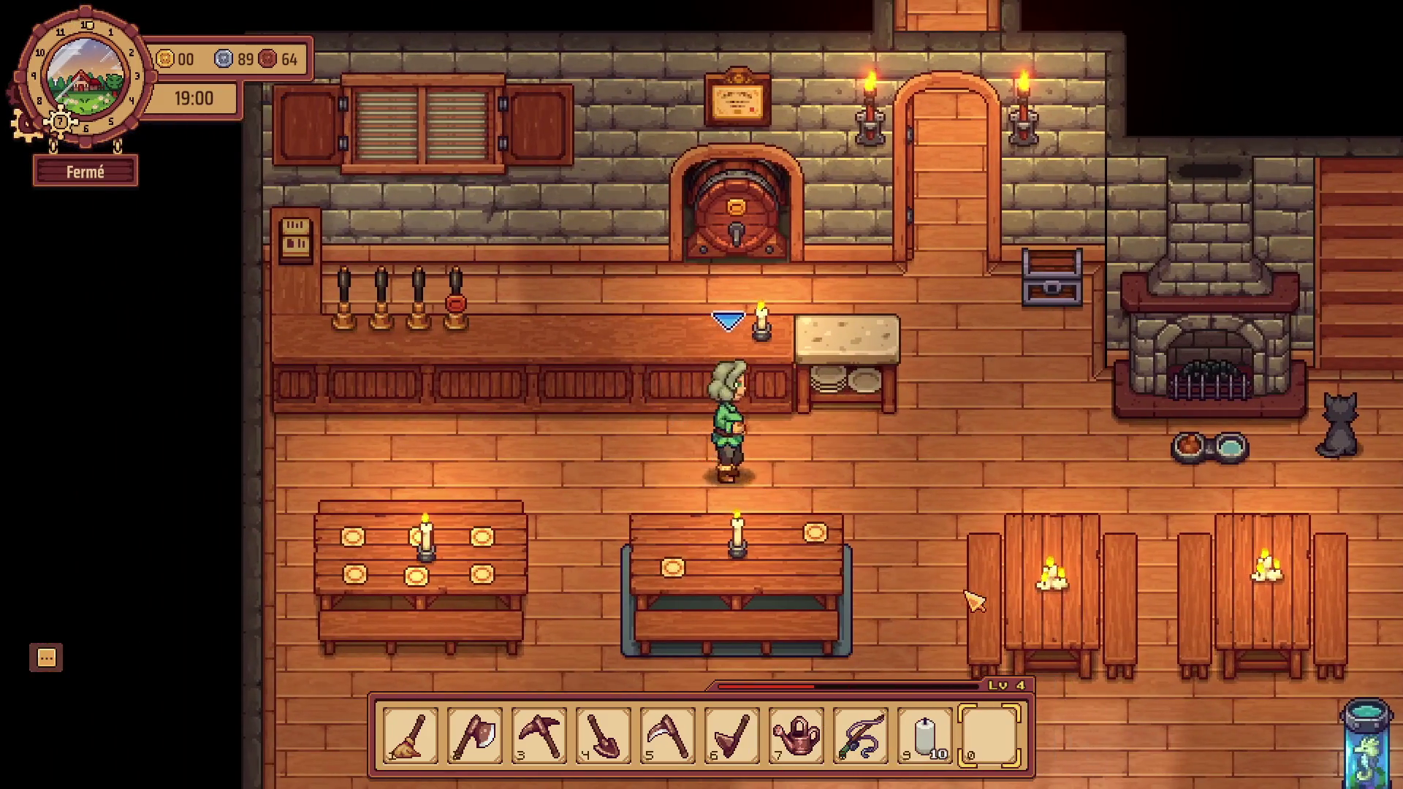
key("a")
left_click(80, 172)
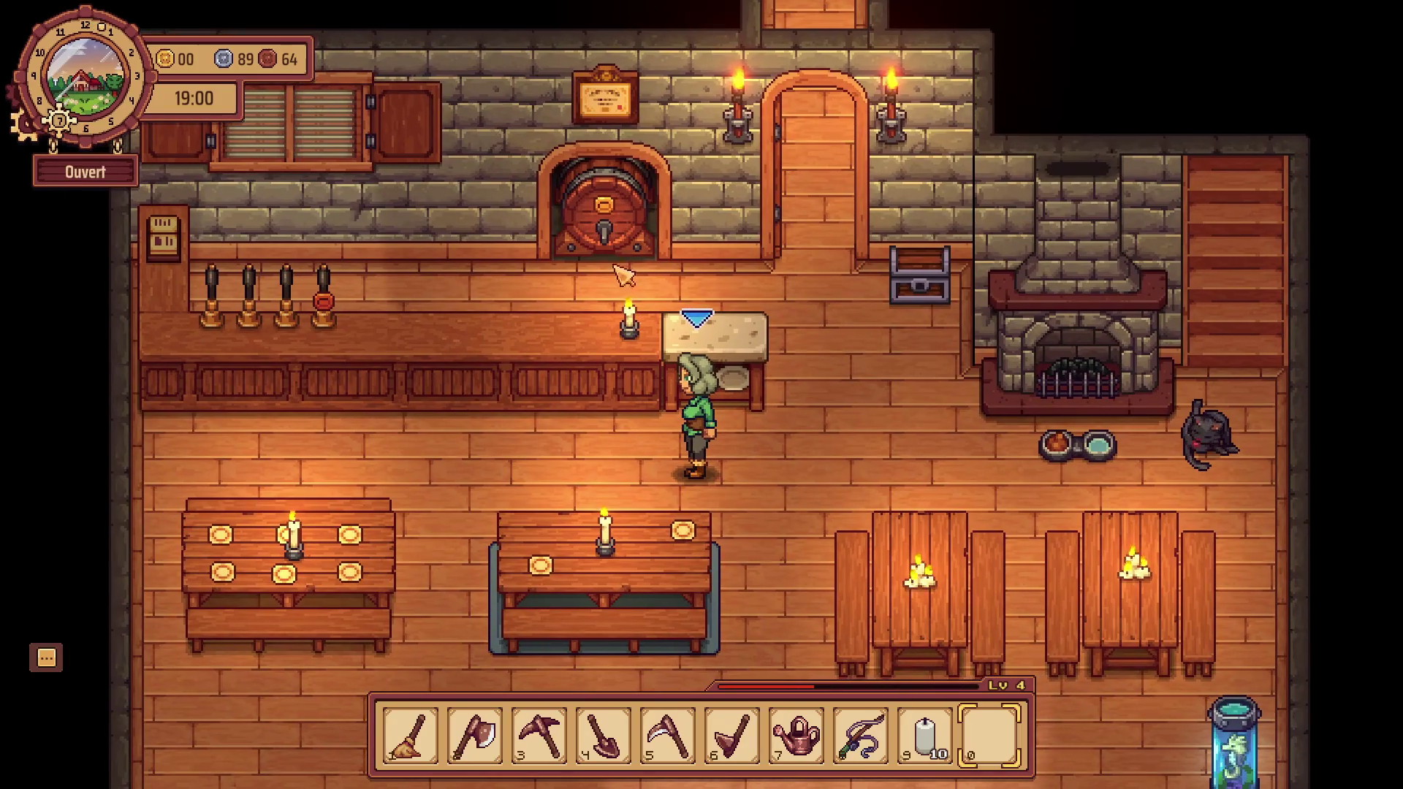
Walk from the counter across the room past the tables and entrance.
key("s")
key("d")
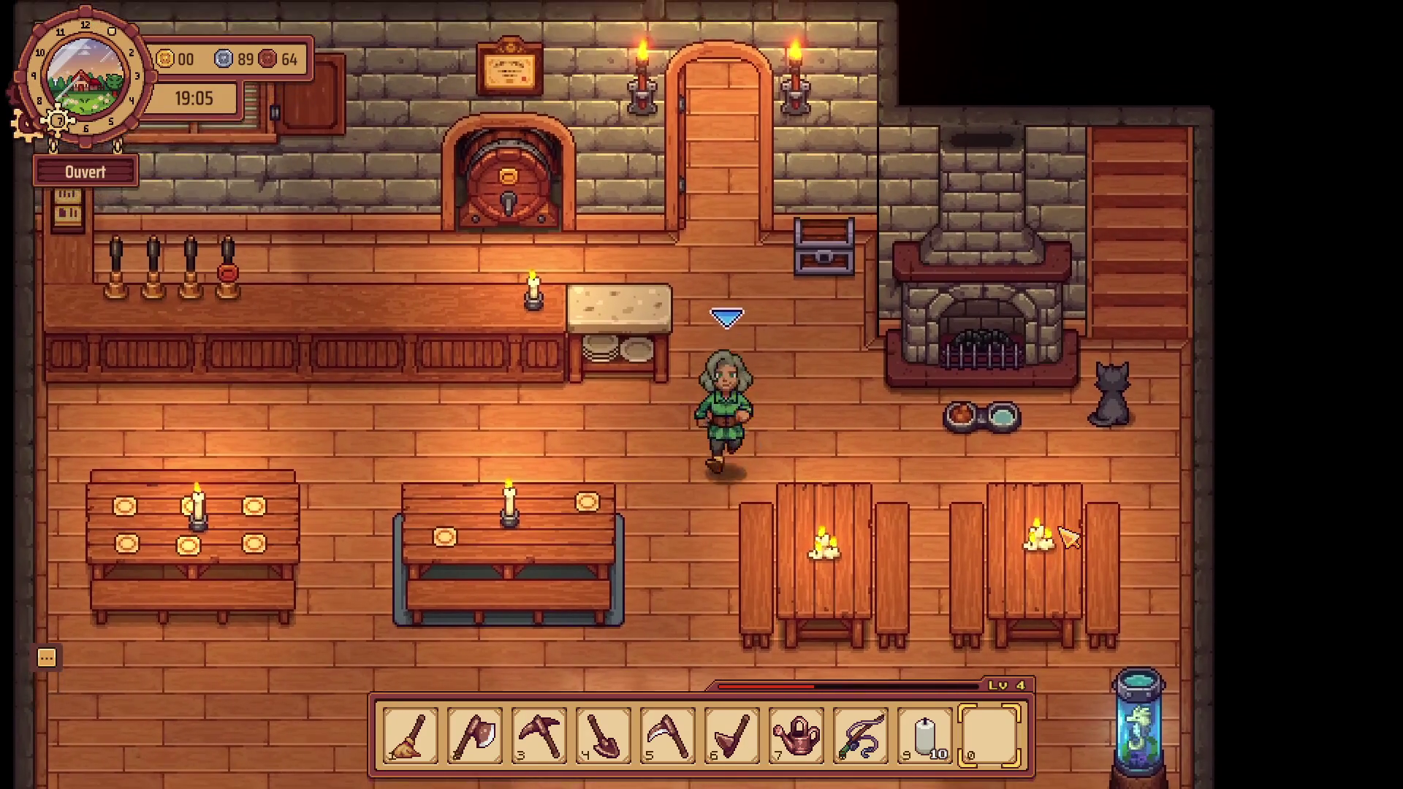
key("s")
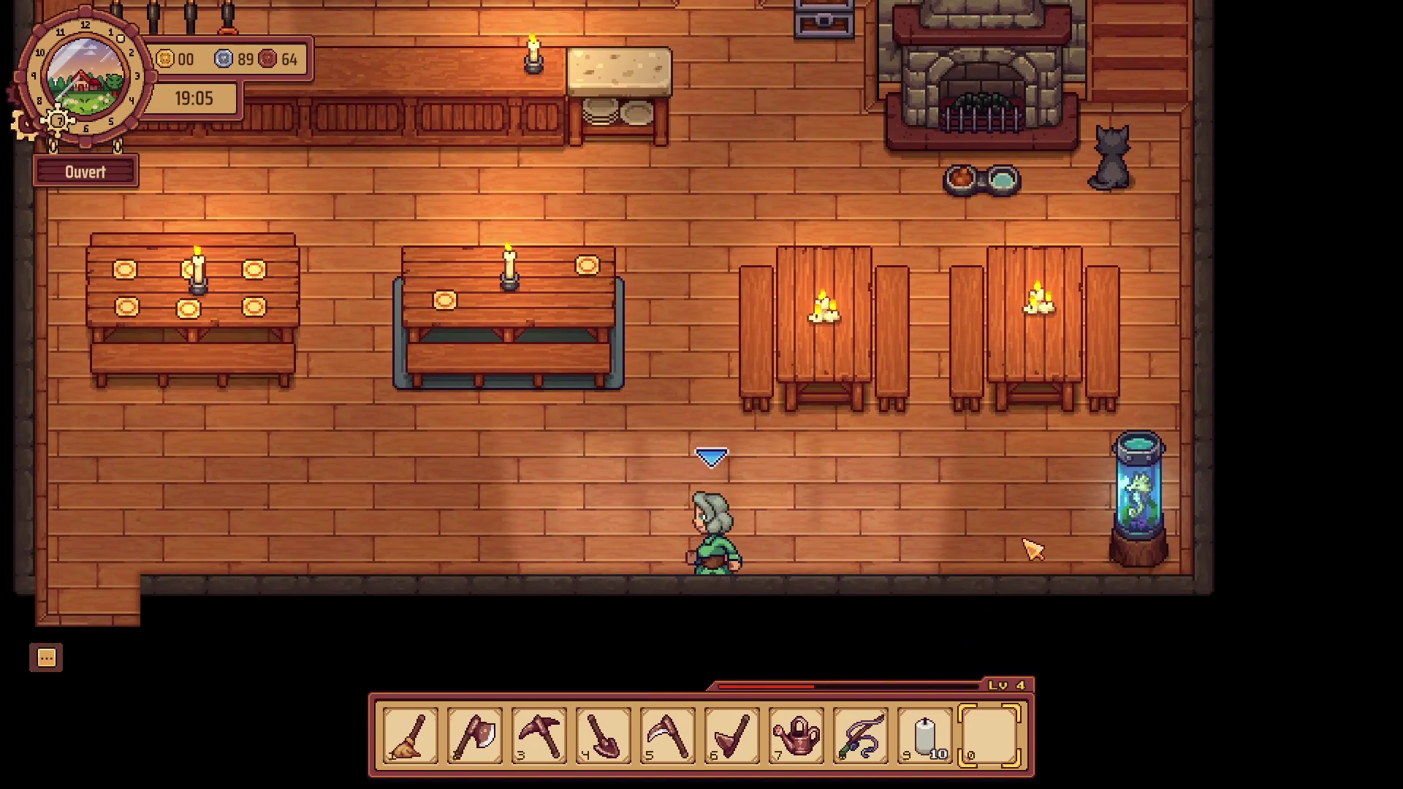
key("a")
key("d")
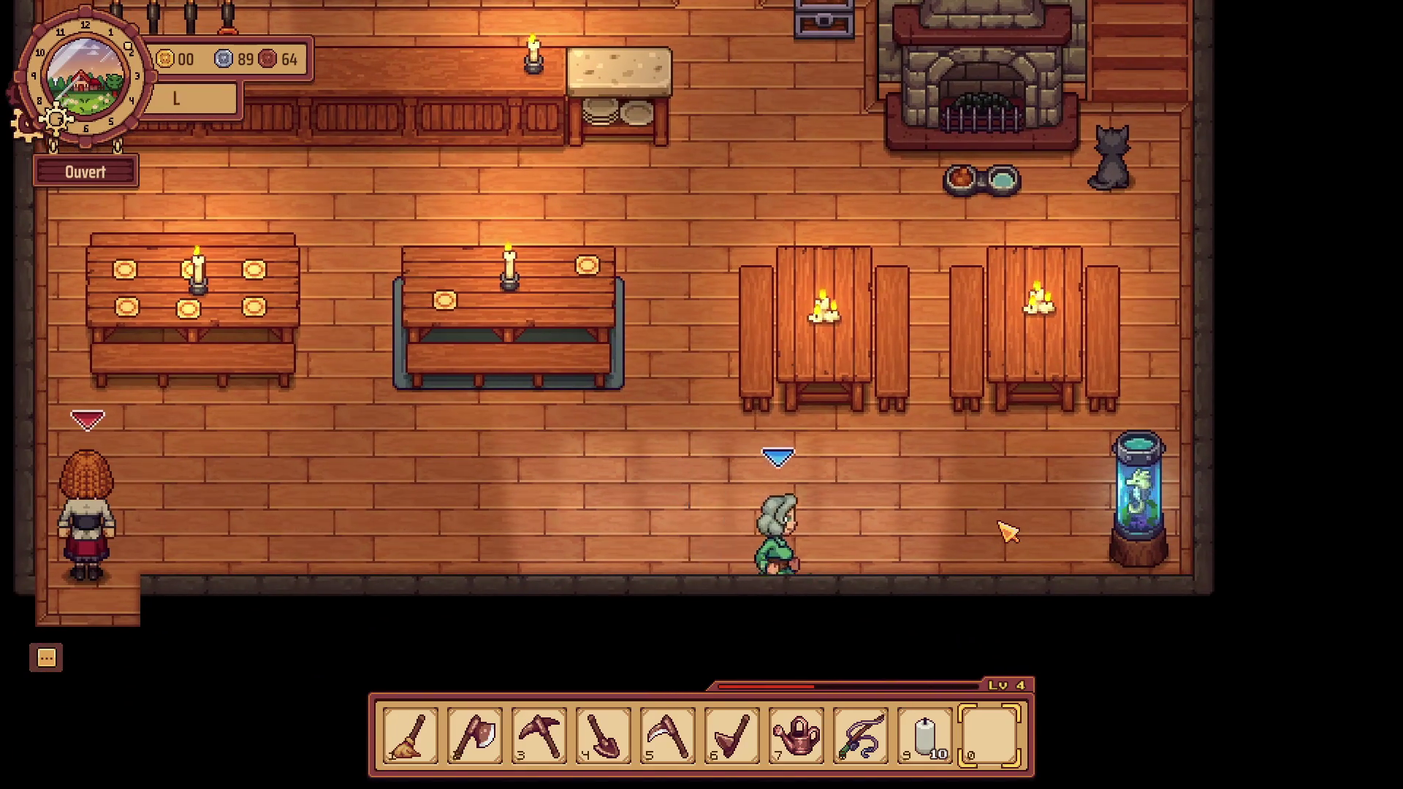
key("a")
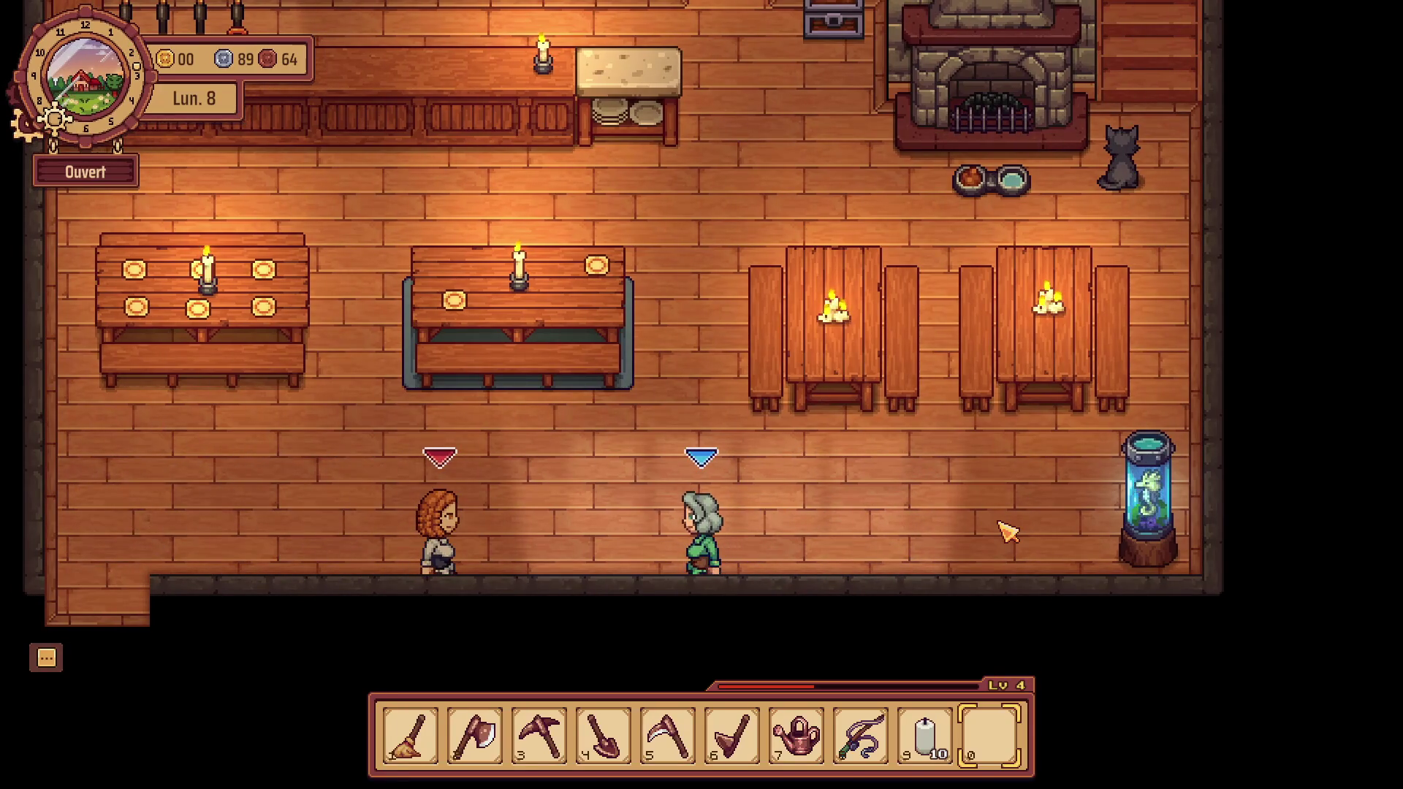
key("w")
key("a")
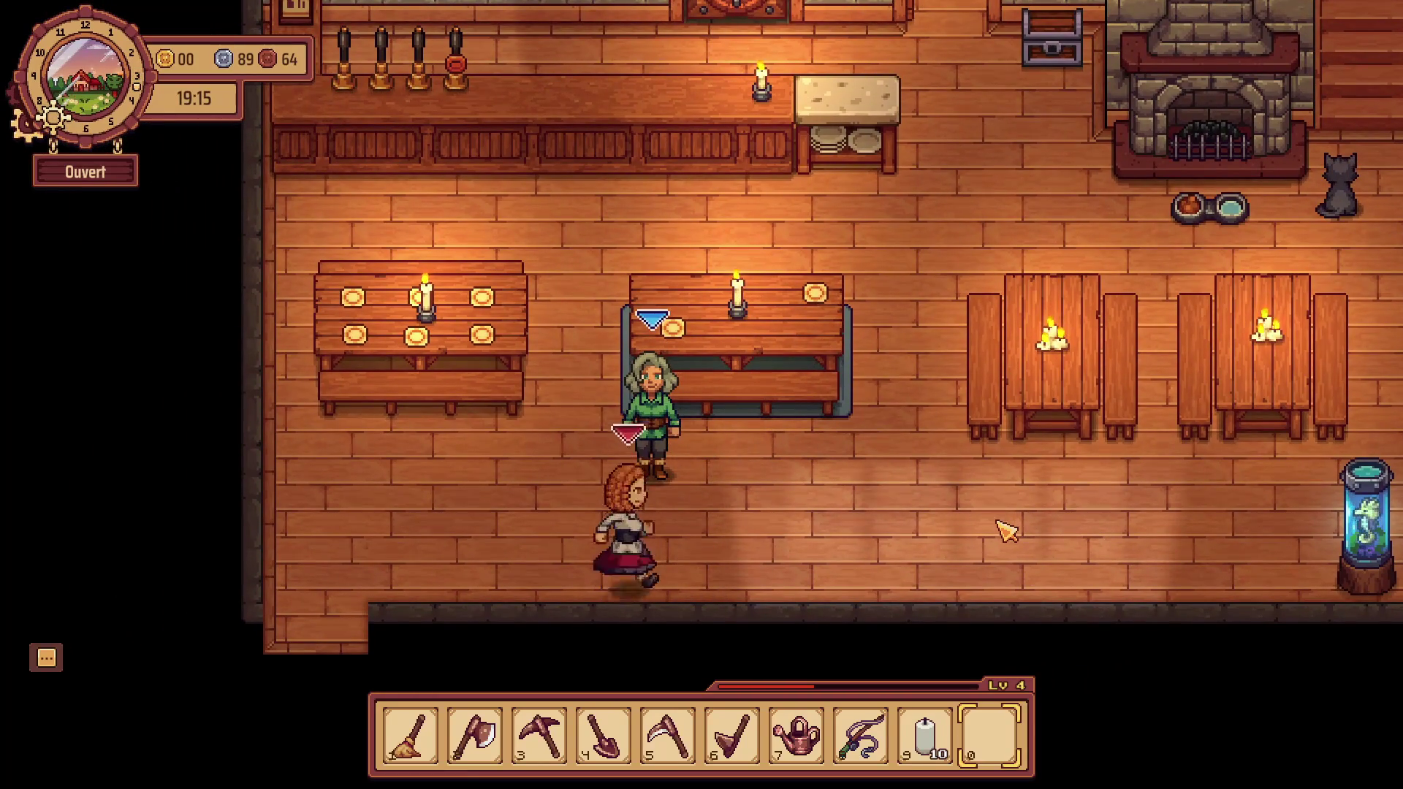
key("s")
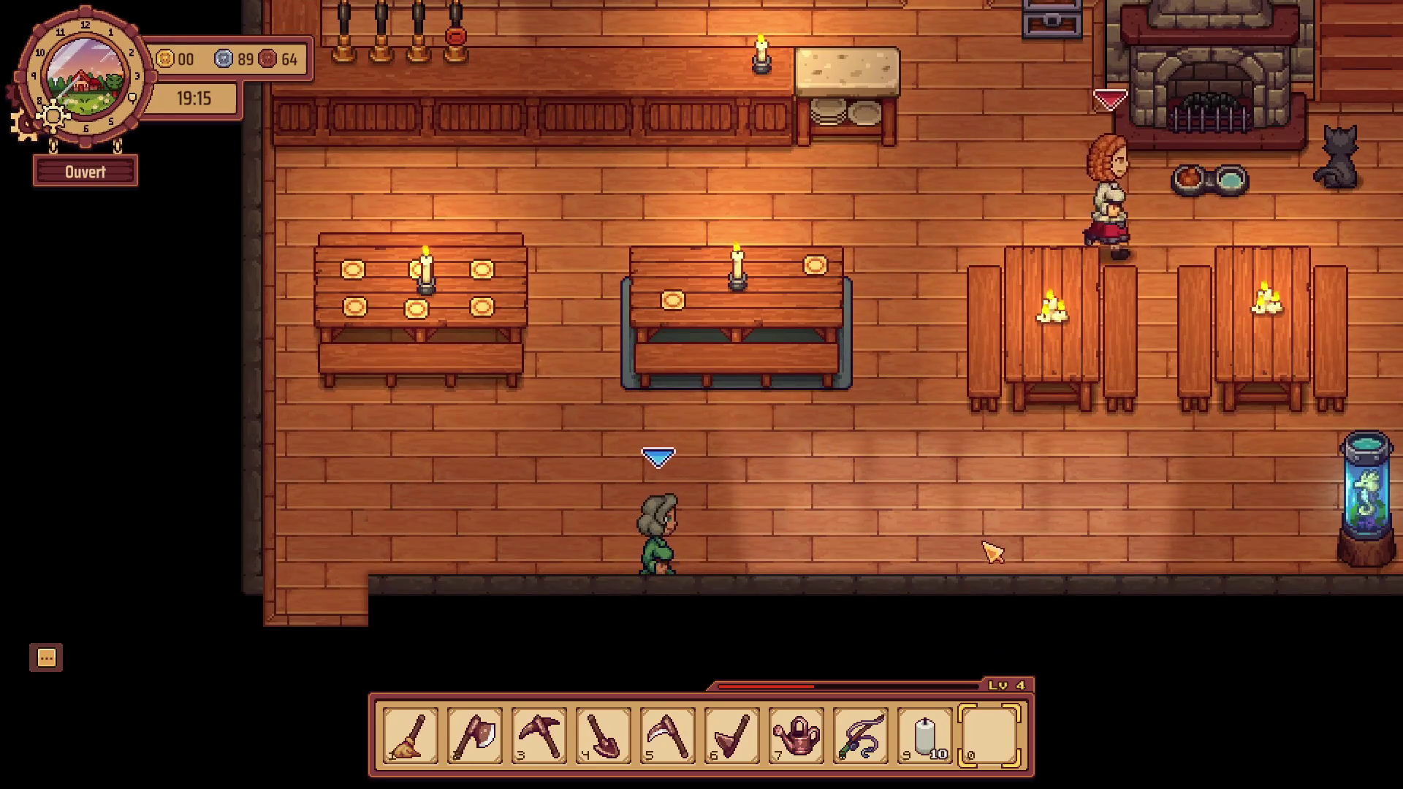
Run right past the tables, then turn back toward the bar counter.
key("w")
key("d")
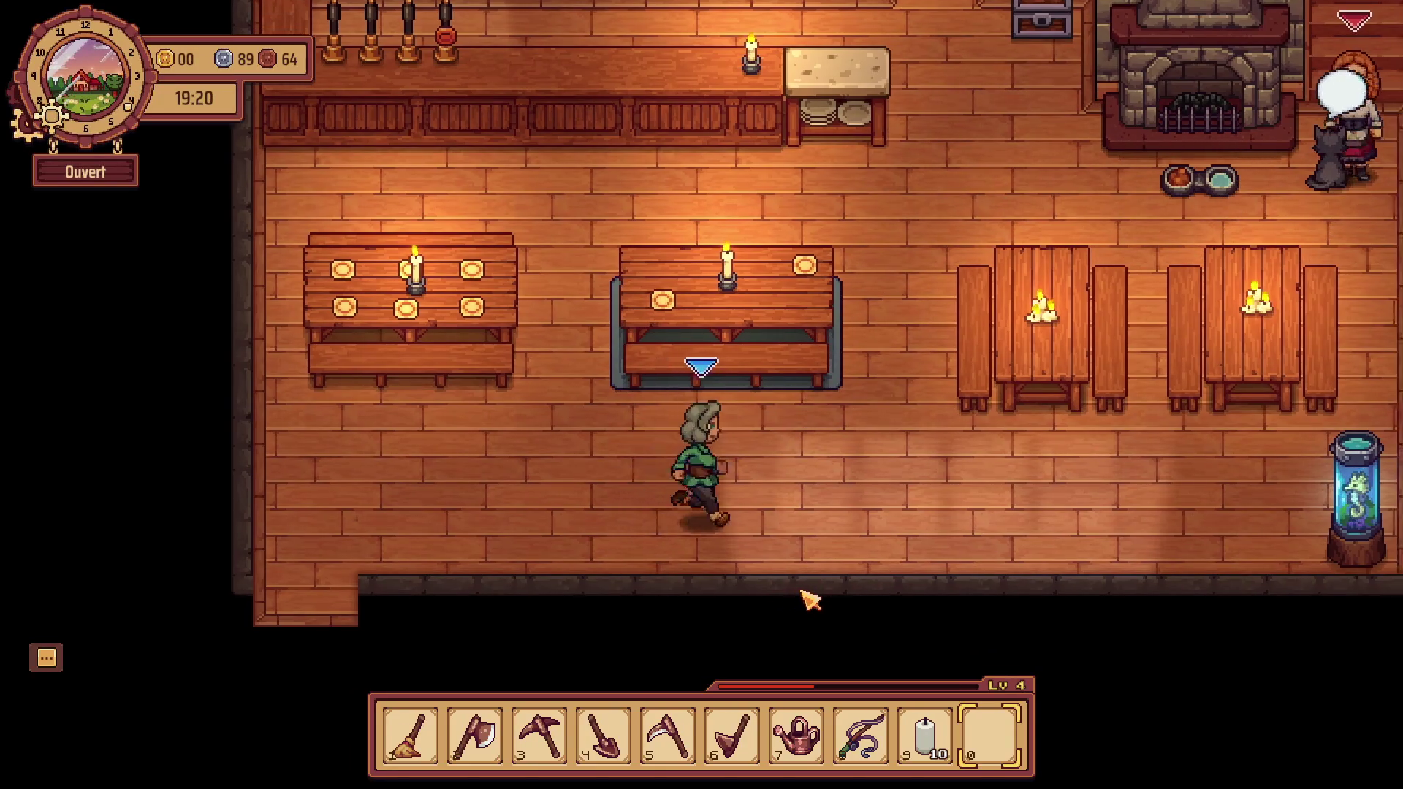
key("d")
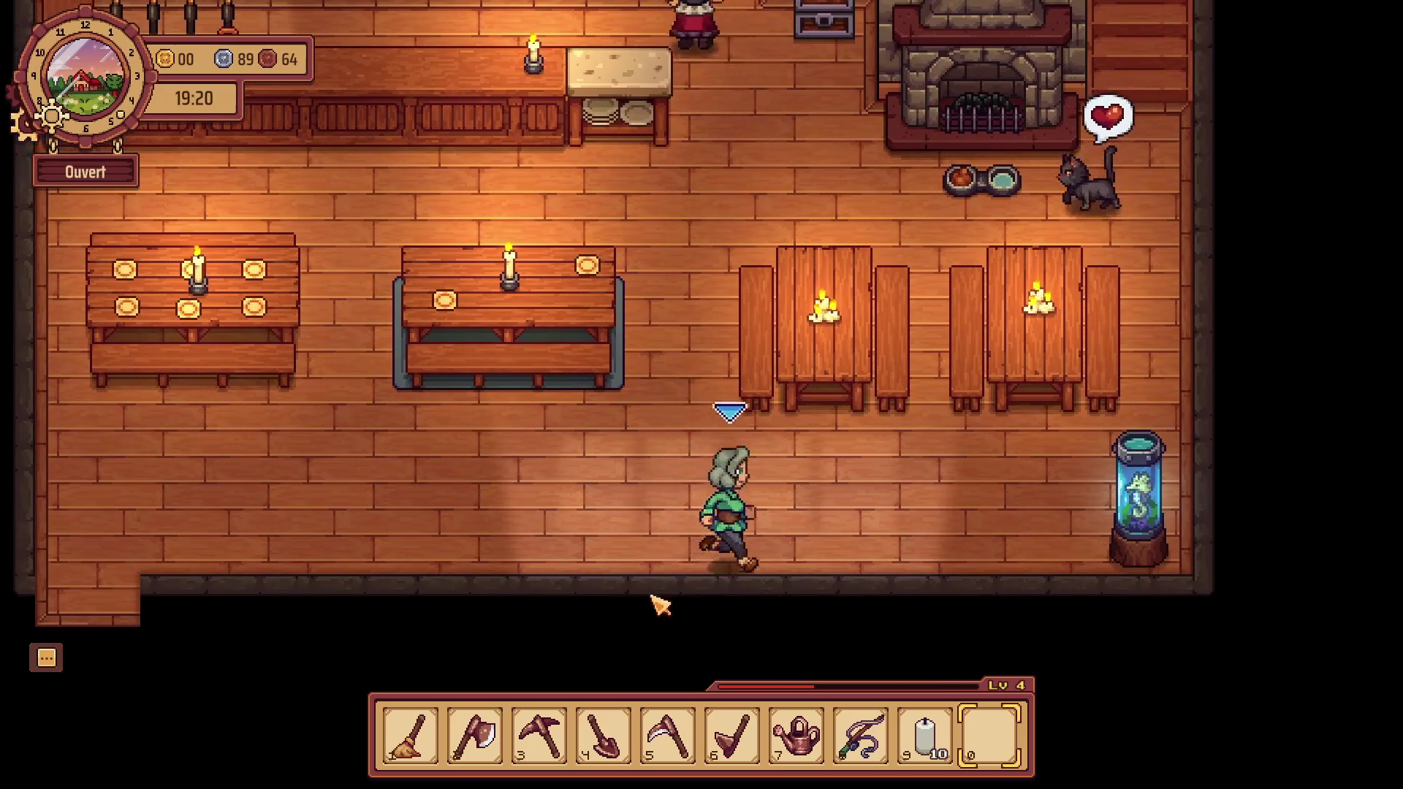
key("a")
key("w")
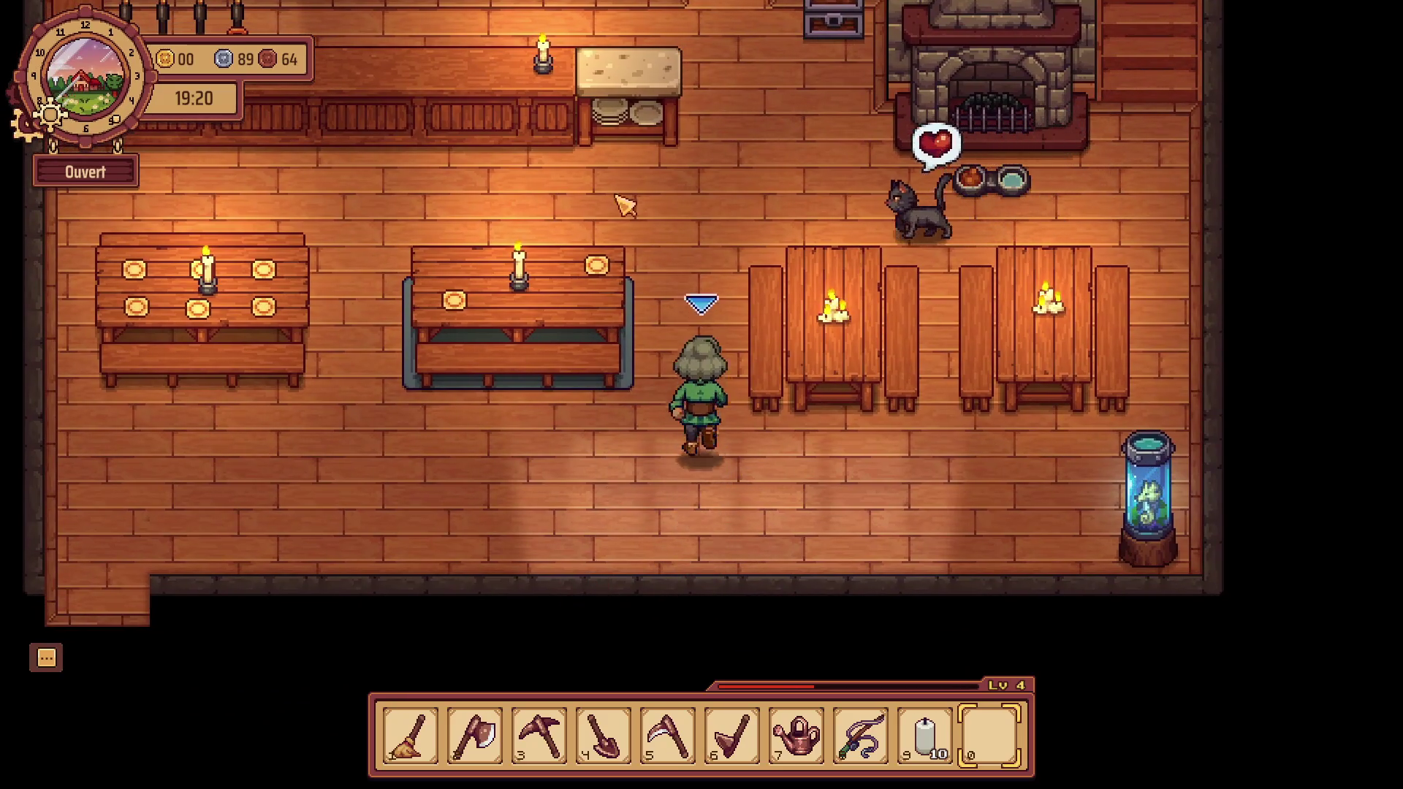
key("s")
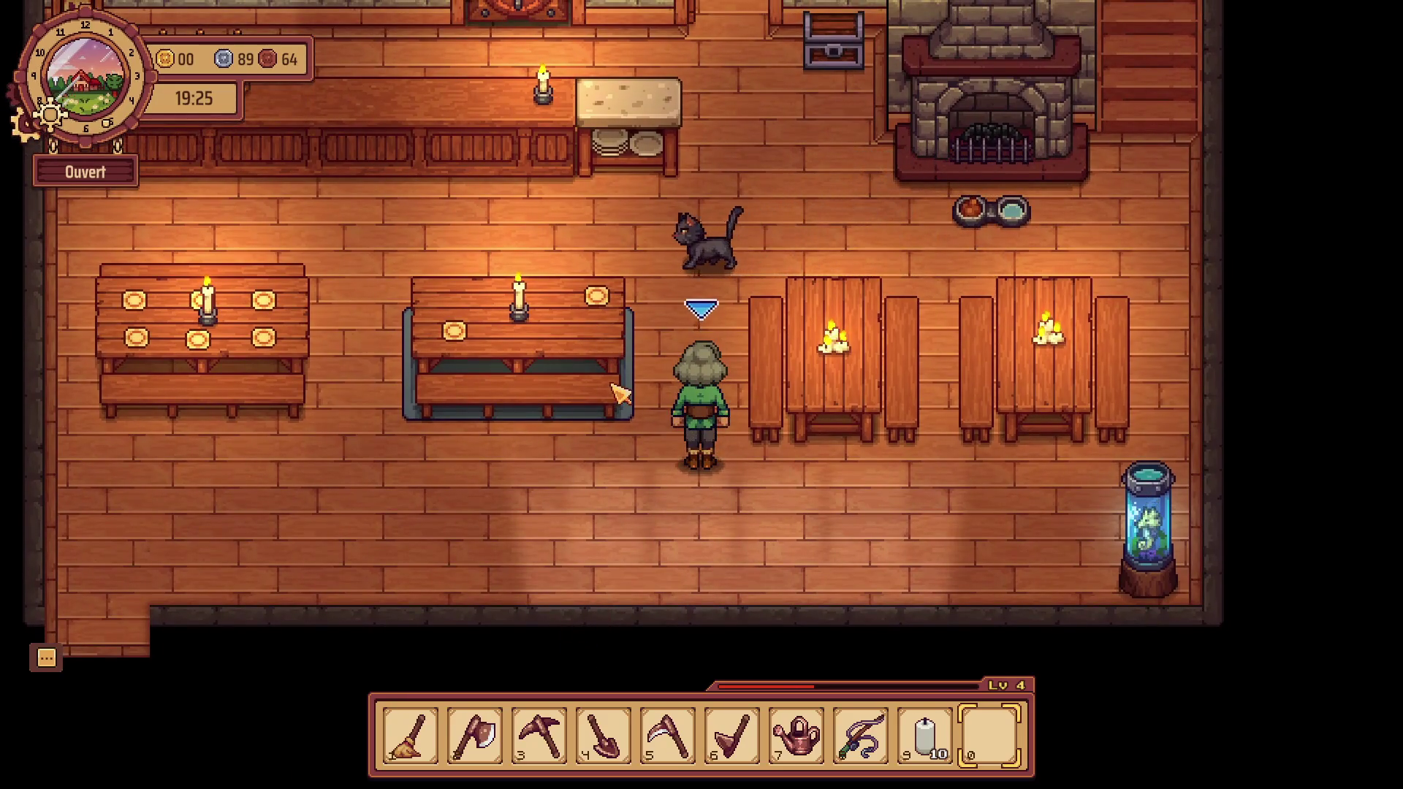
key("w")
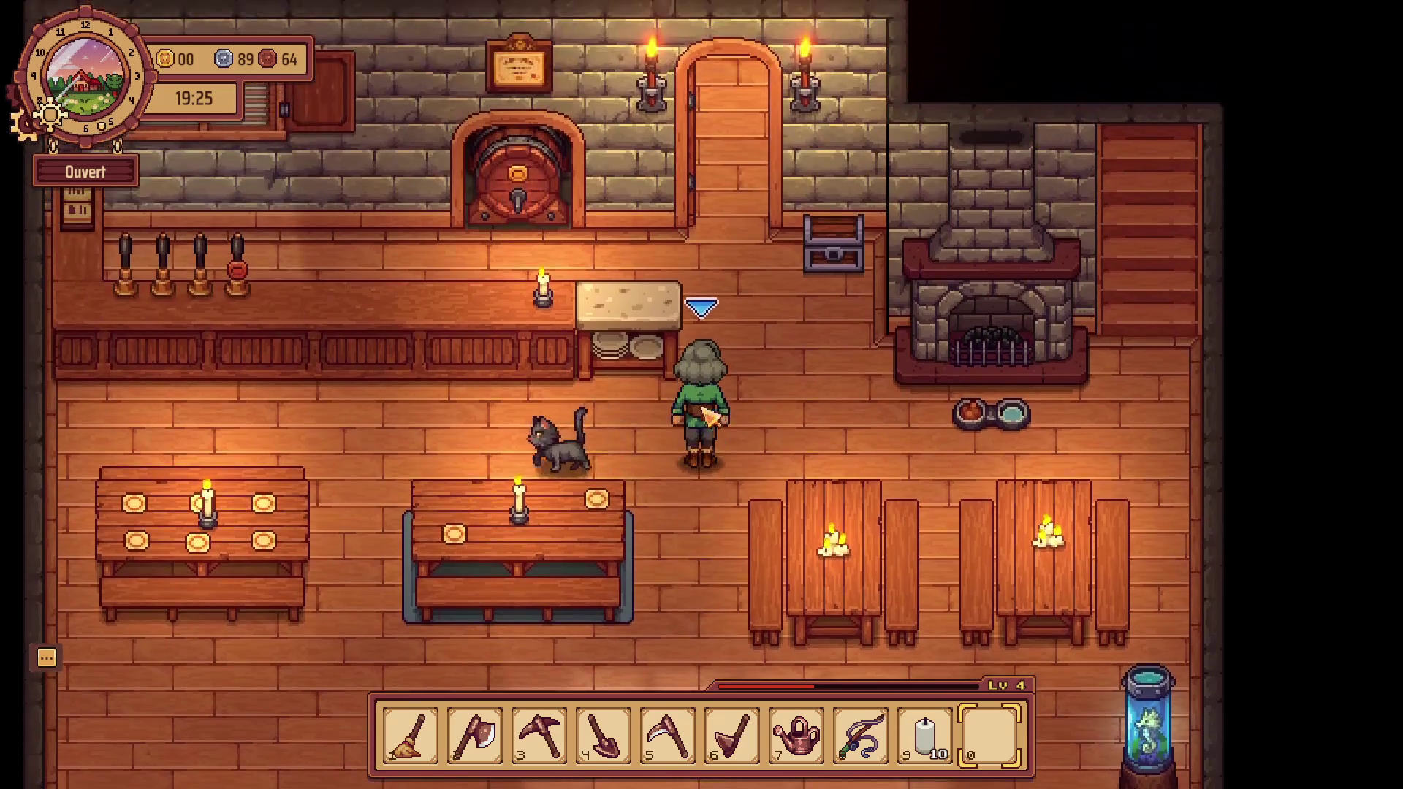
Loop around the left and middle tables and walk to the beer barrel.
key("a")
key("s")
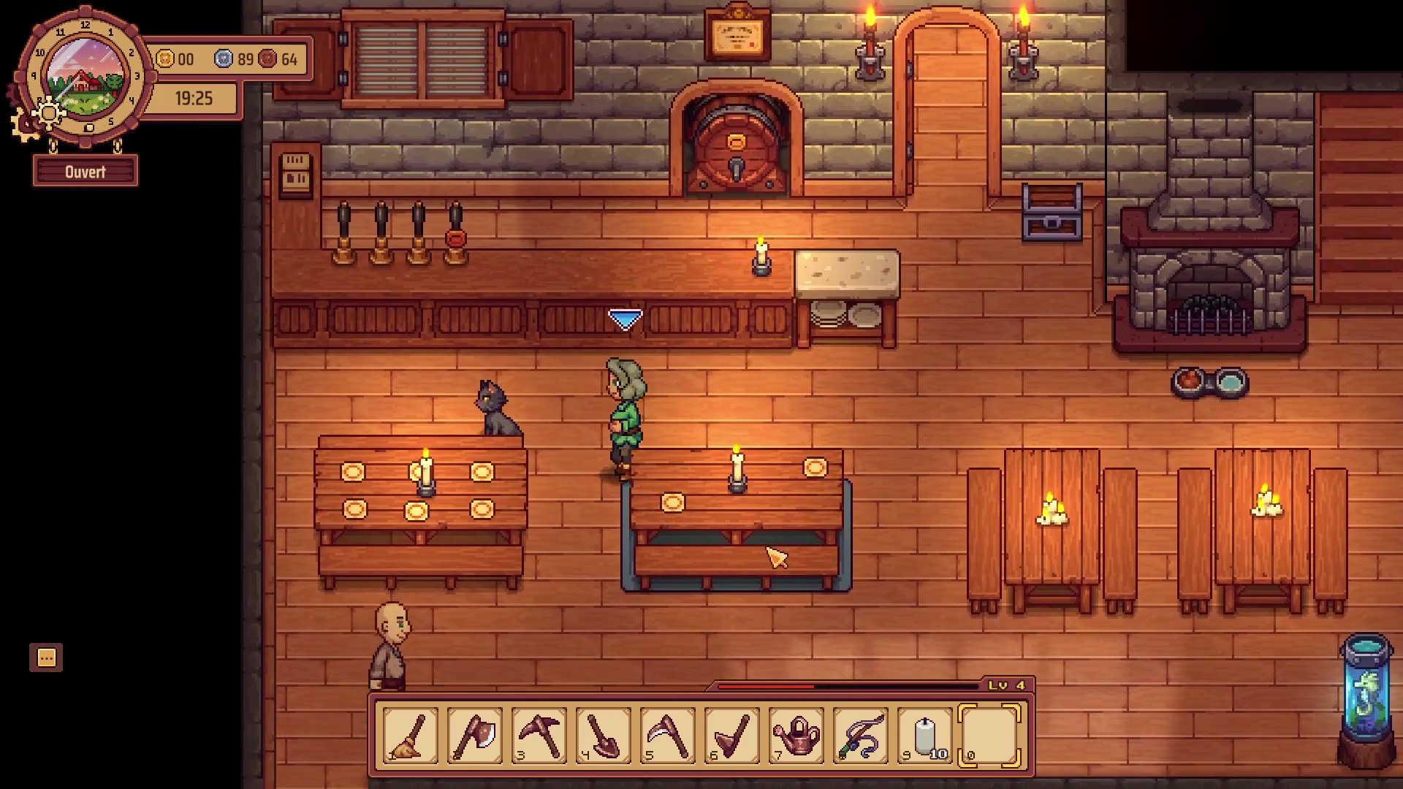
key("s")
key("d")
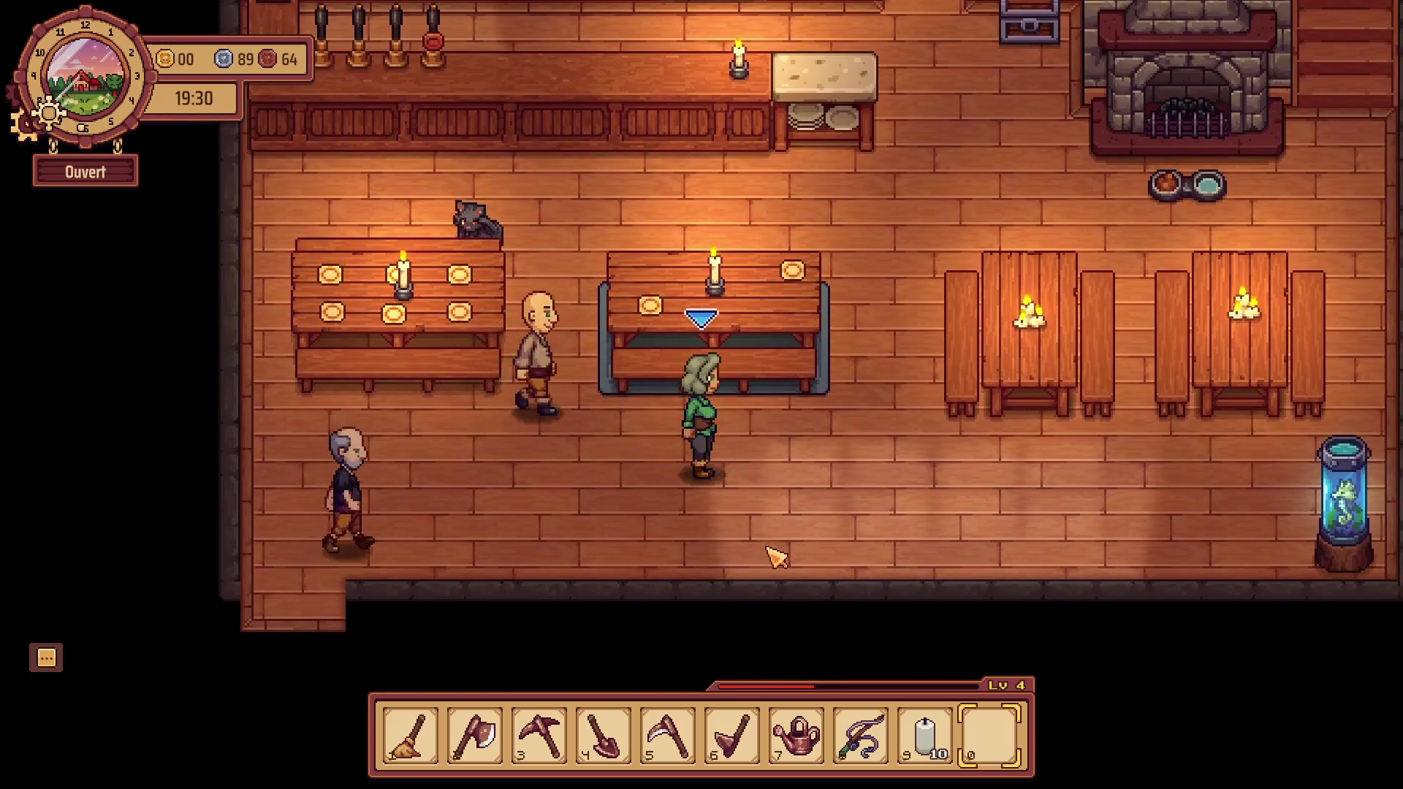
key("d")
key("w")
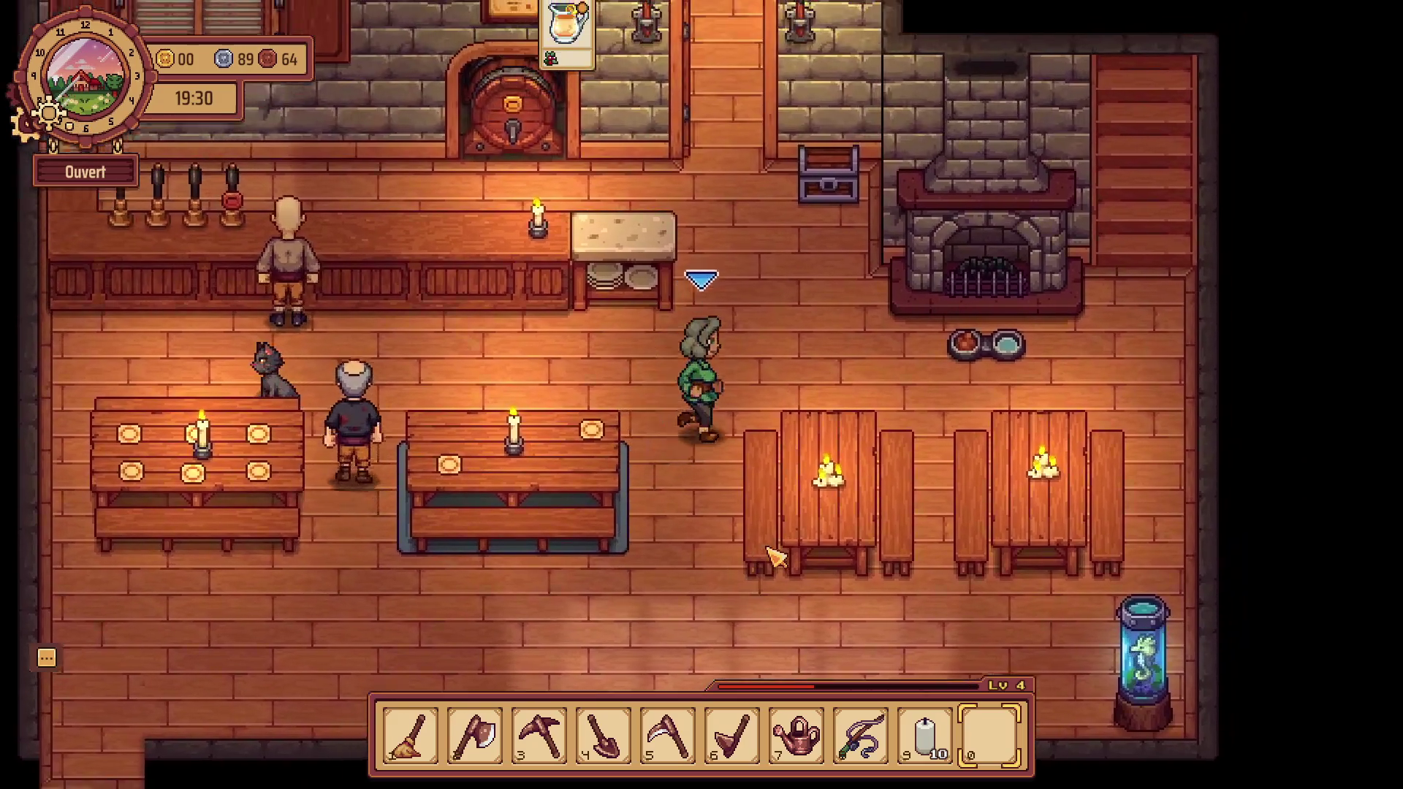
key("w")
key("a")
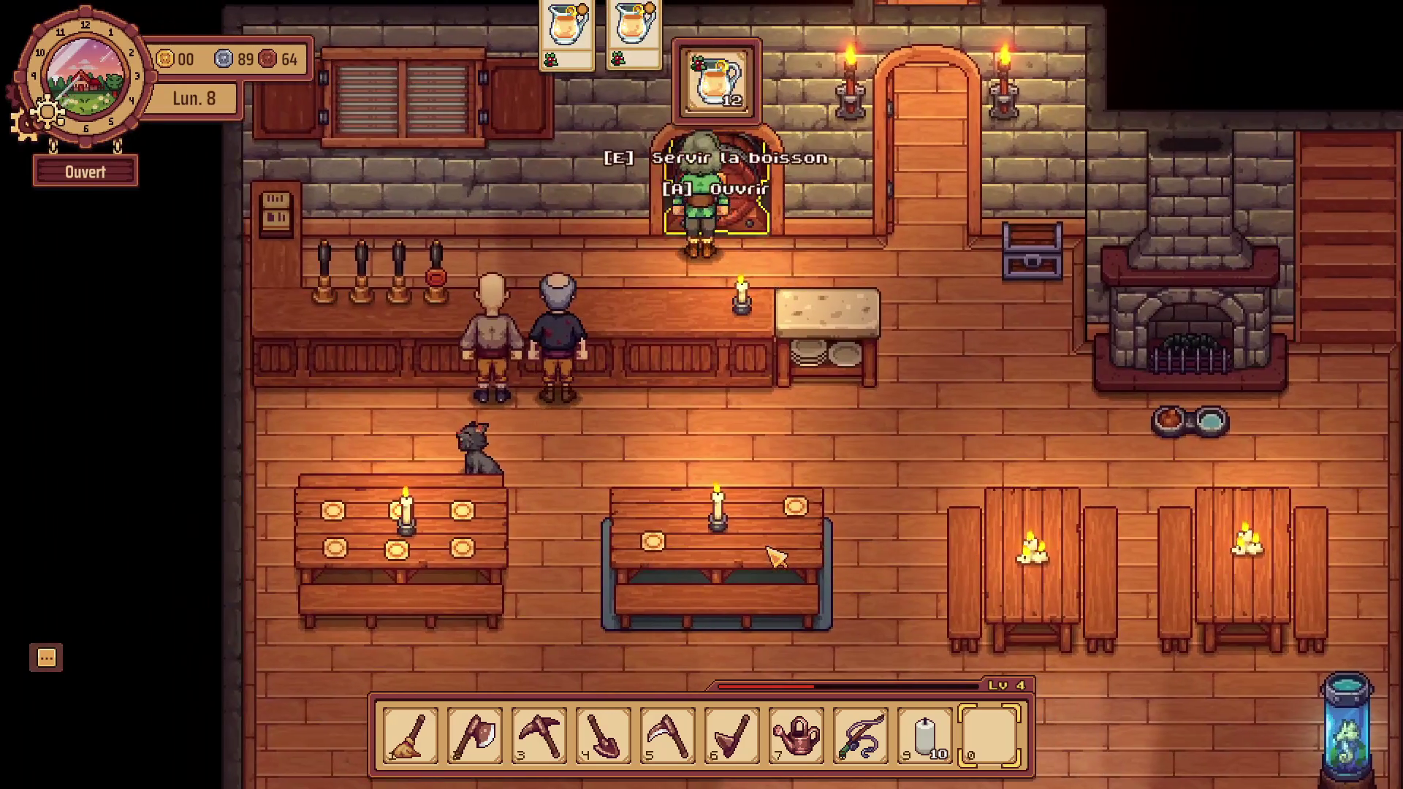
Pour drinks from the barrel and serve the customers waiting at the bar.
key("e")
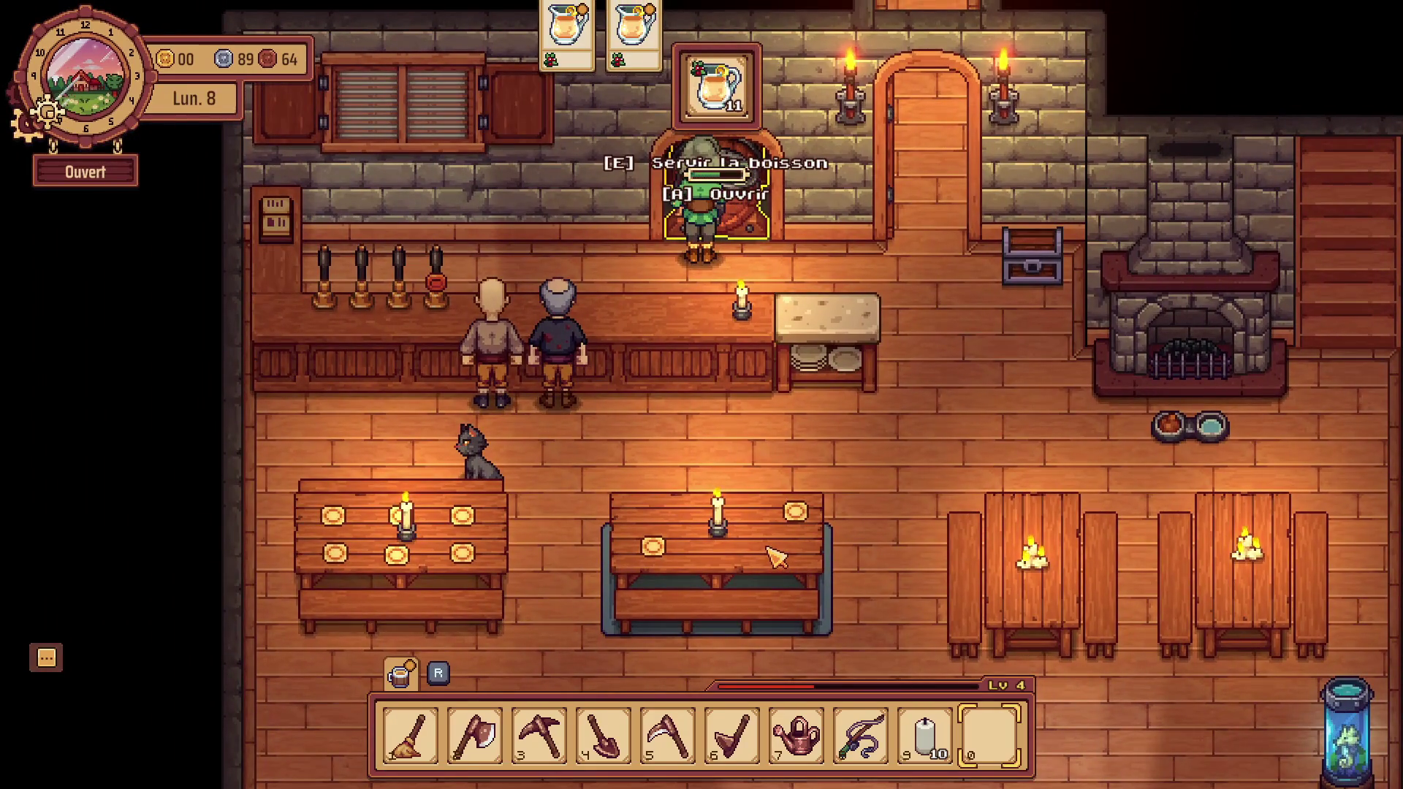
key("e")
key("a")
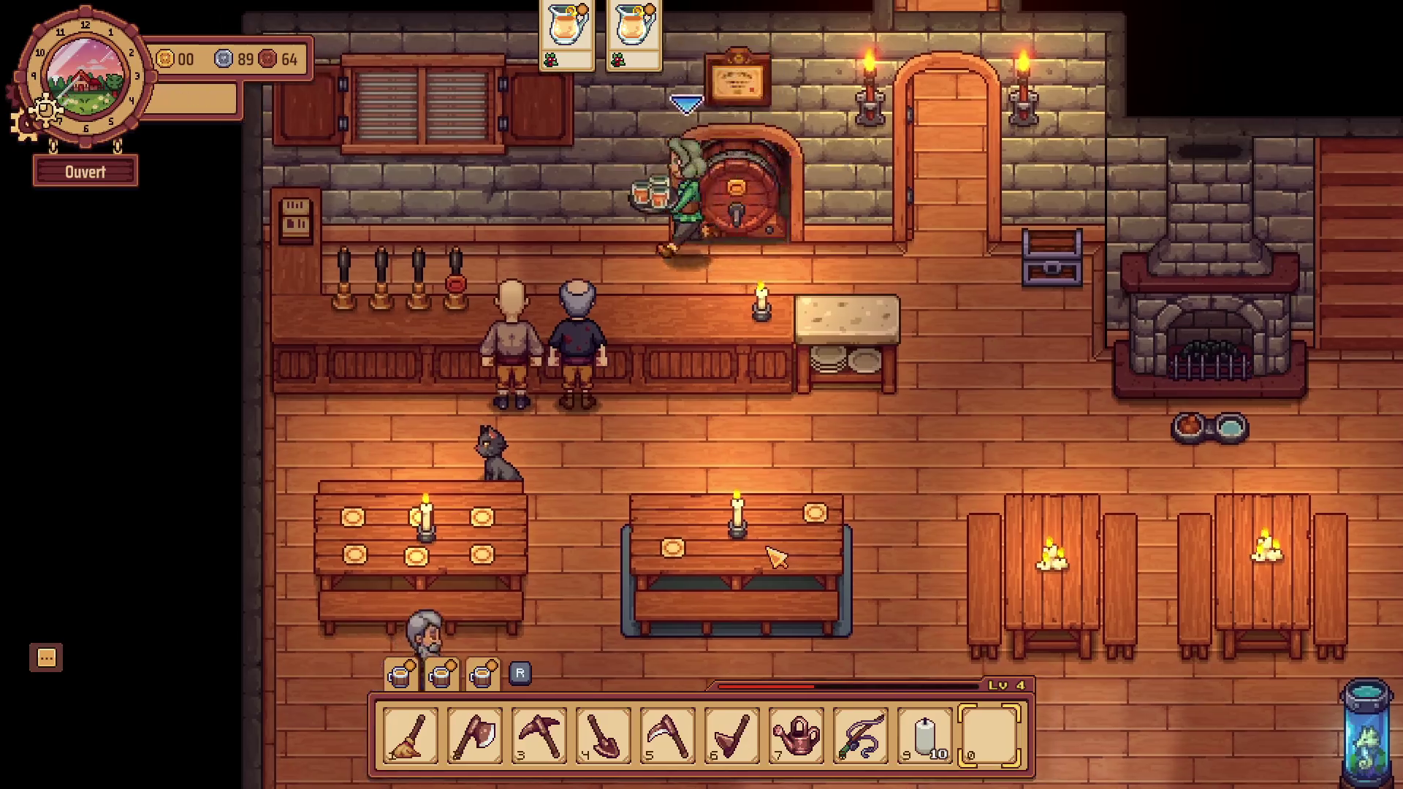
key("e")
key("e")
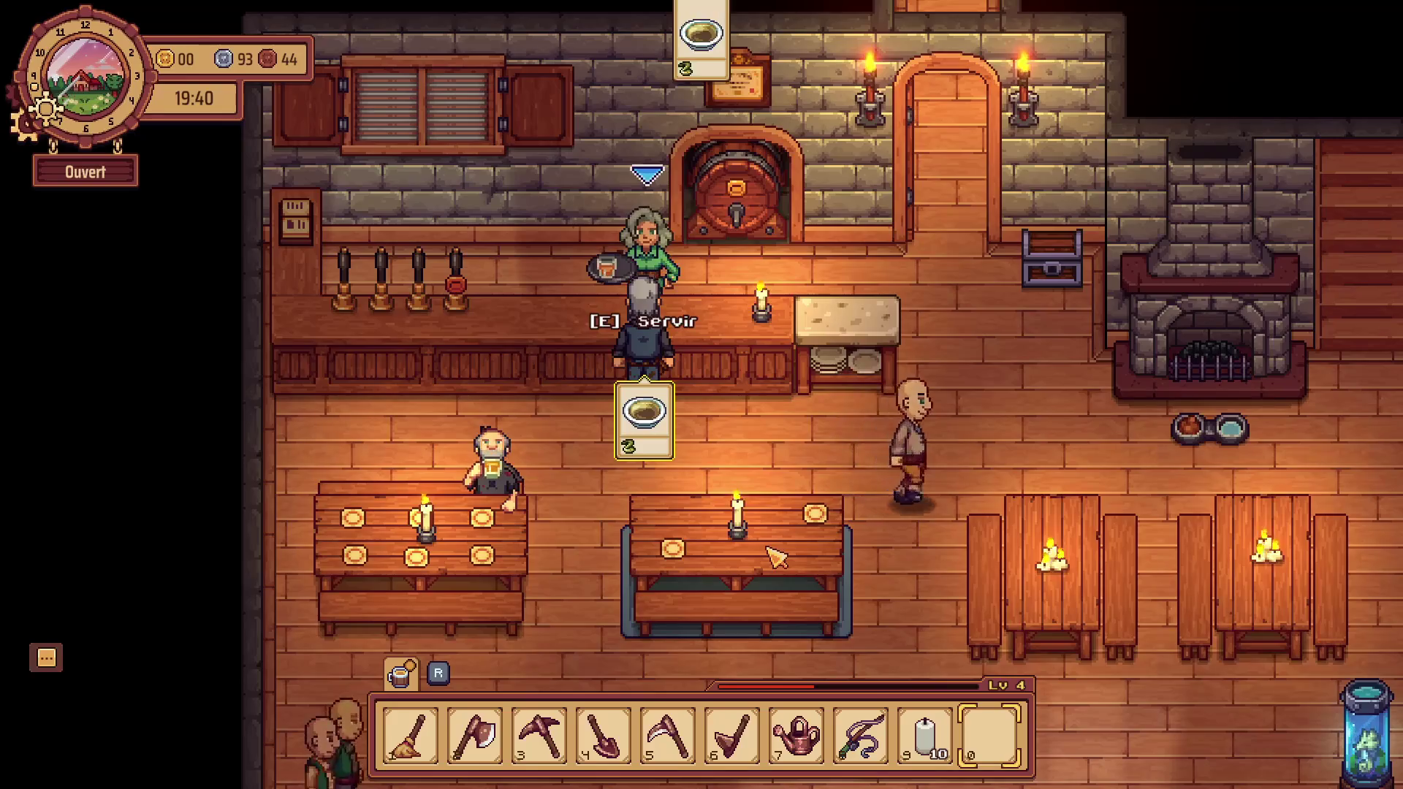
key("e")
key("e")
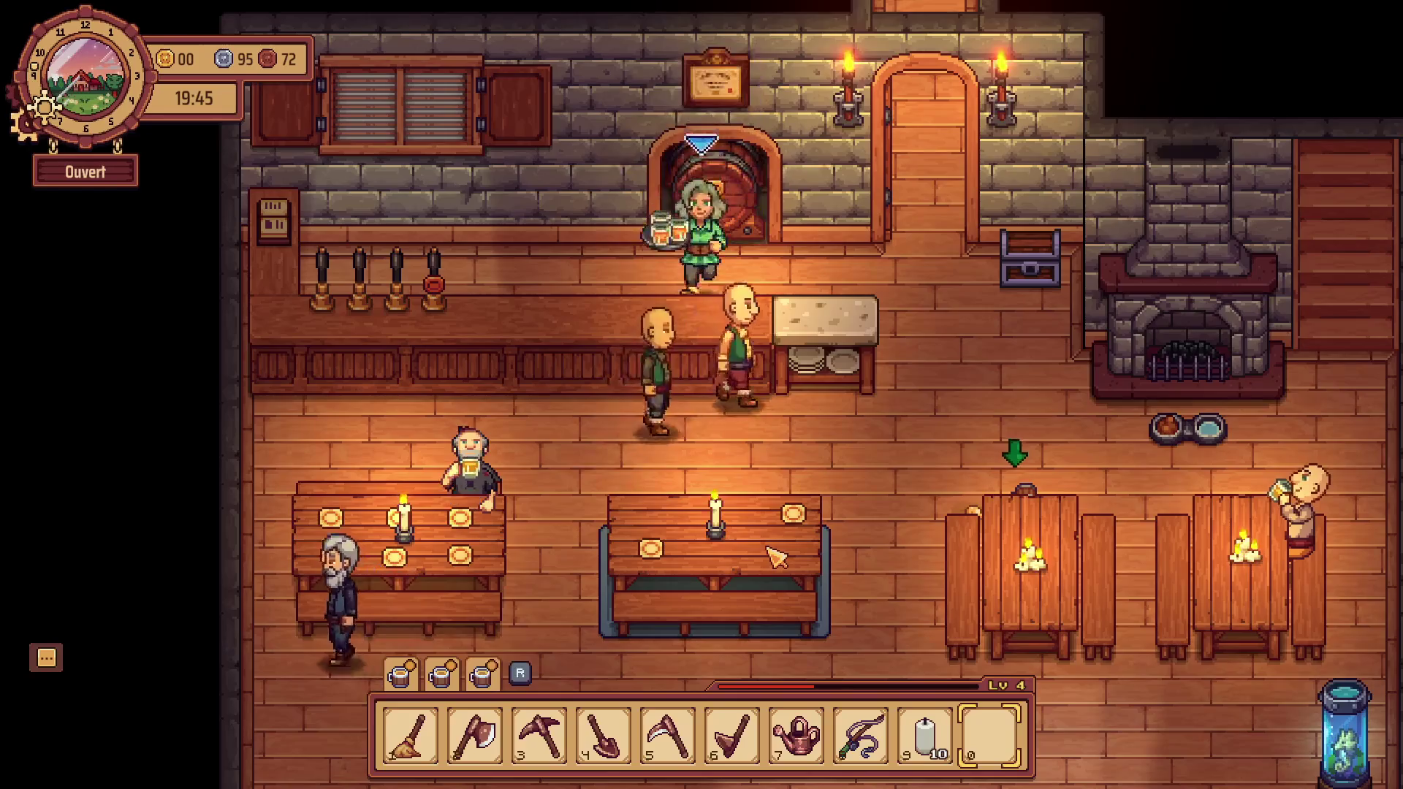
key("s")
key("e")
Carry drinks to the right-hand tables and clean the dirty table with the broom.
key("s")
key("a")
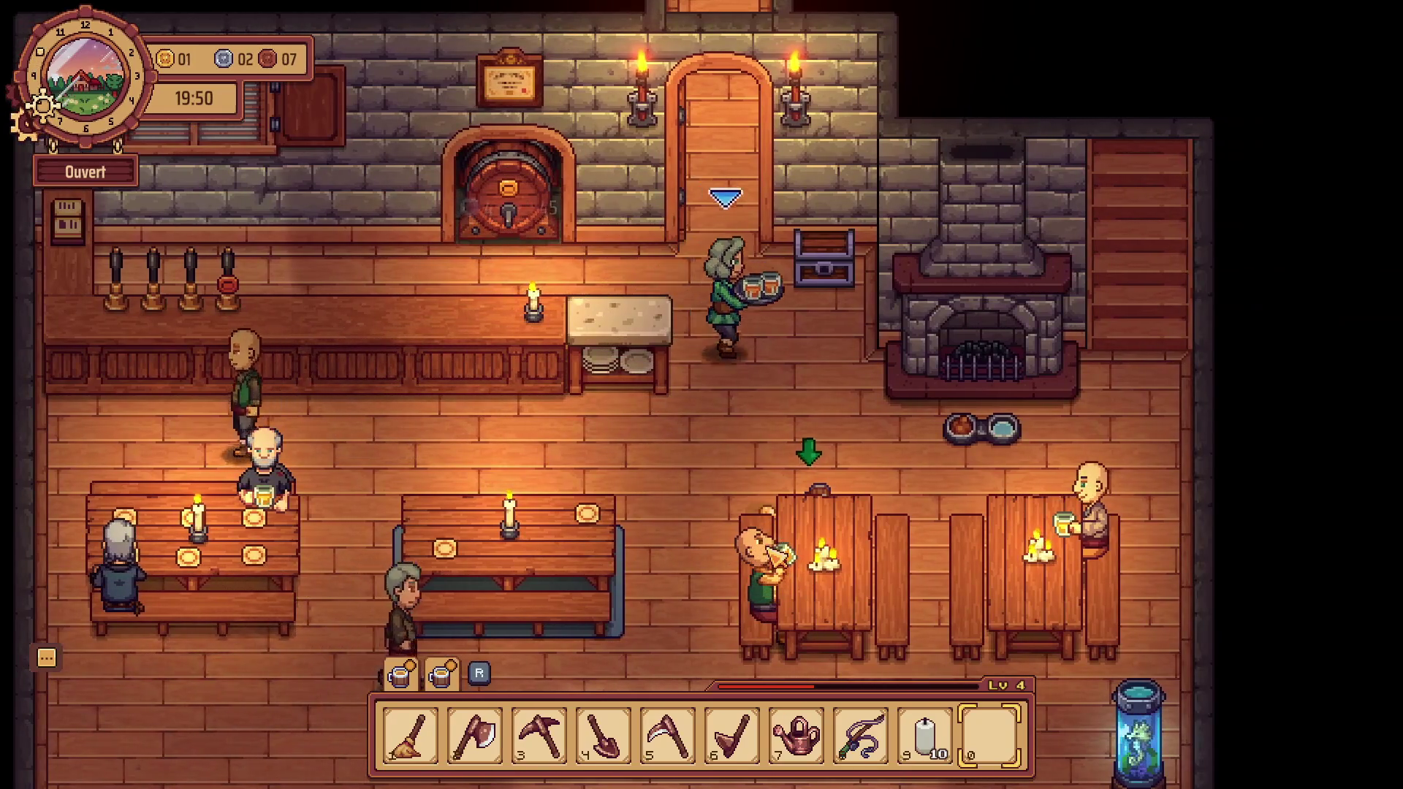
key("s")
key("d")
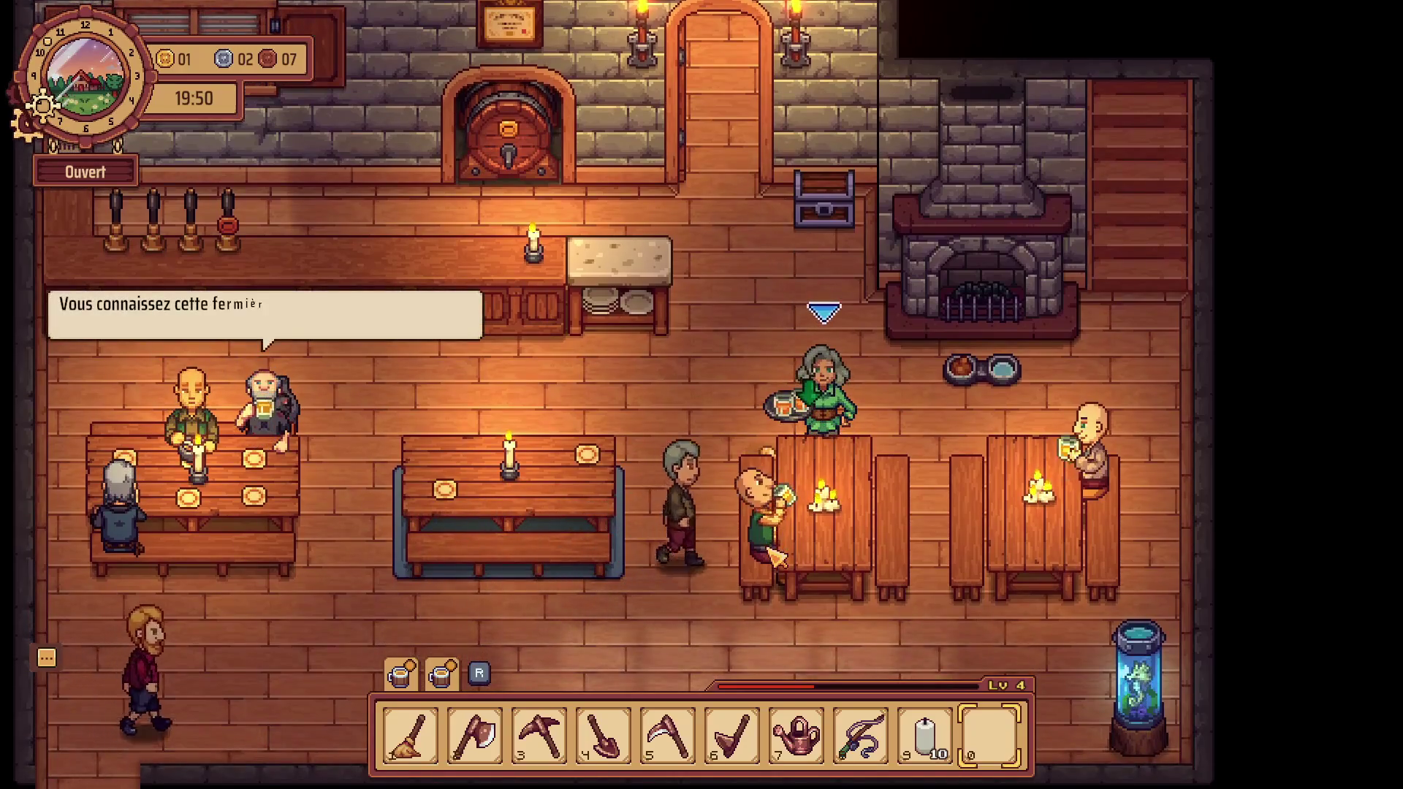
key("w")
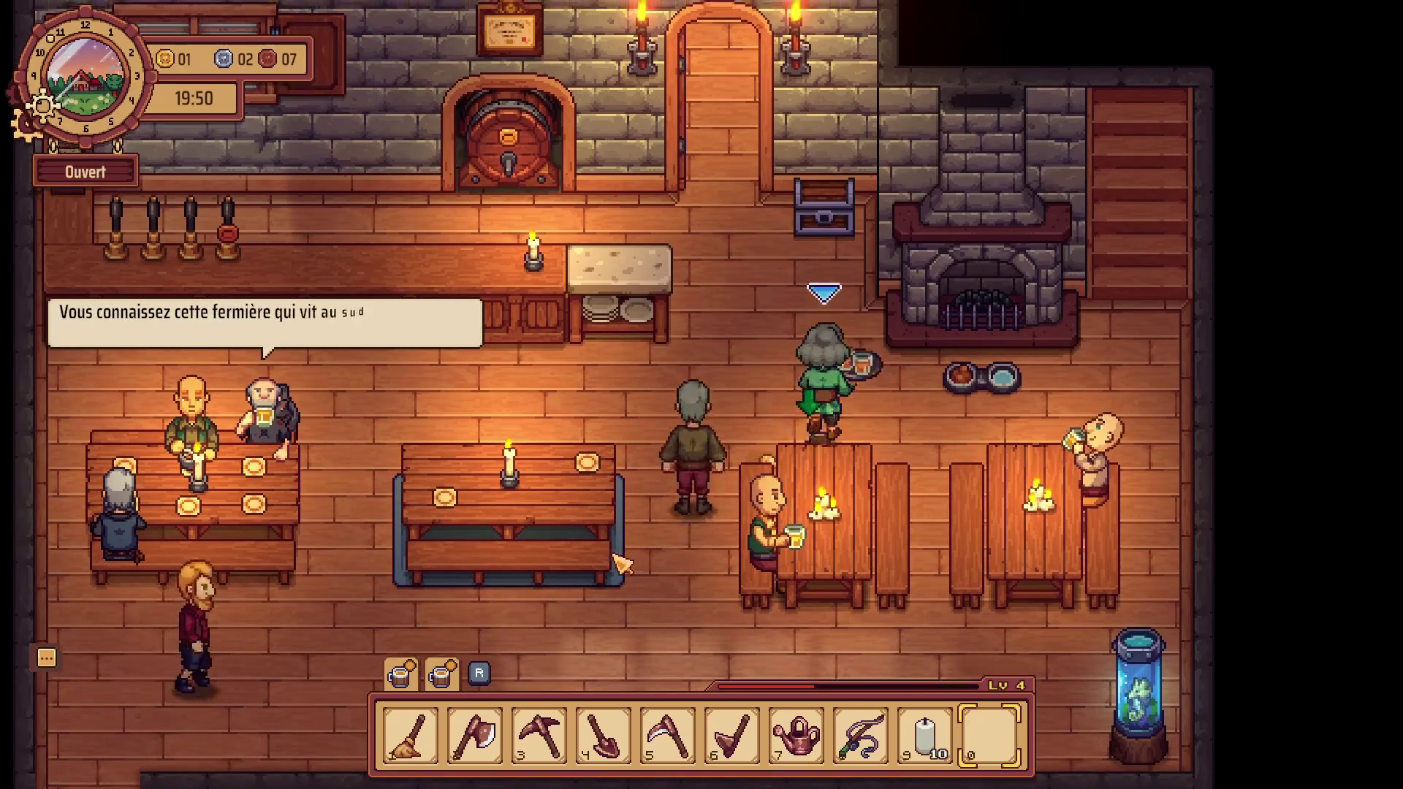
key("1")
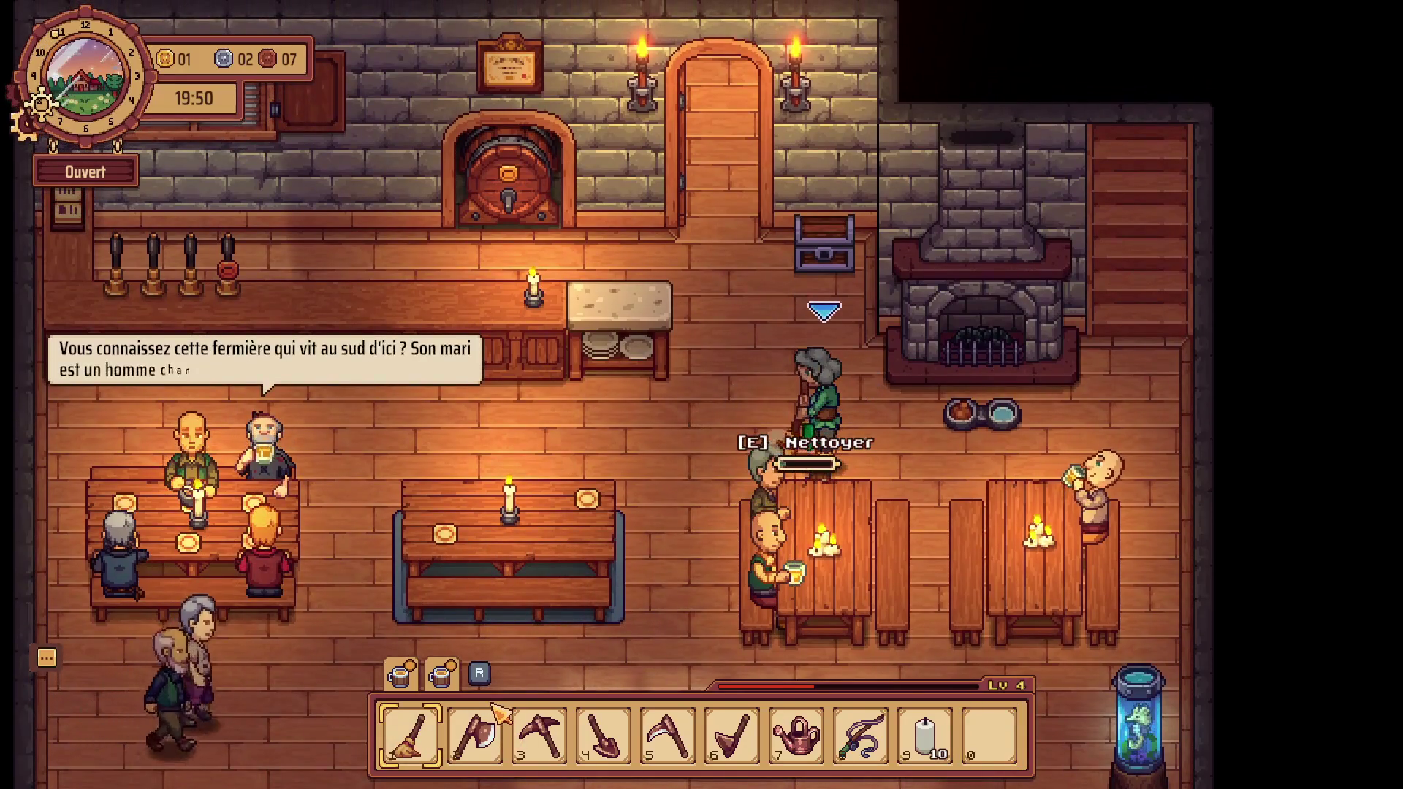
key("e")
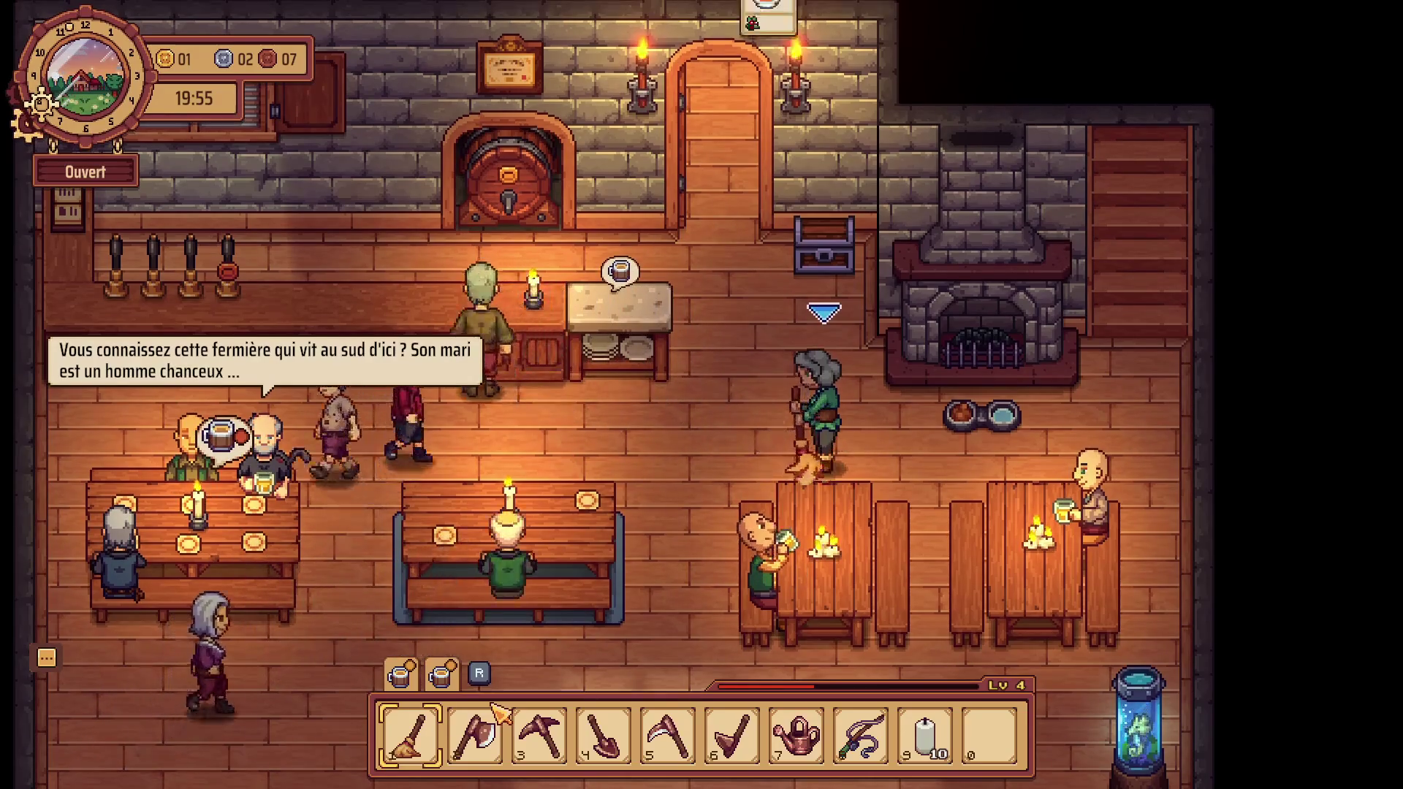
Return to the bar counter and serve the two waiting drink orders.
key("w")
key("a")
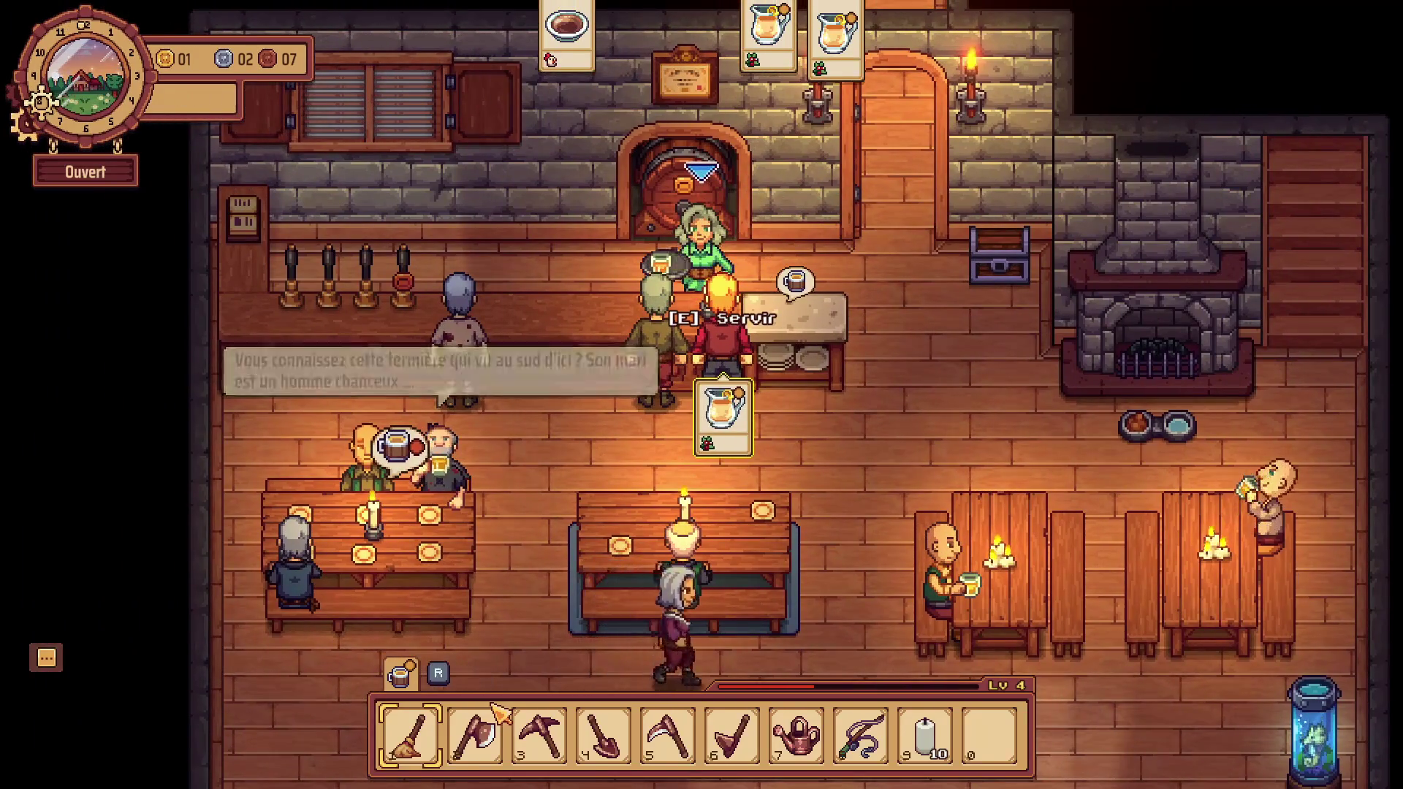
key("e")
key("a")
key("s")
key("e")
key("e")
key("e")
Walk over and light the fire in the fireplace.
key("d")
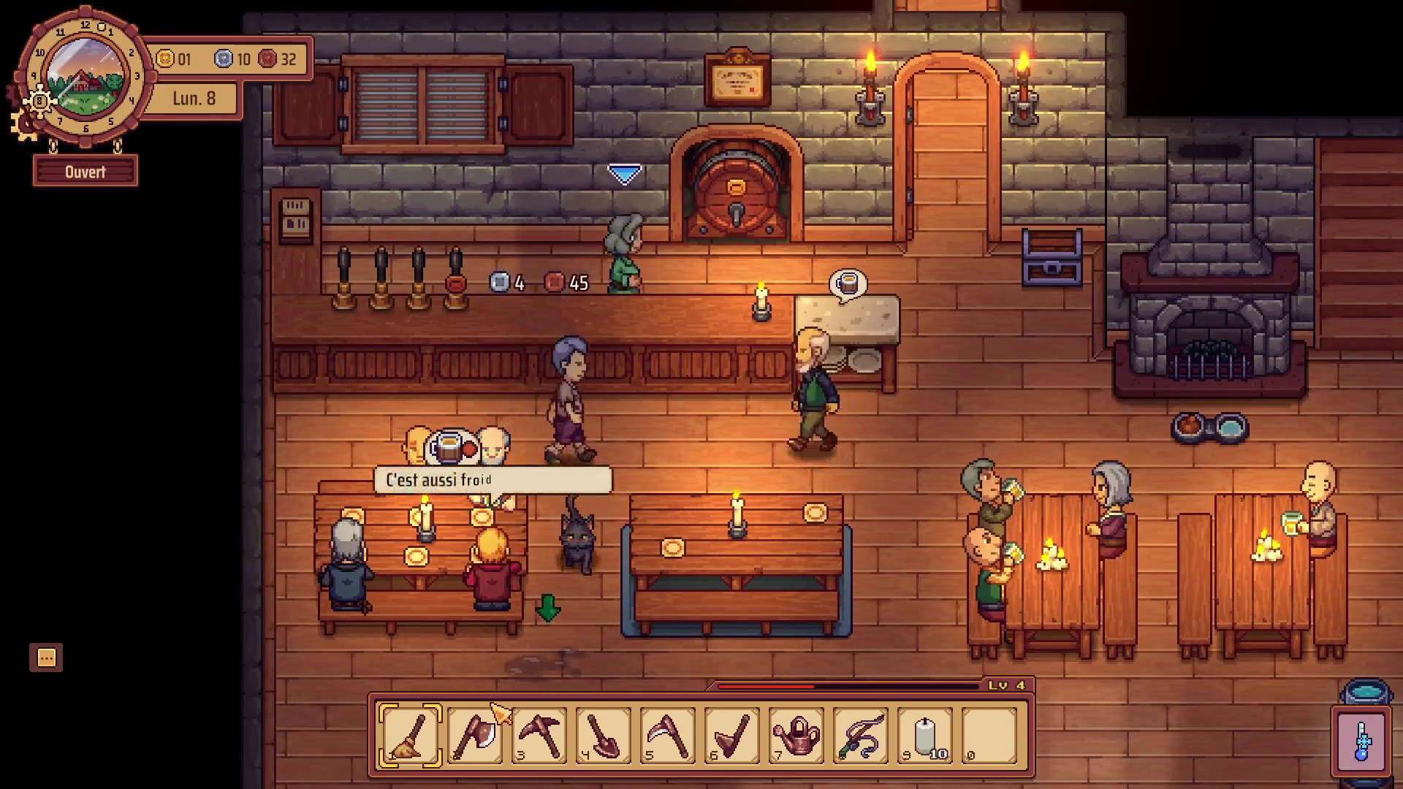
key("s")
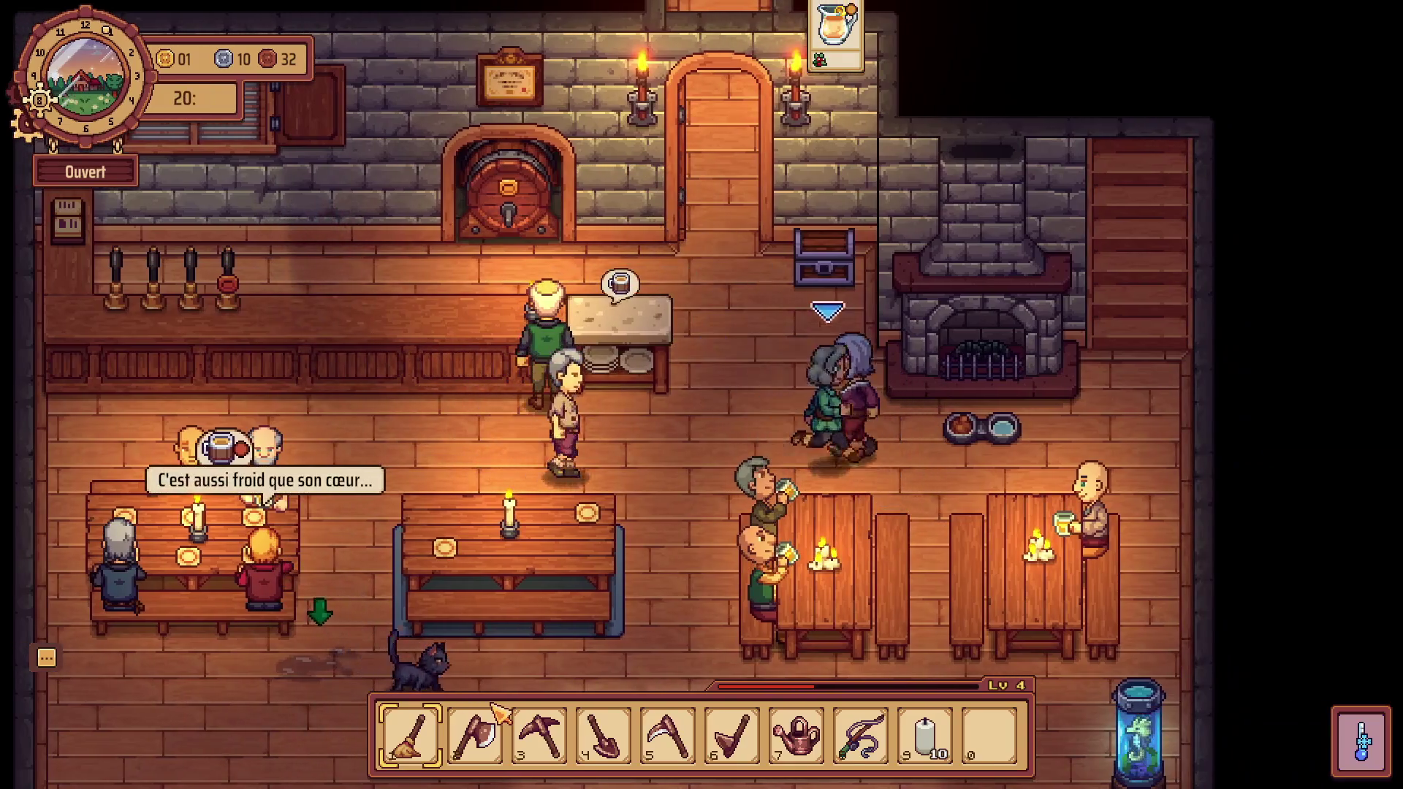
key("d")
key("e")
key("a")
key("a")
key("w")
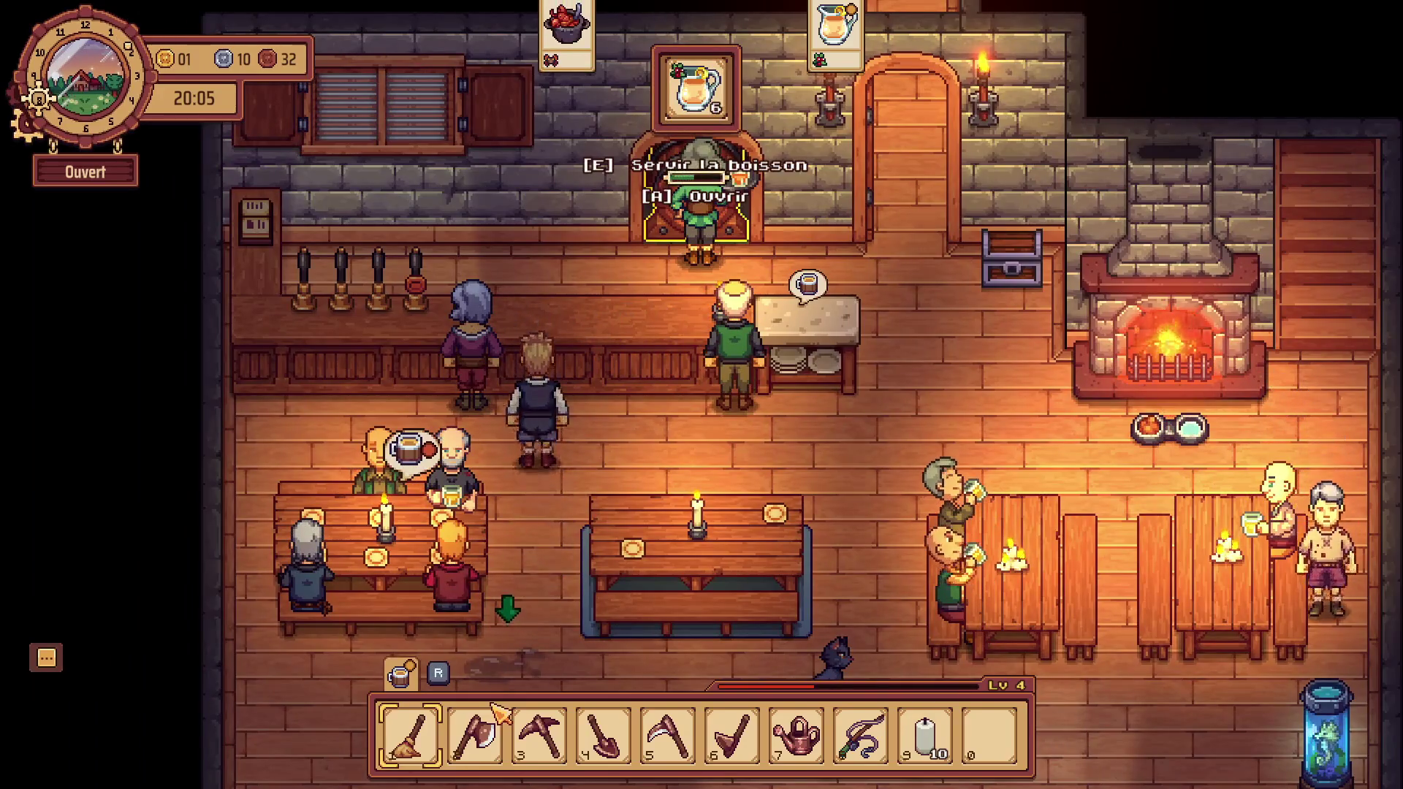
Pour another mug from the barrel and serve the customer at the counter.
key("e")
key("s")
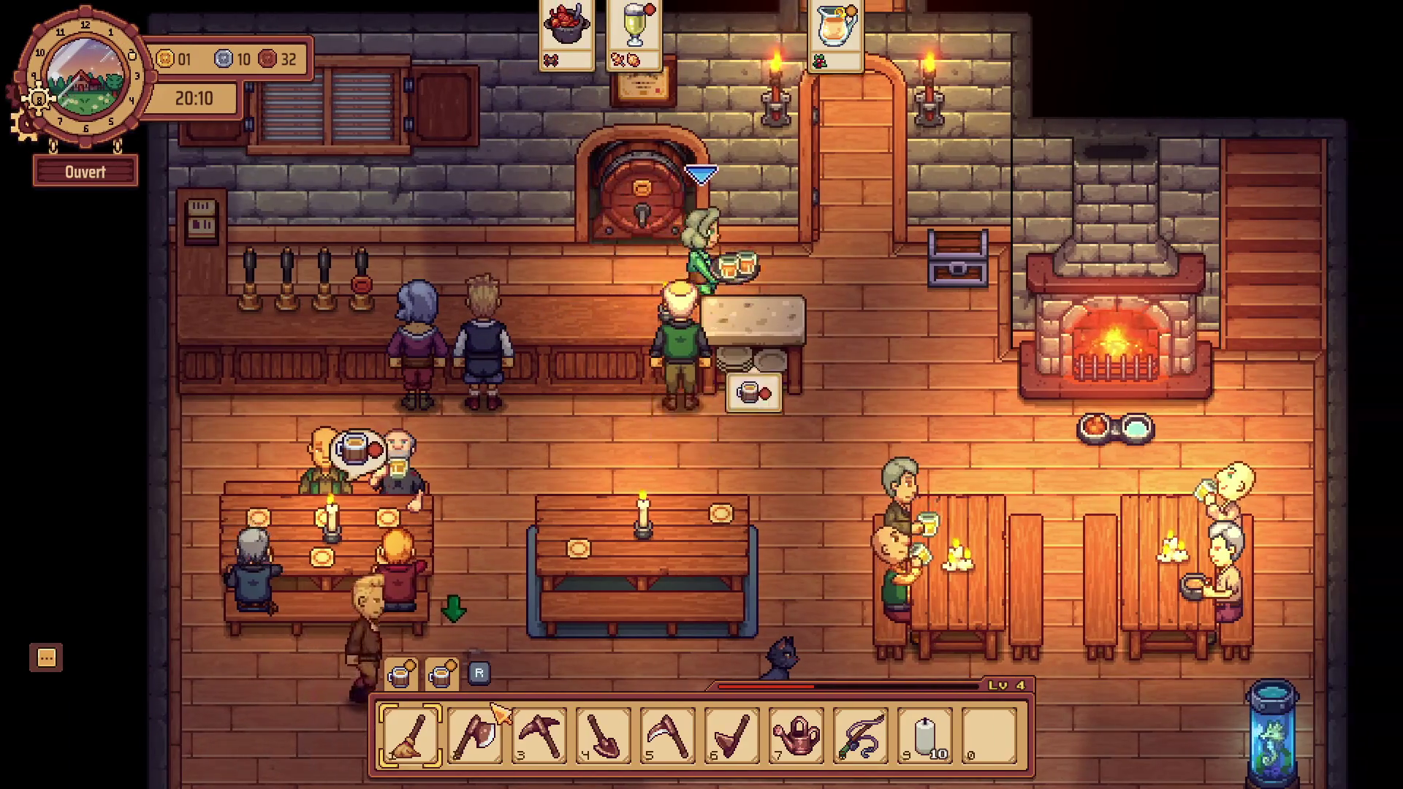
key("e")
key("d")
key("a")
key("s")
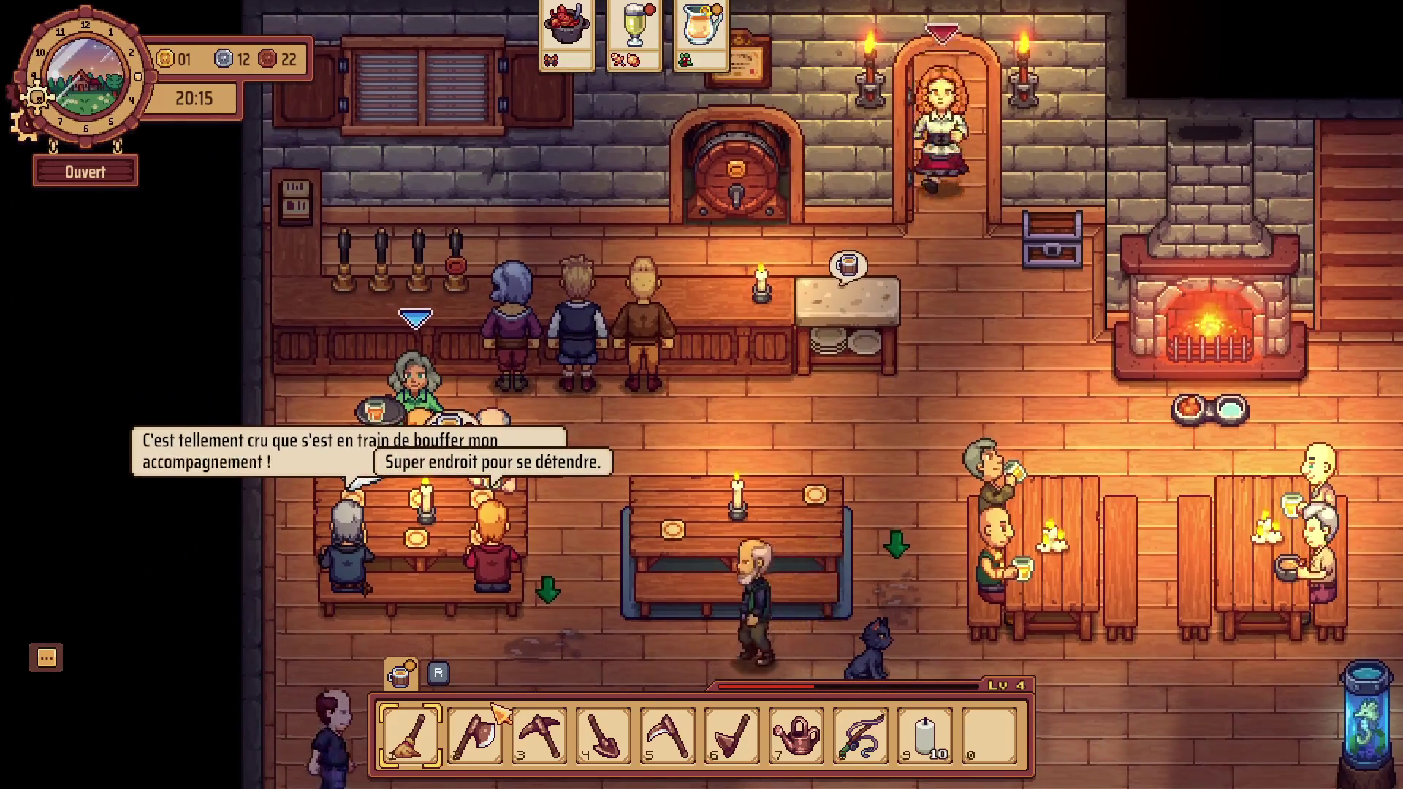
Pick up a drink along the bar and carry it out across the room to the tables.
key("d")
key("a")
key("d")
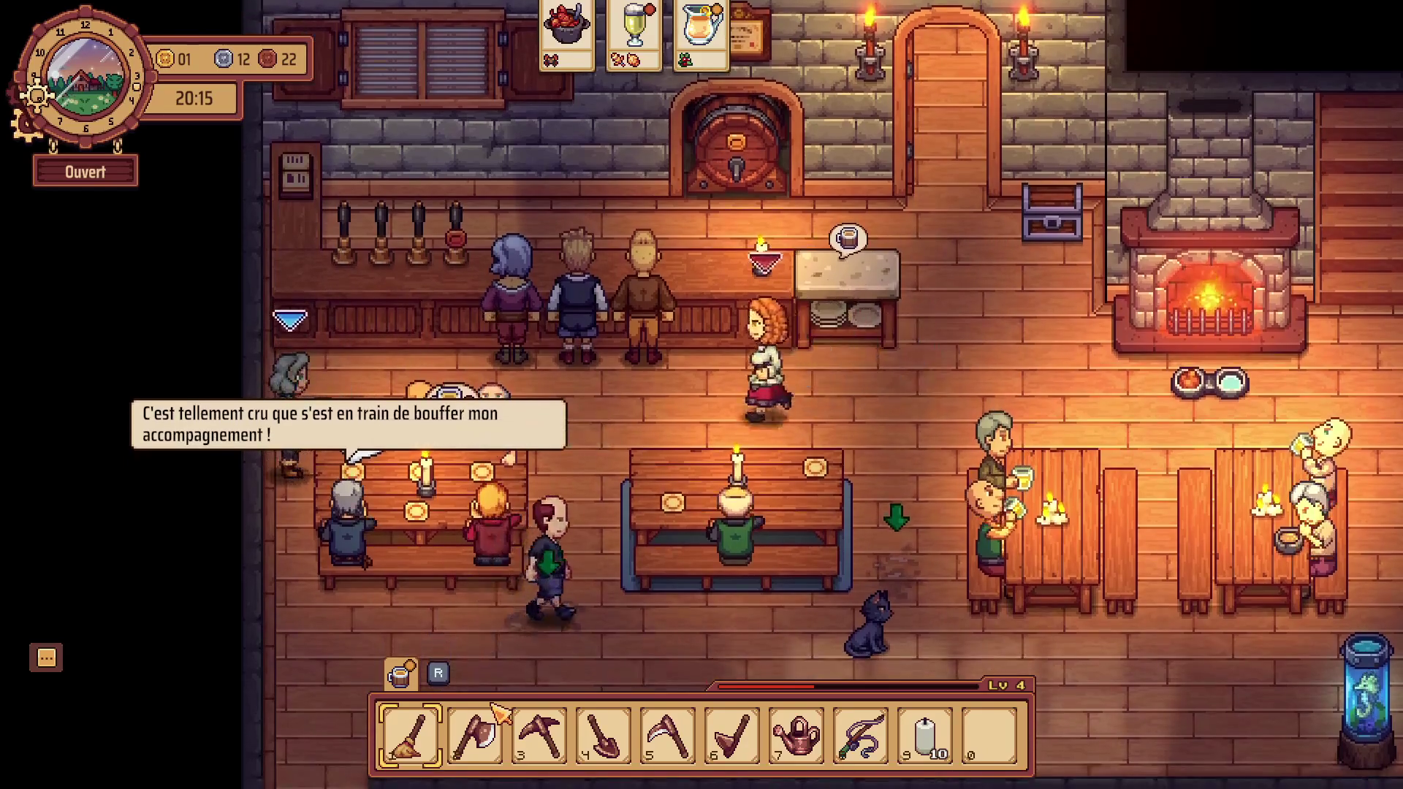
key("d")
key("s")
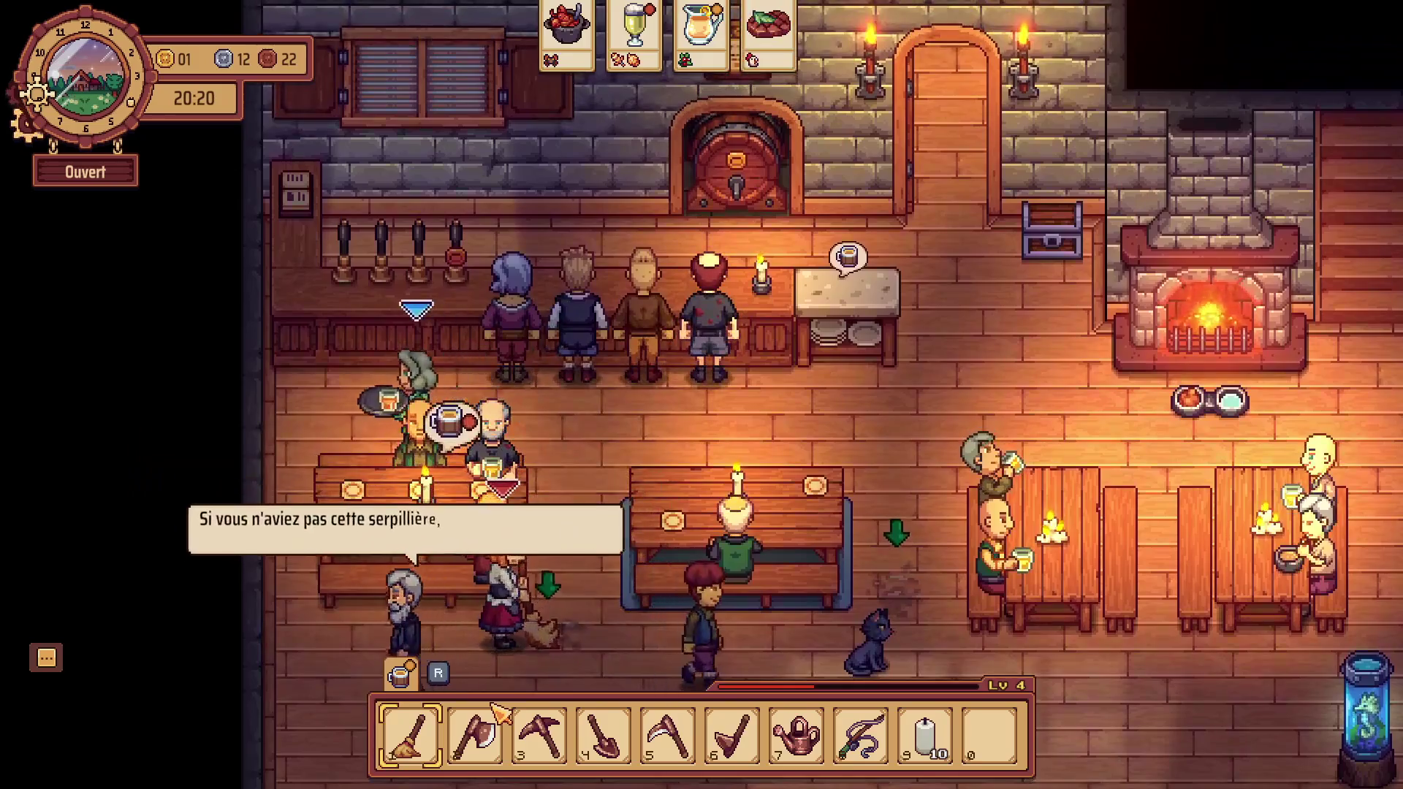
key("d")
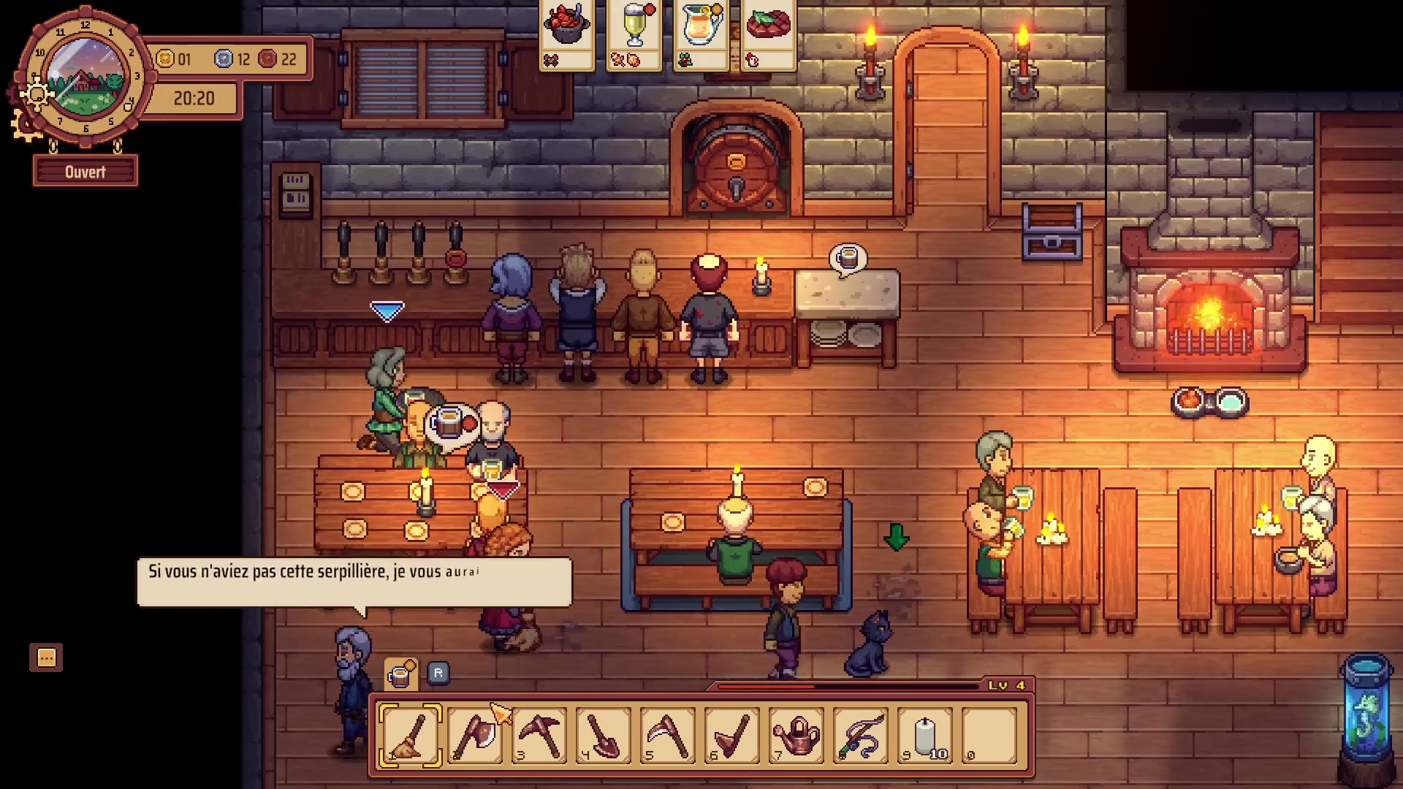
key("d")
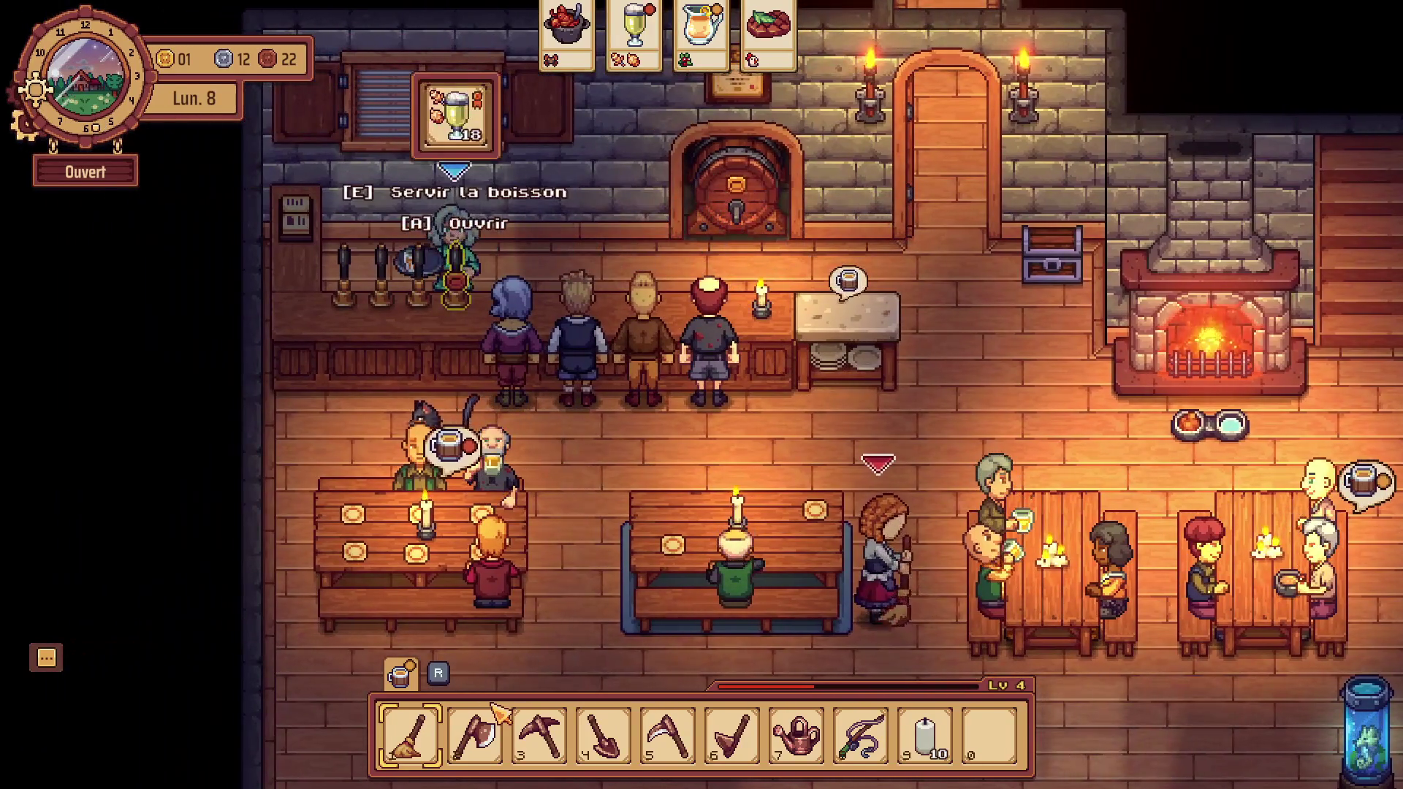
Pour drinks at the taps and serve the waiting counter orders, including a beer and a steak.
key("w")
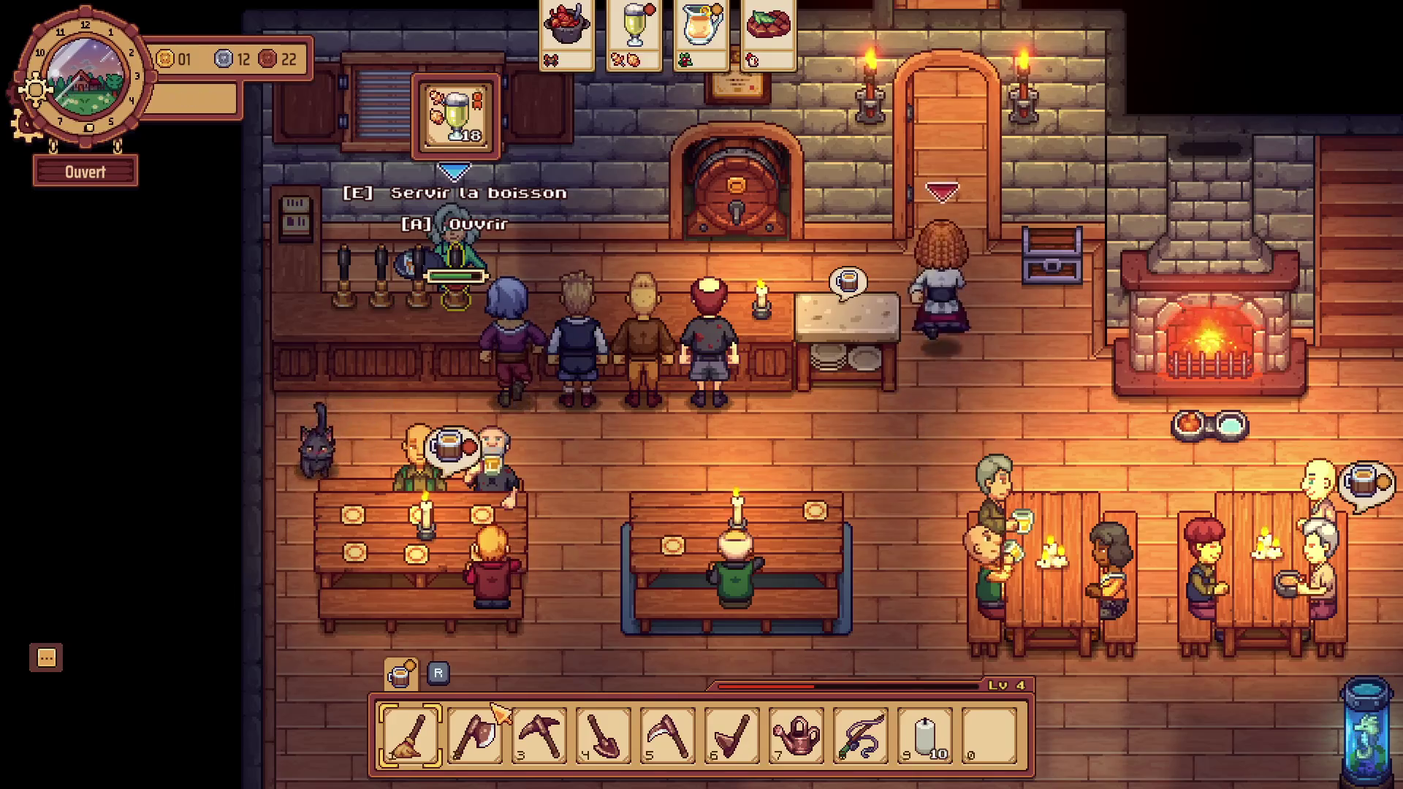
key("e")
key("d")
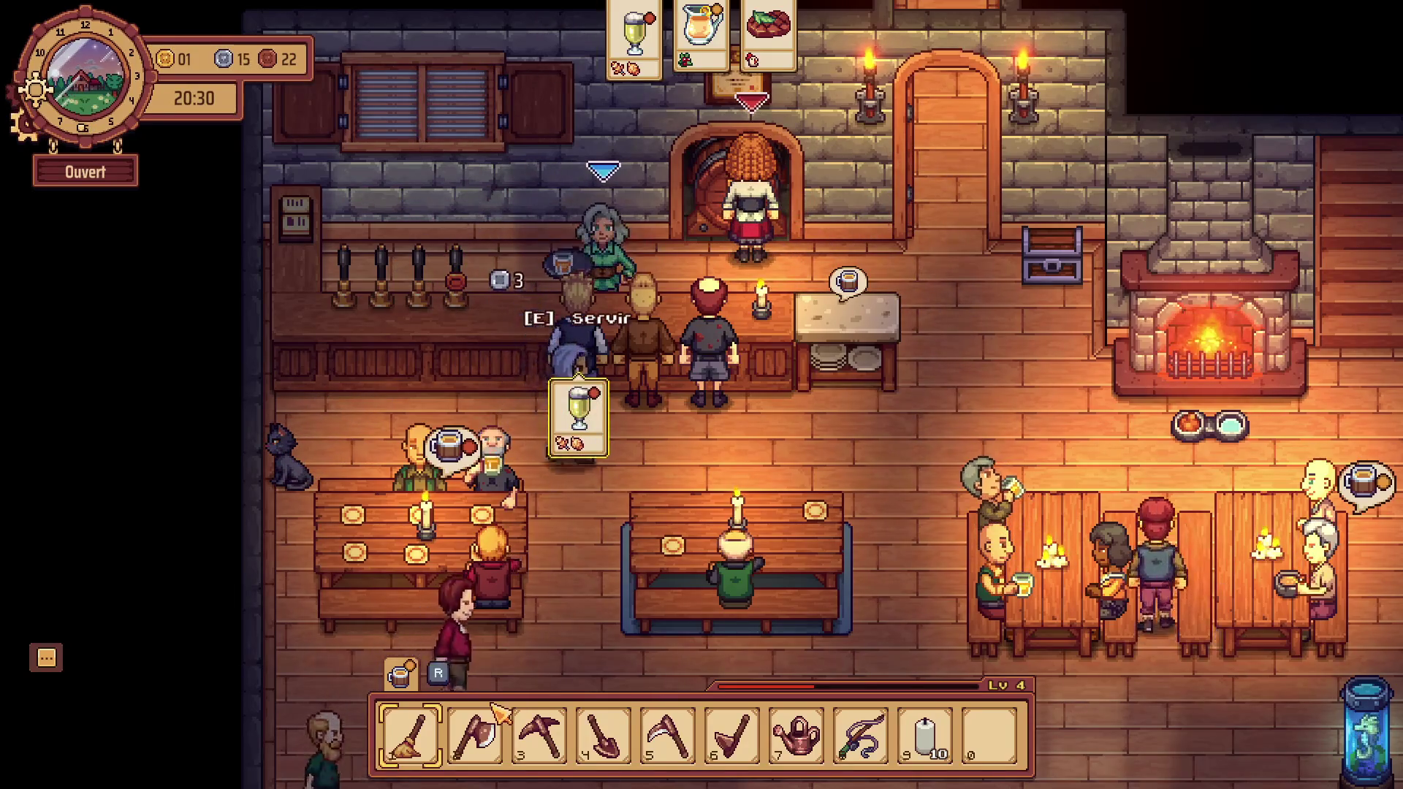
key("e")
key("d")
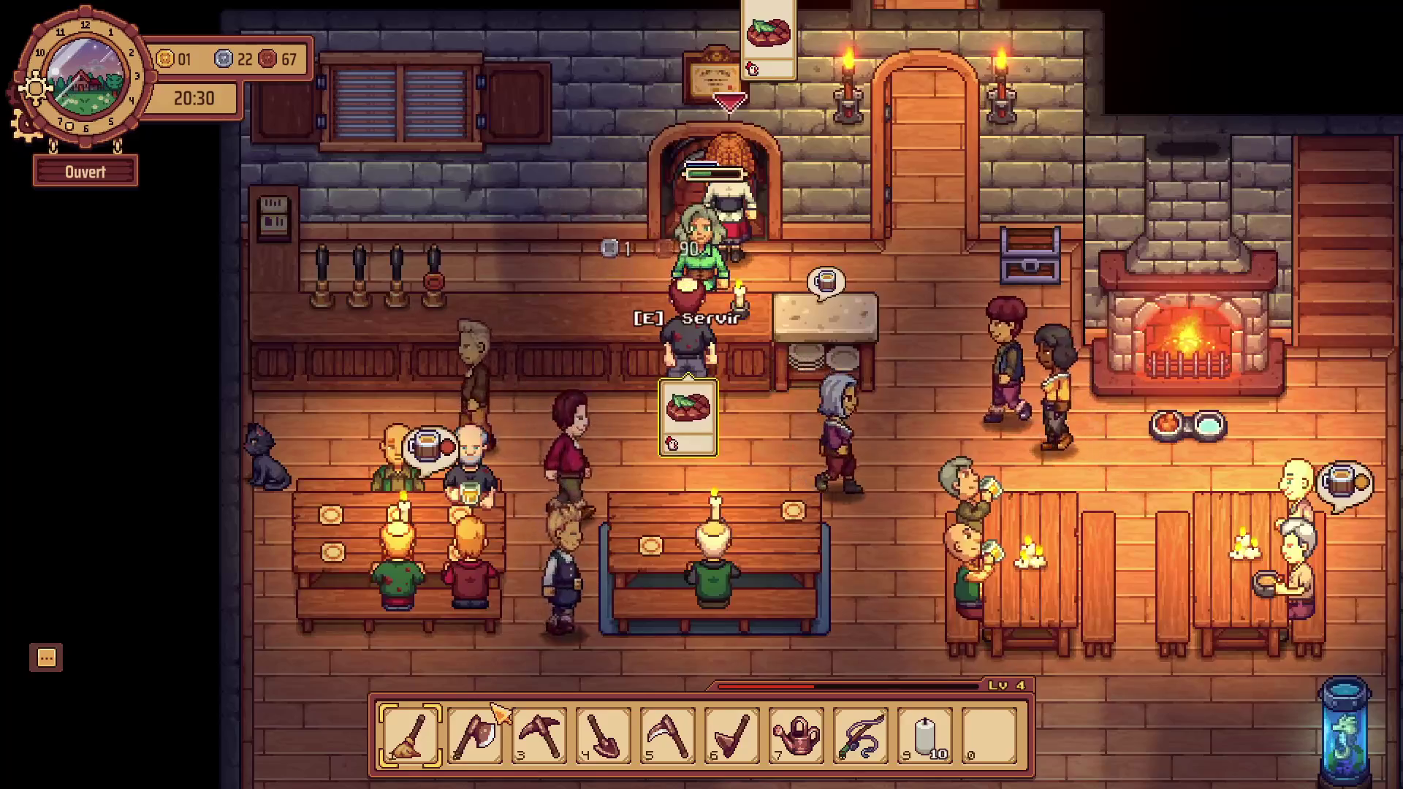
key("e")
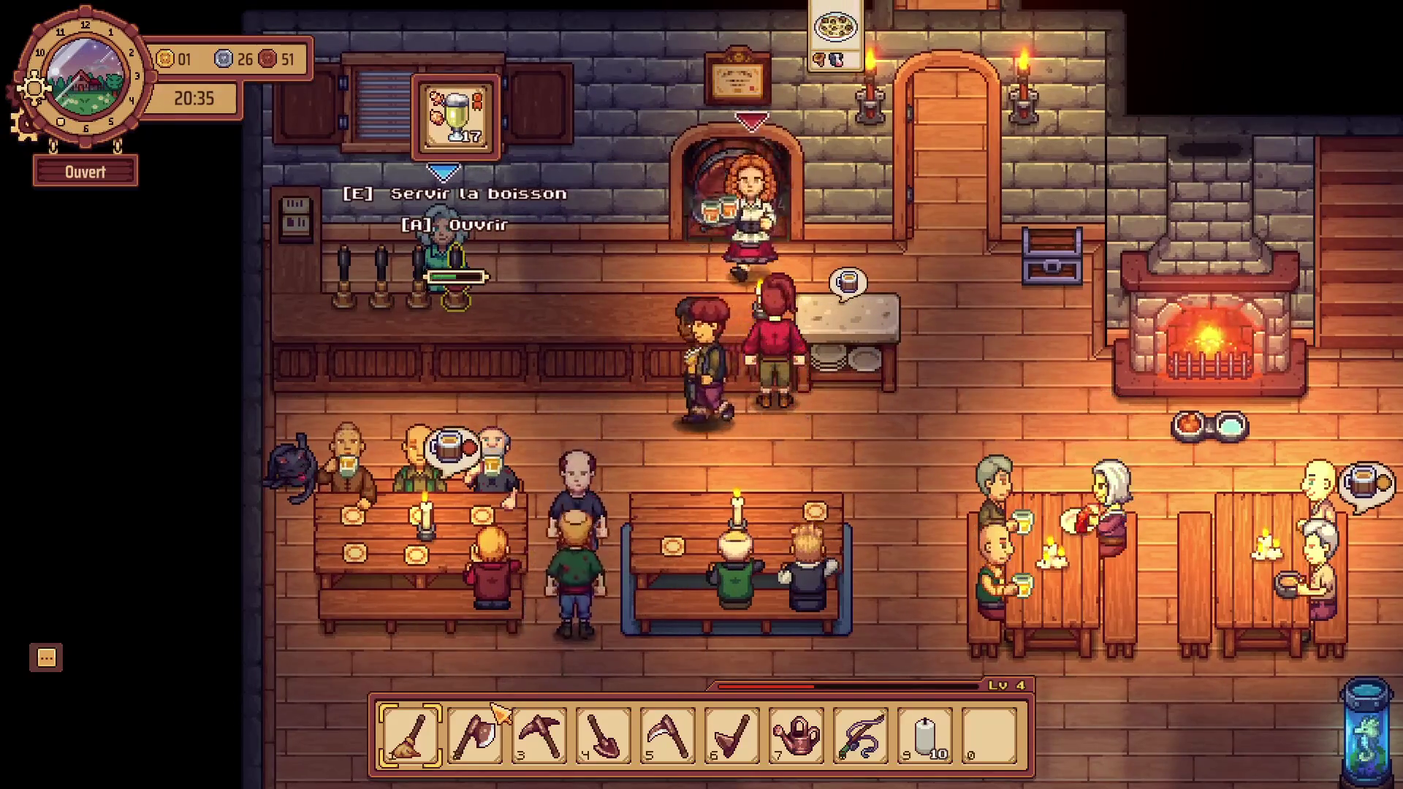
key("d")
key("d")
Carry the drink tray into the room and serve a customer at a table.
key("s")
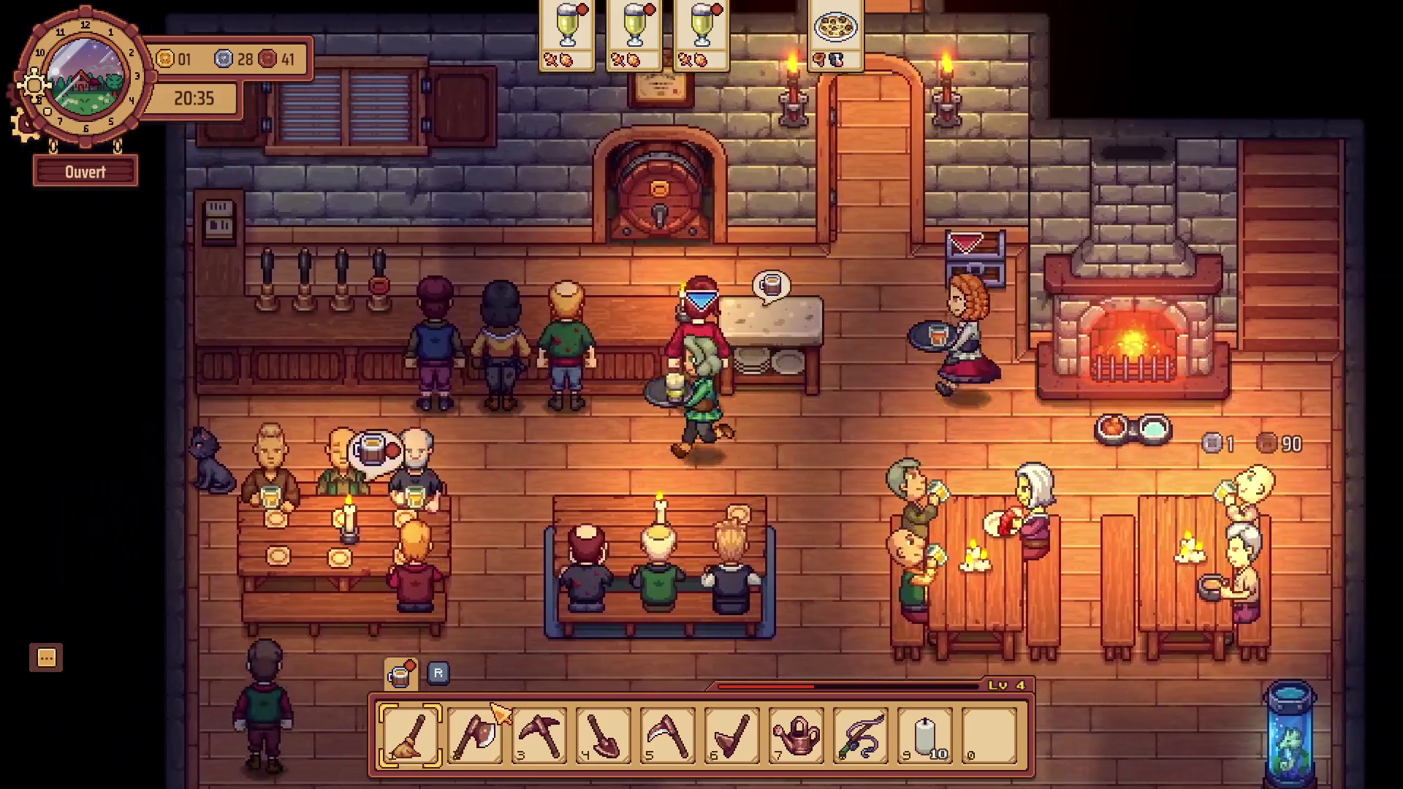
key("a")
key("e")
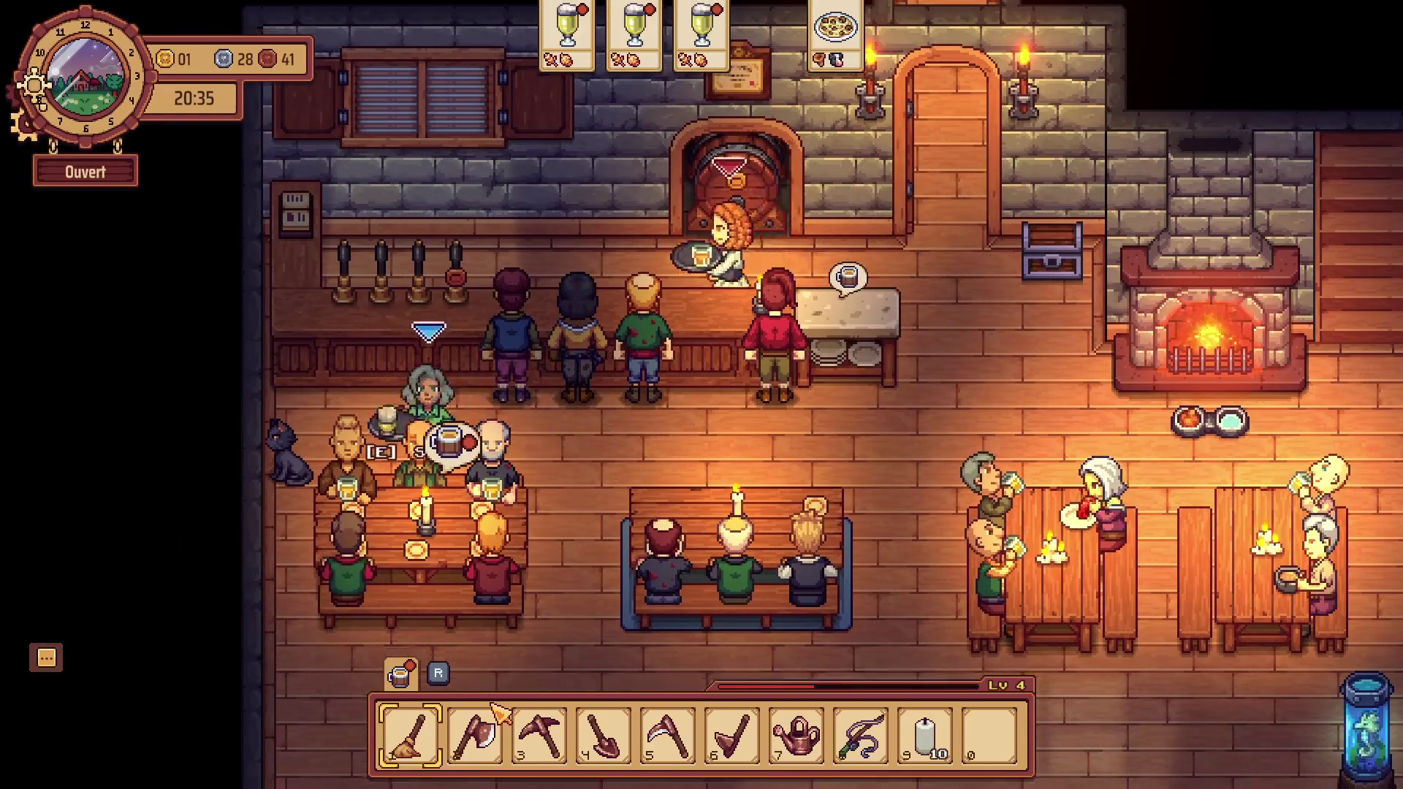
key("d")
key("d")
Draw another drink from the keg and bring it out into the dining room.
key("w")
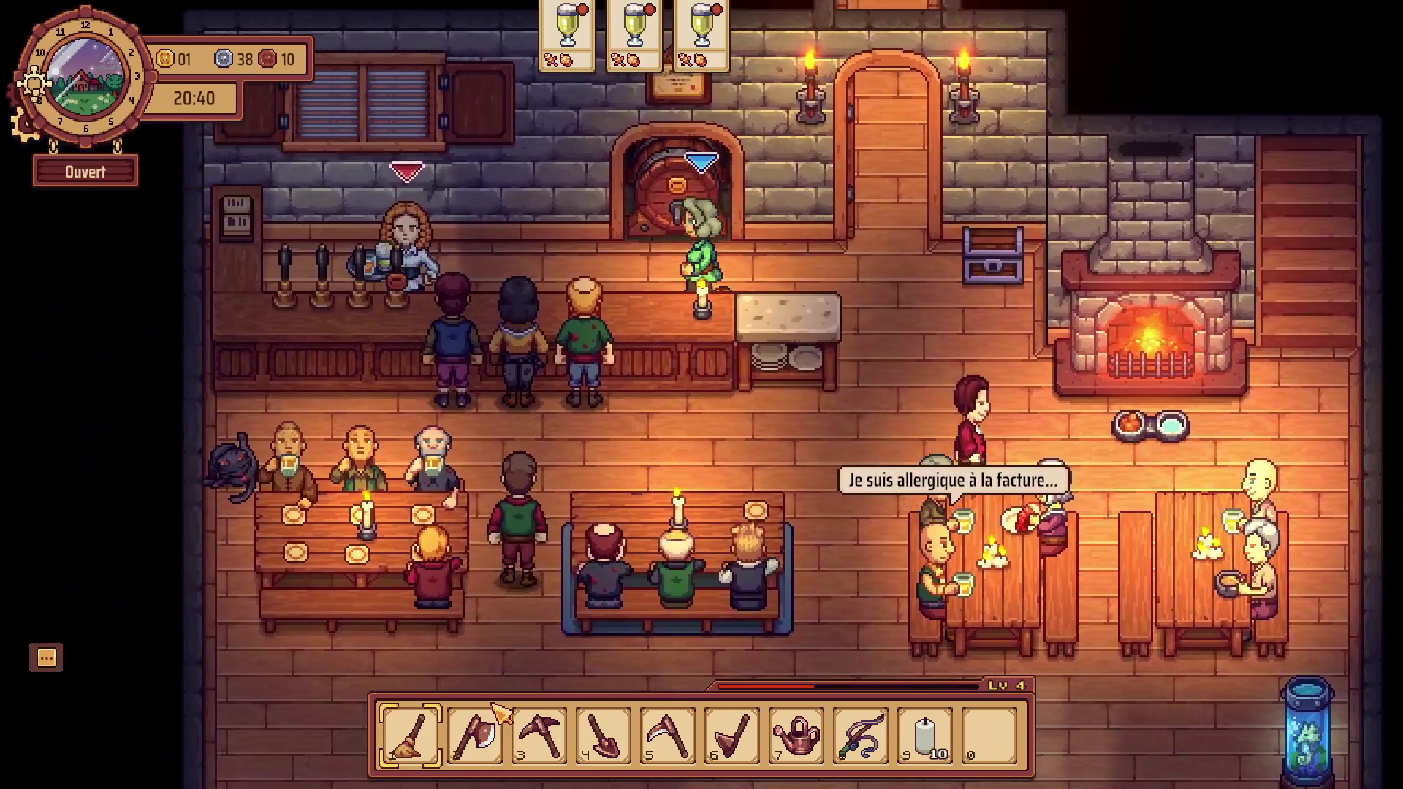
key("a")
key("w")
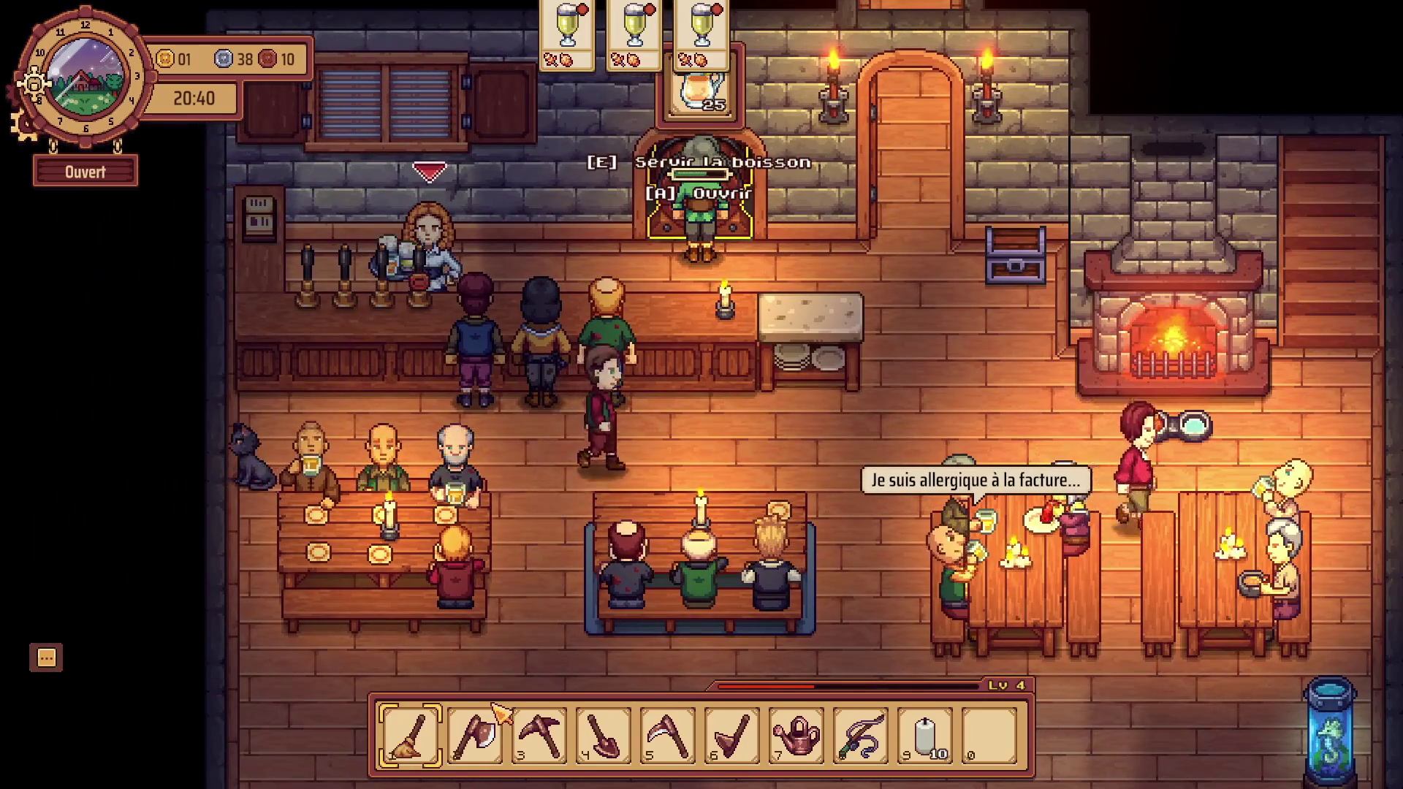
key("e")
key("a")
key("s")
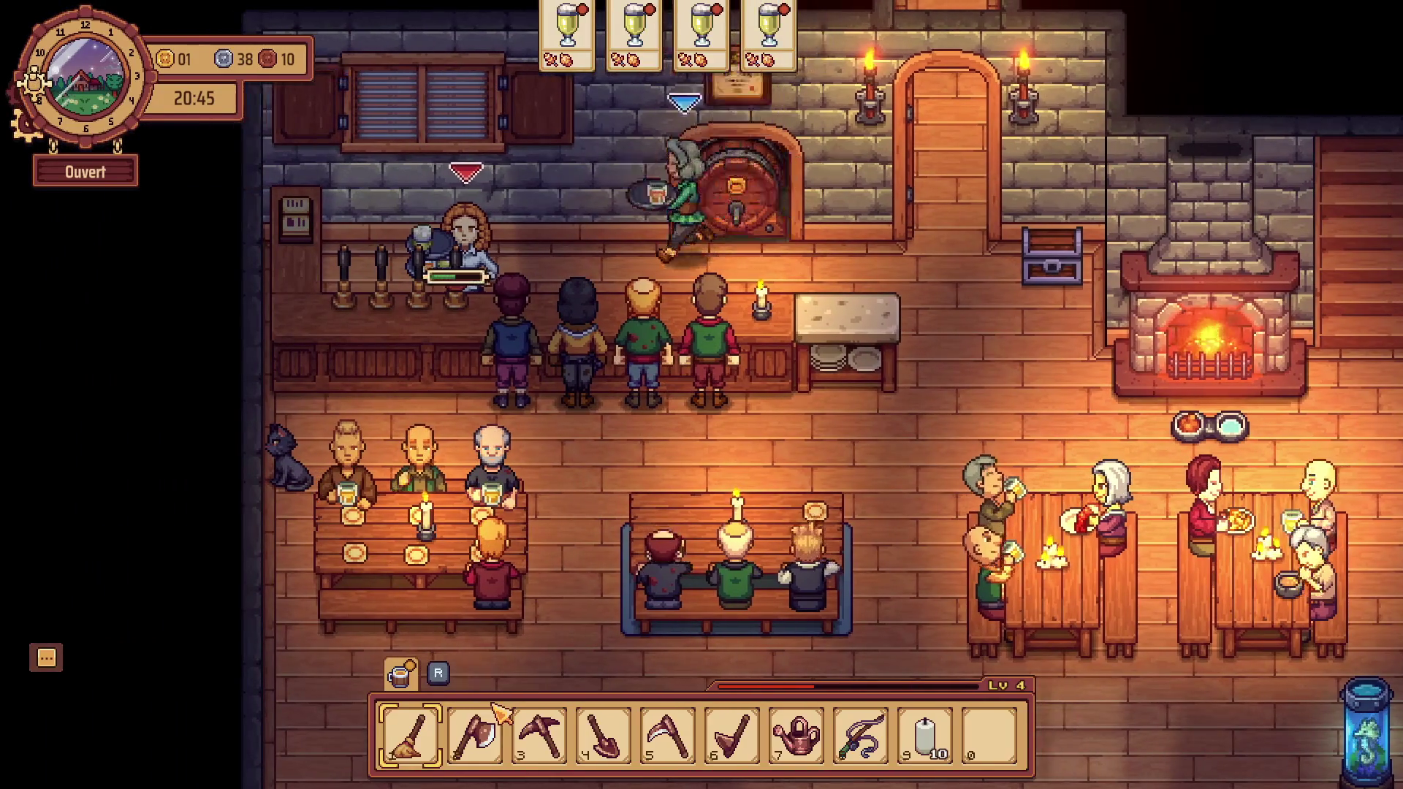
key("d")
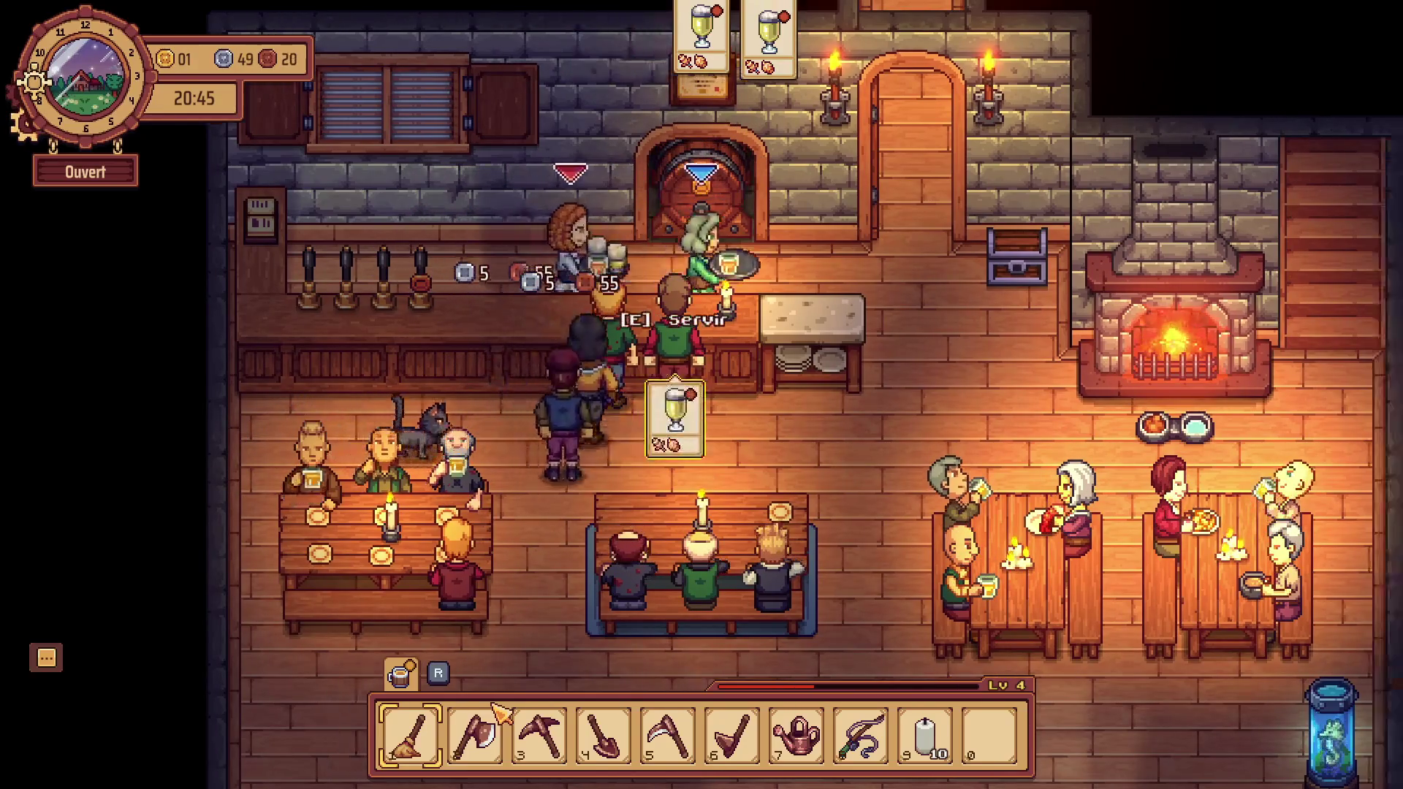
key("s")
key("s")
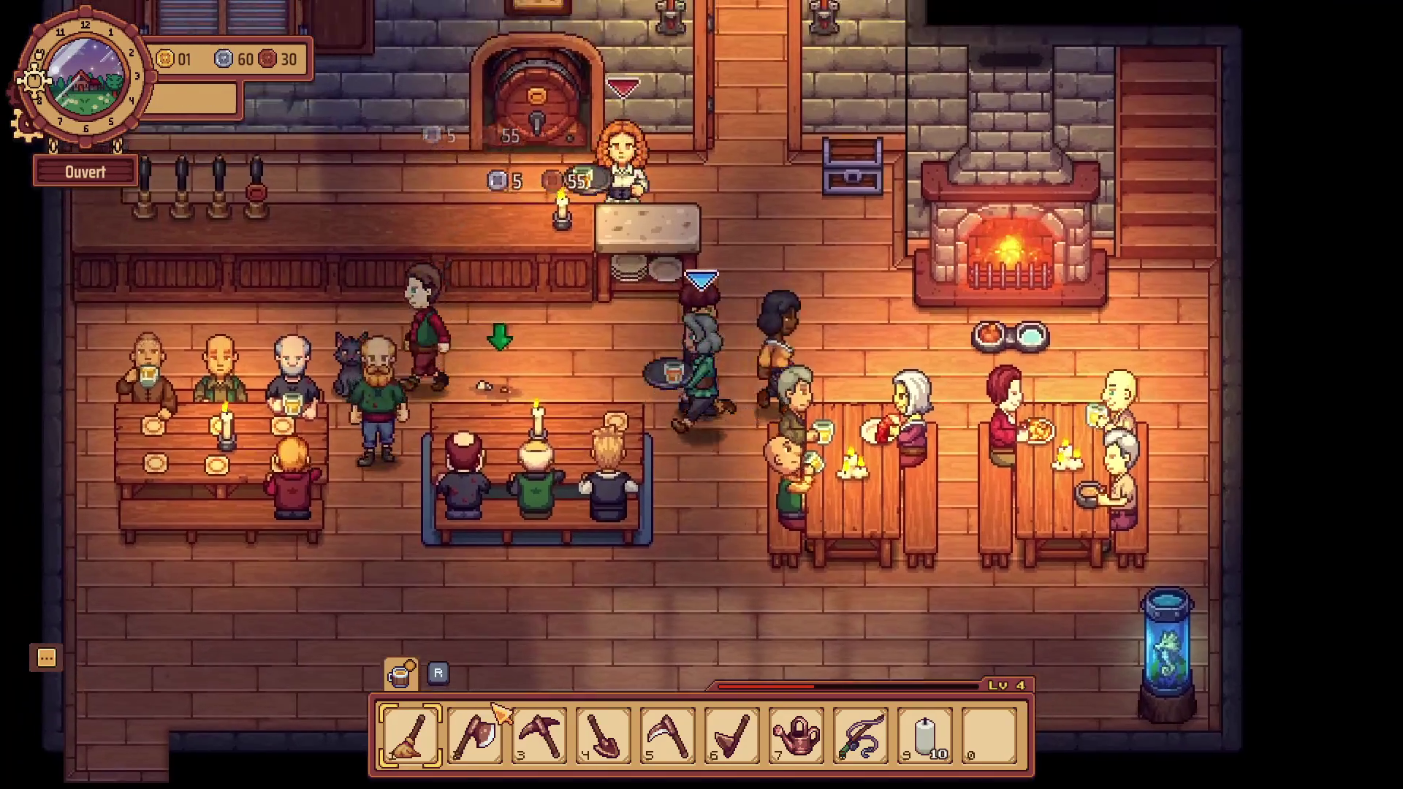
Clean the middle table and serve the drink to the bald customer at the left table.
key("a")
key("e")
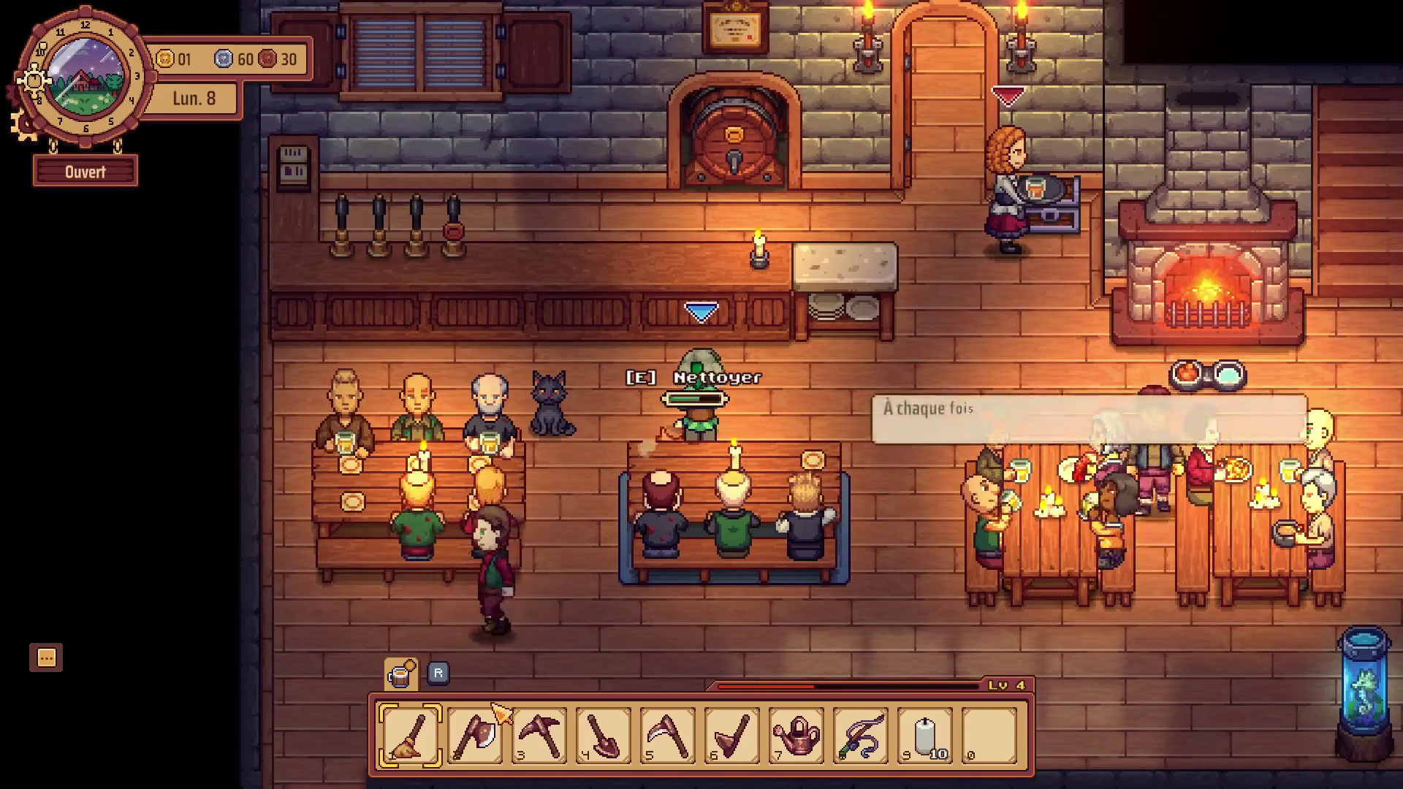
key("a")
key("s")
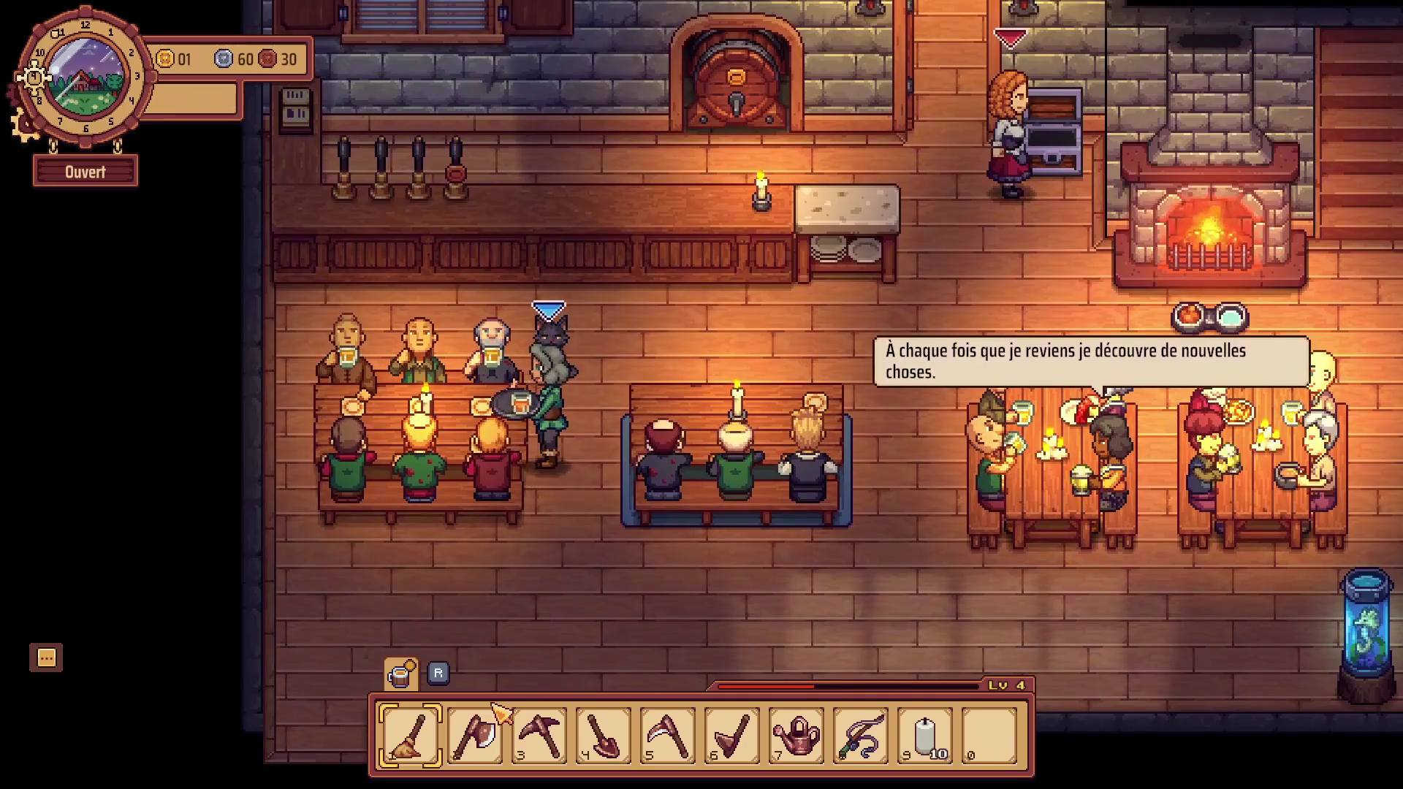
key("e")
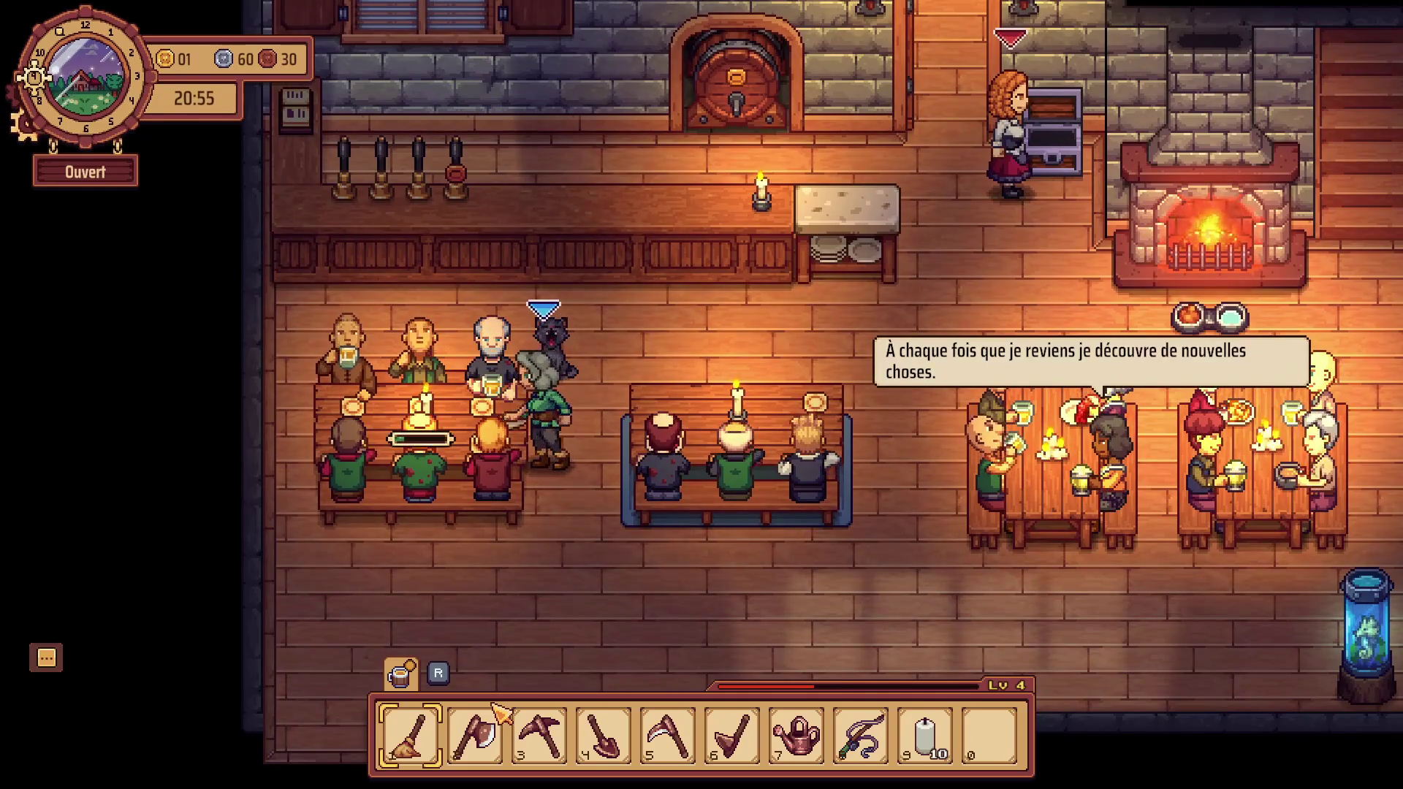
key("d")
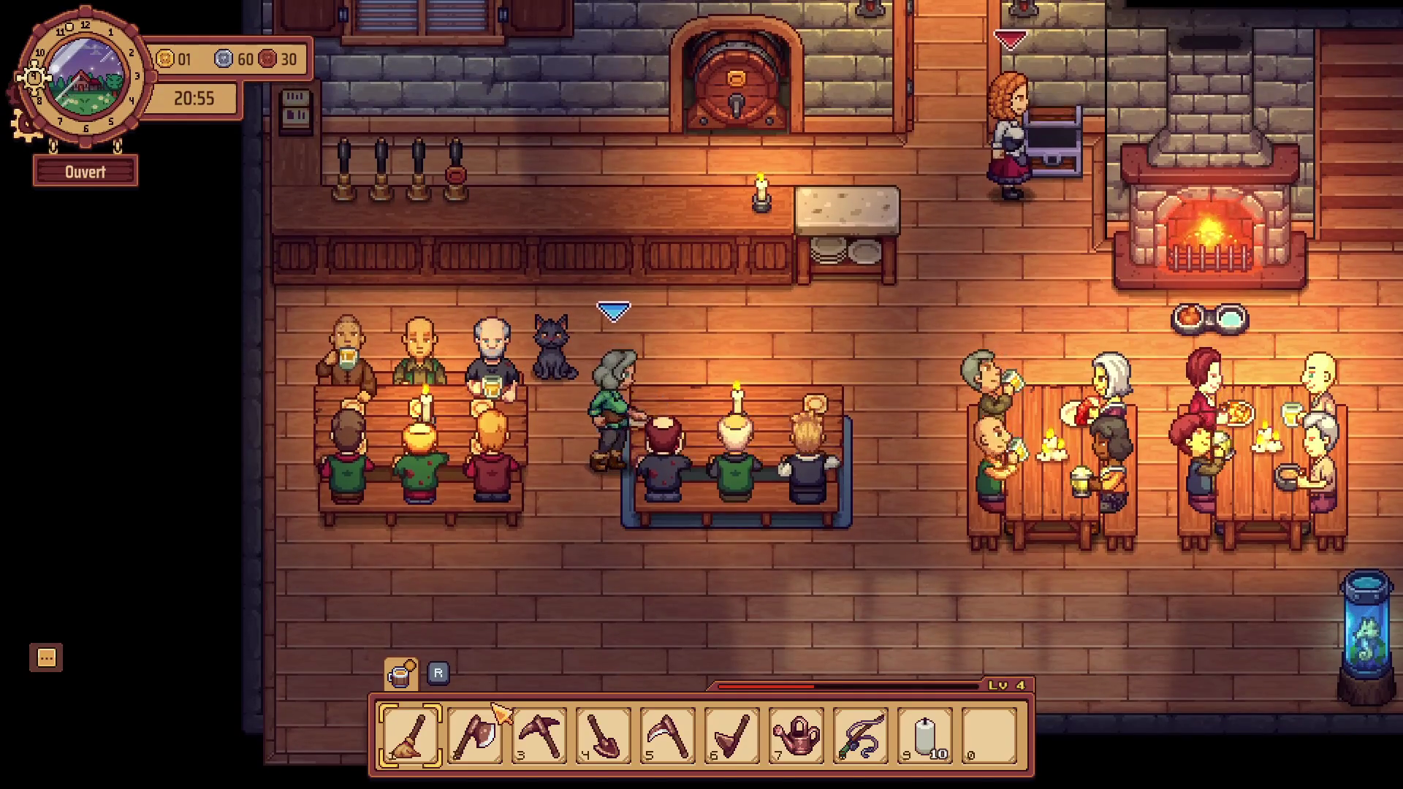
Serve a drink at the fireplace-side table, then collect tips from the left table.
key("d")
key("w")
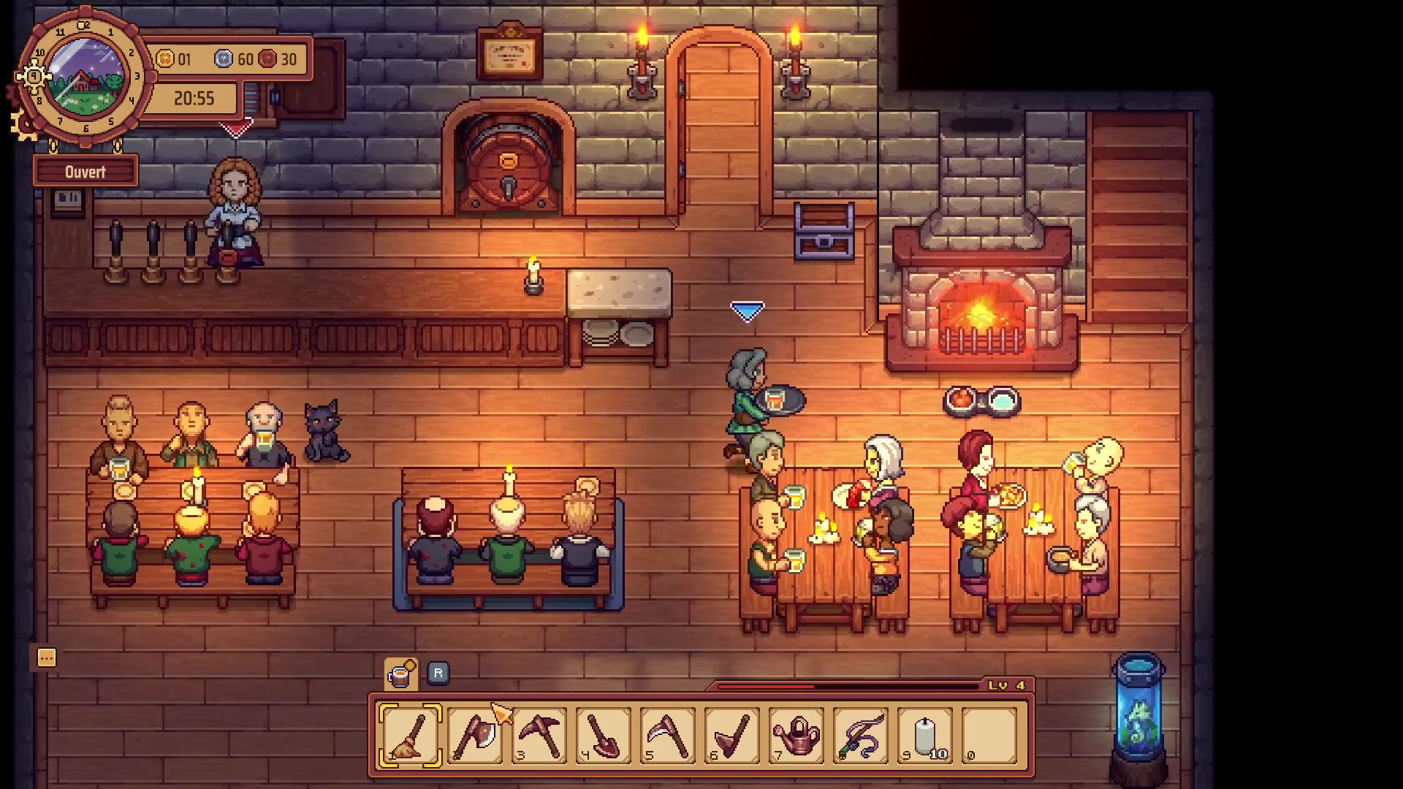
key("e")
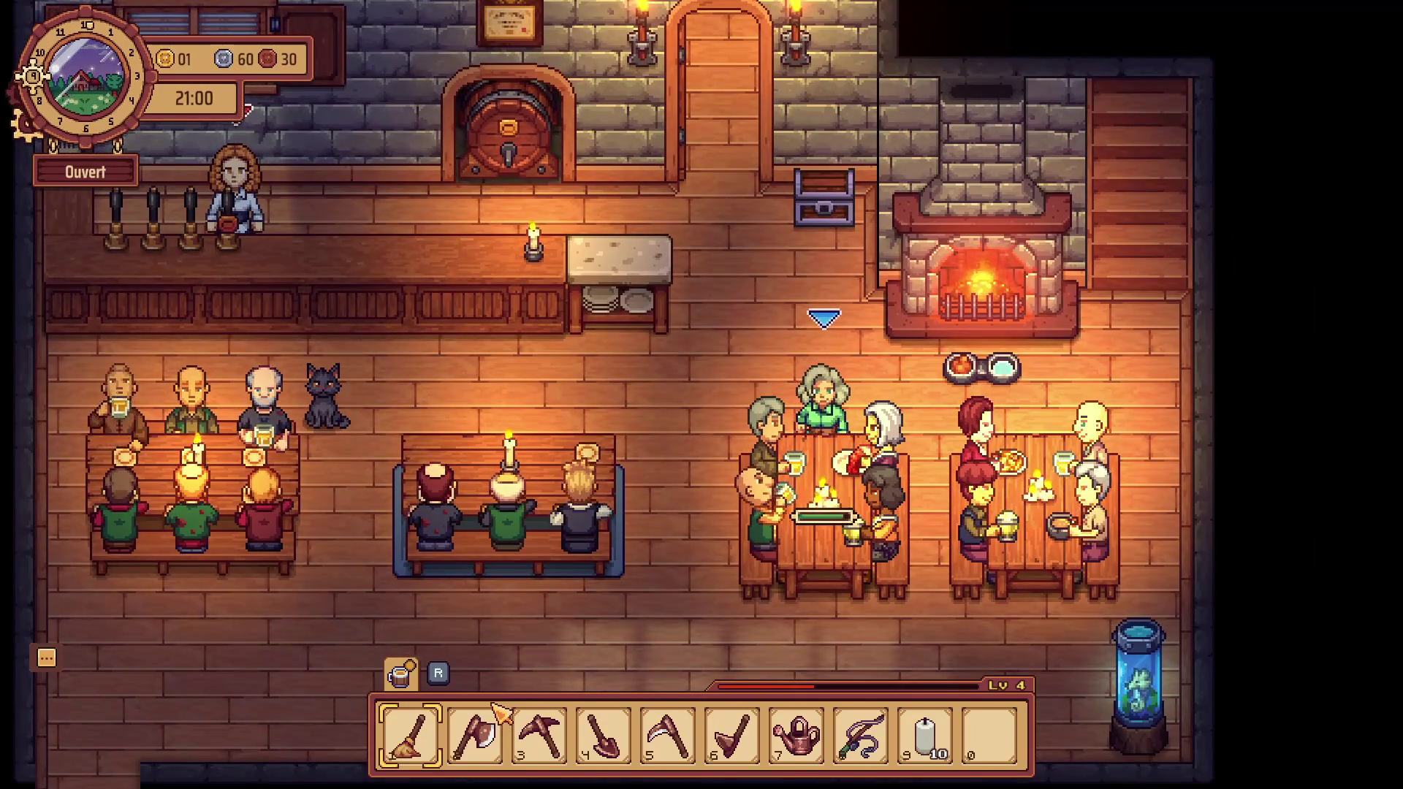
key("d")
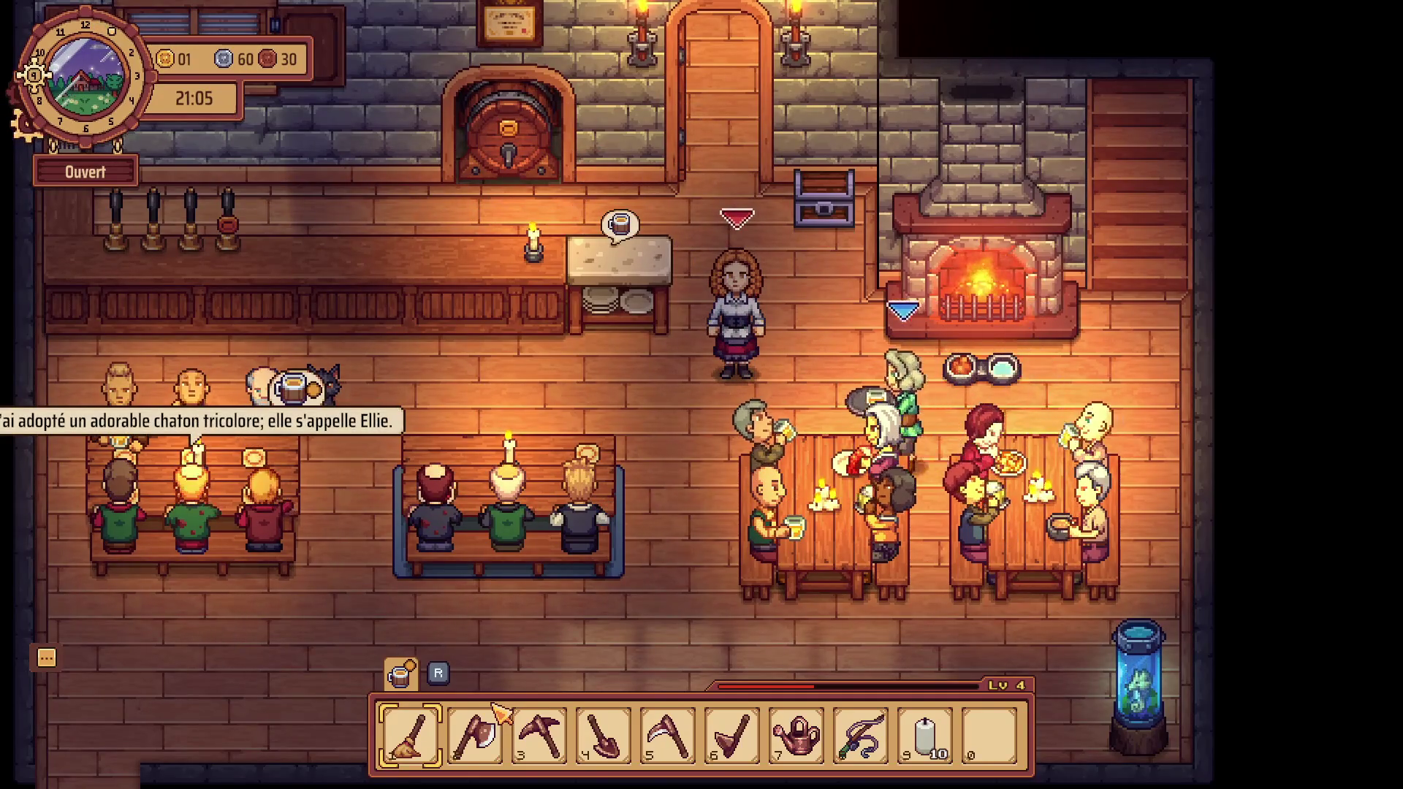
key("a")
key("e")
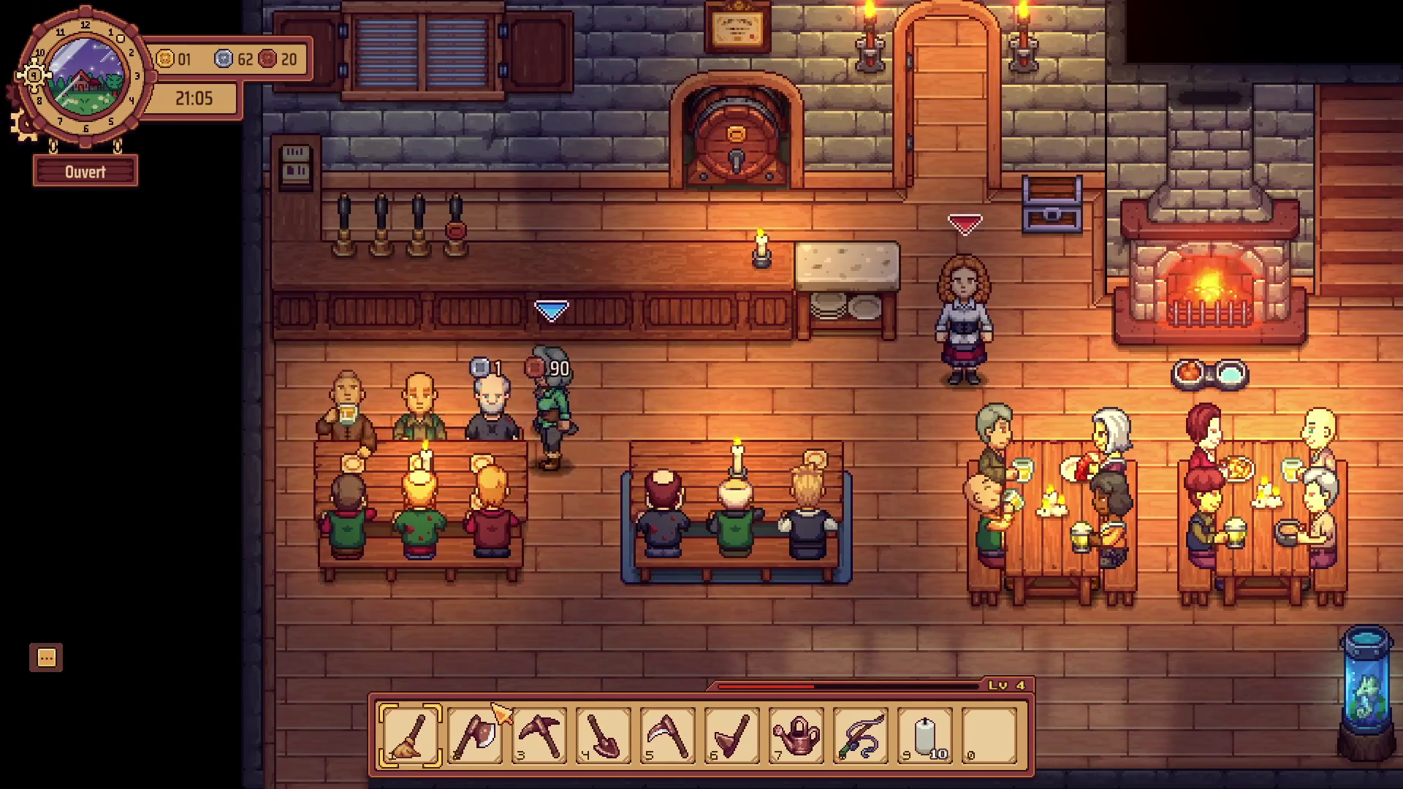
Pour a fresh drink at the keg and carry the tray toward the left tables.
key("d")
key("w")
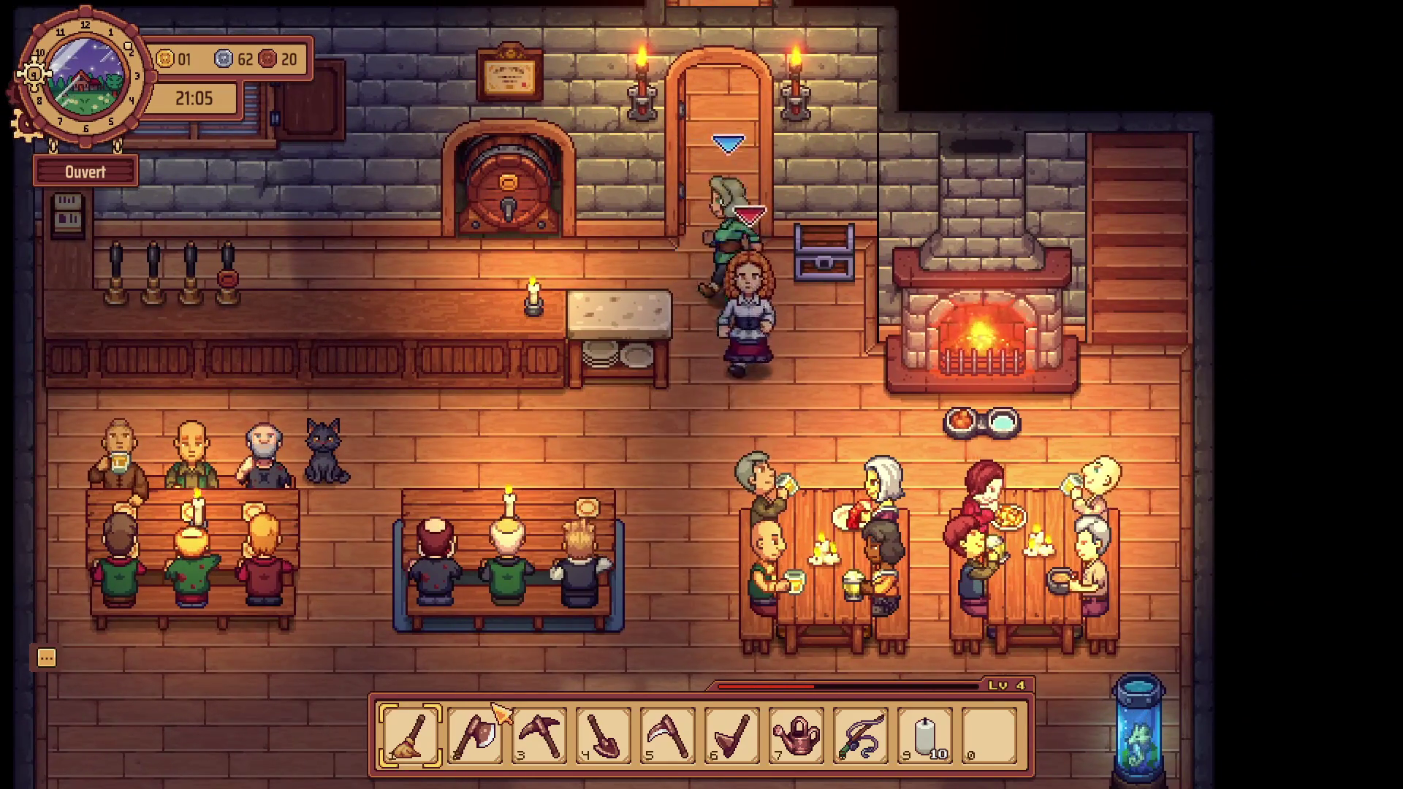
key("a")
key("w")
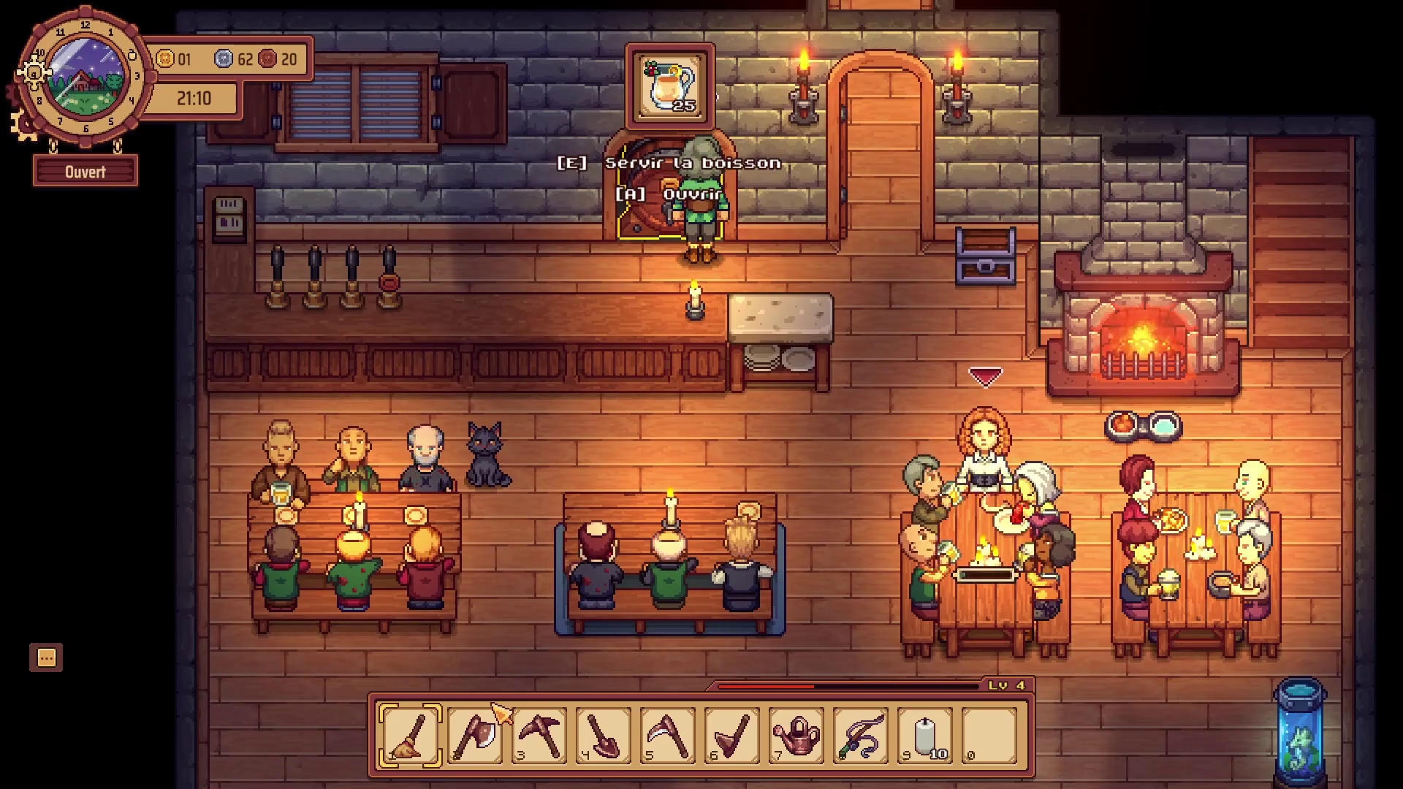
key("a")
key("d")
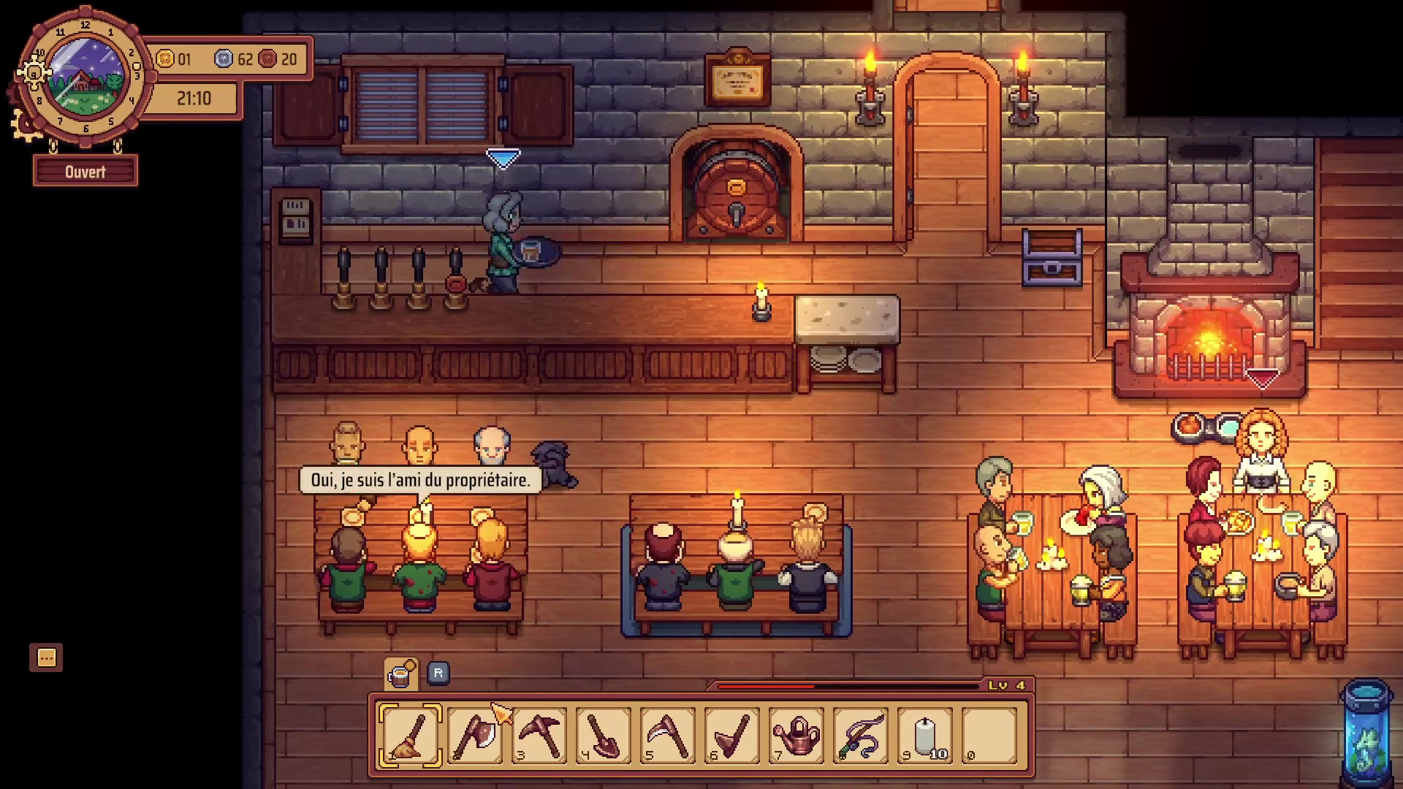
key("d")
key("s")
key("a")
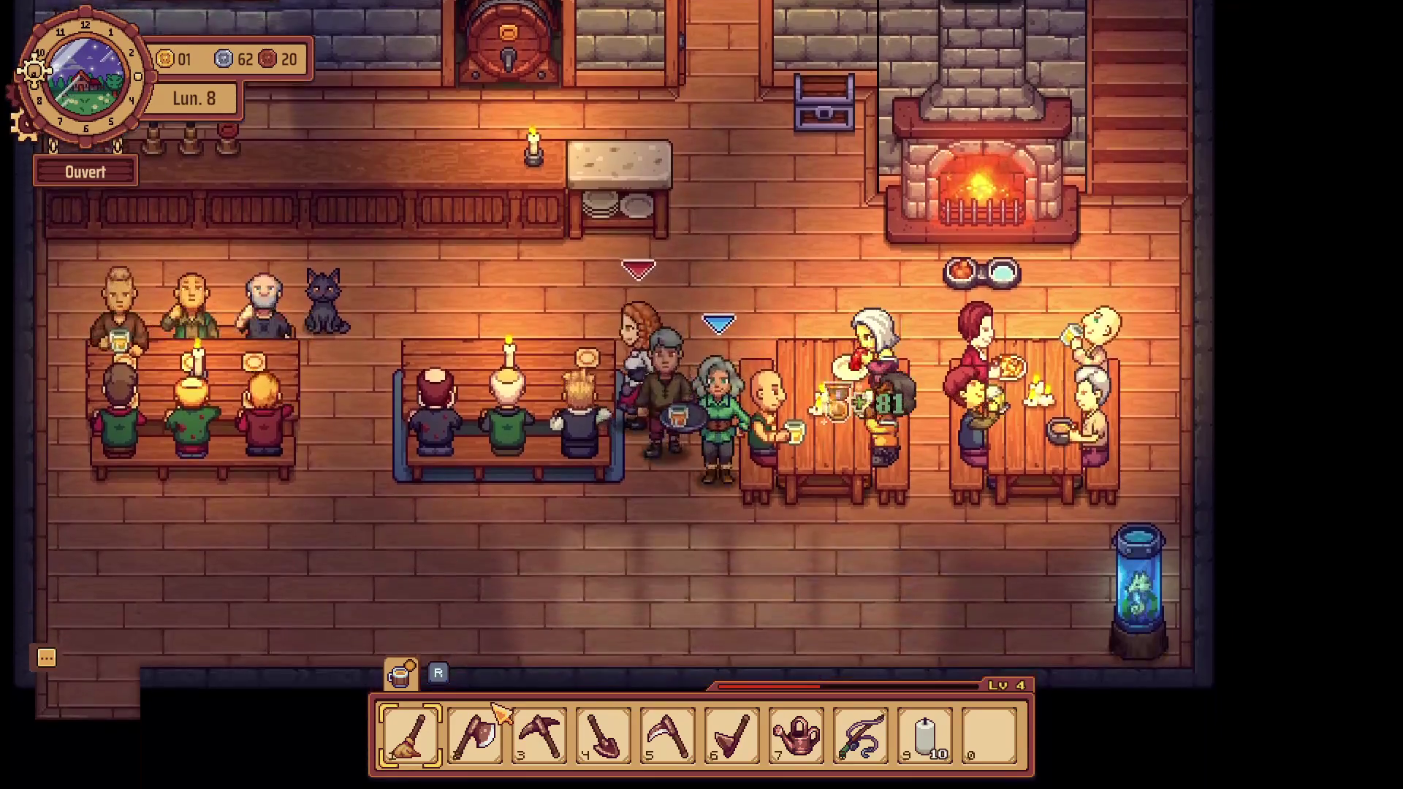
key("a")
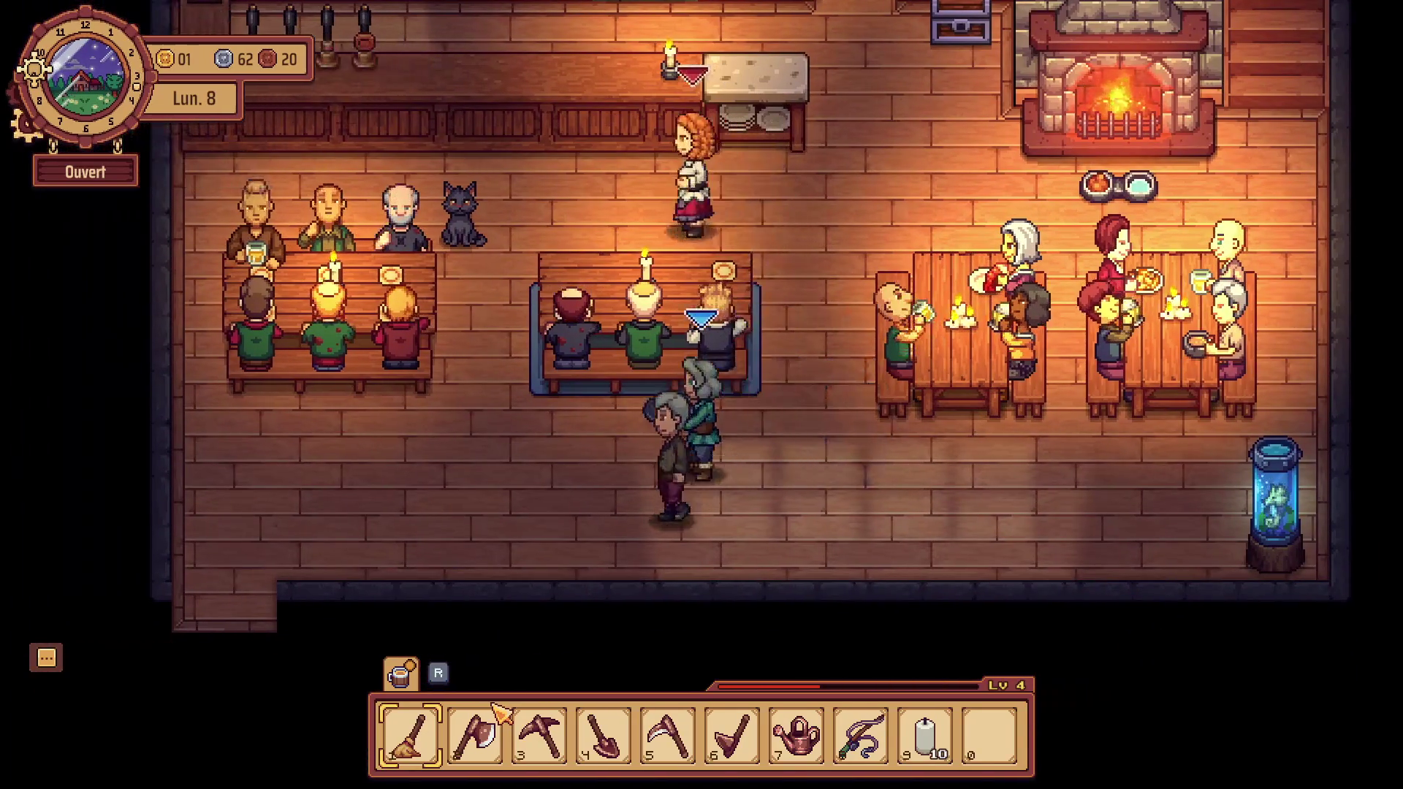
Reposition beside the middle bench and head toward the counter with the tray.
key("d")
key("w")
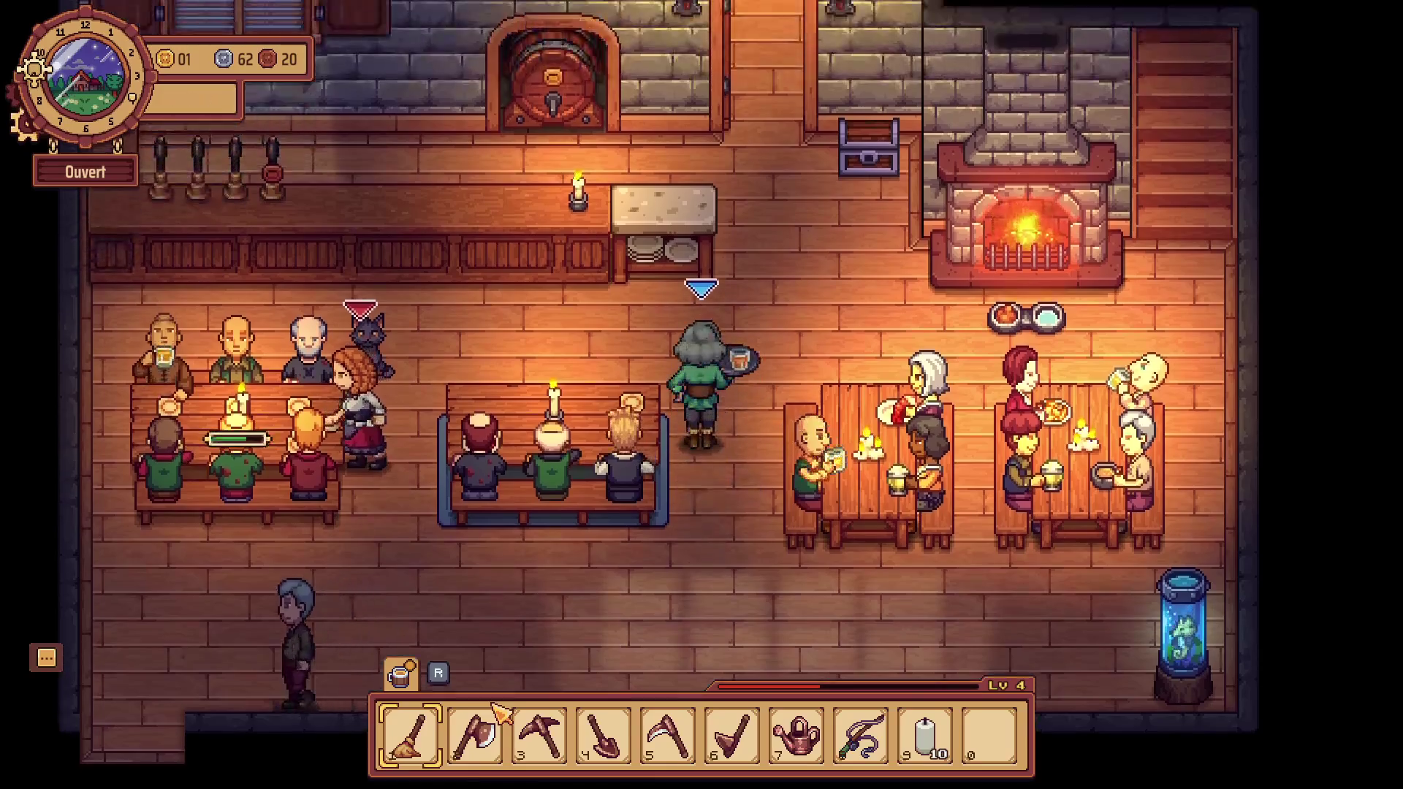
key("w")
key("d")
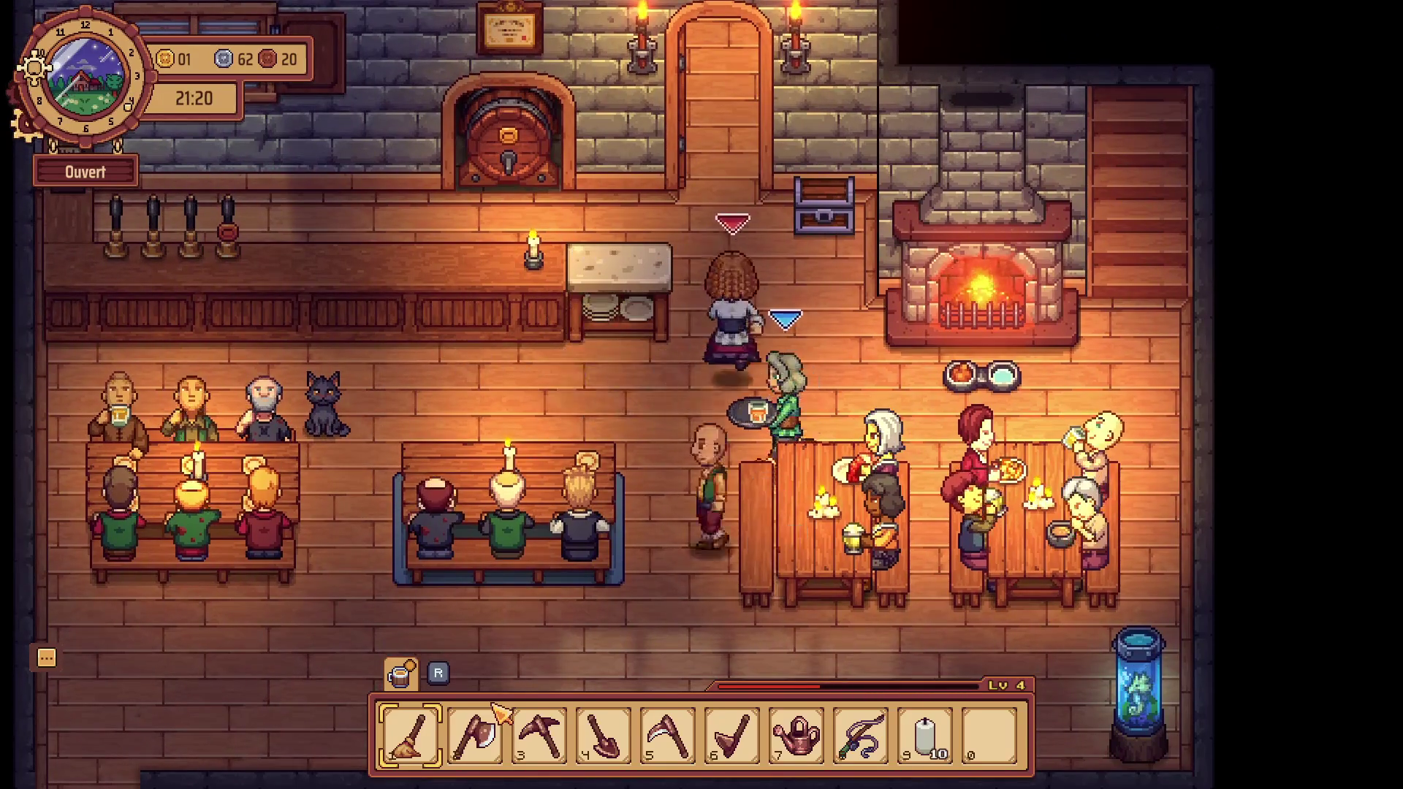
key("a")
key("w")
key("d")
key("s")
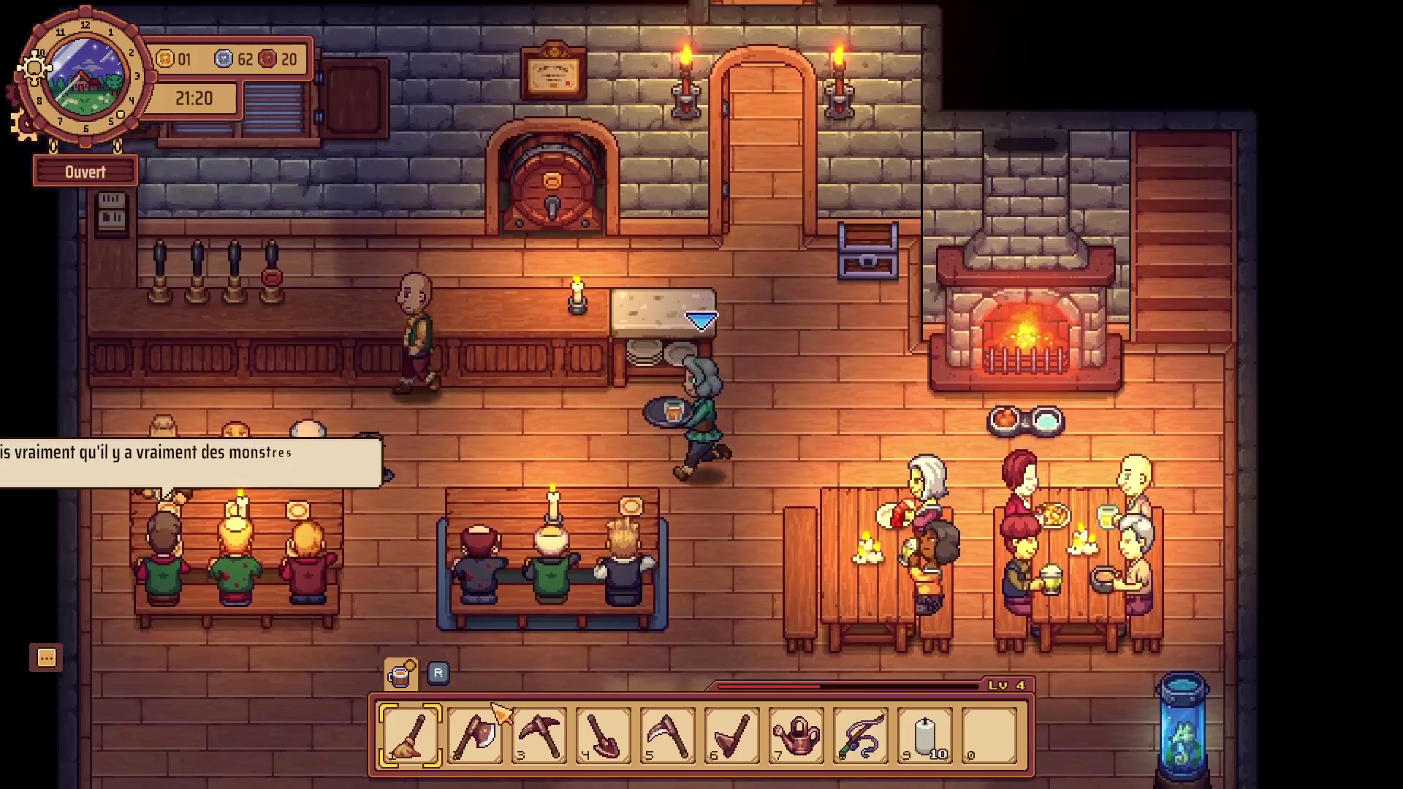
Walk around the room past the back door, chest and middle table, ending behind the bar at the barrel.
key("w")
key("d")
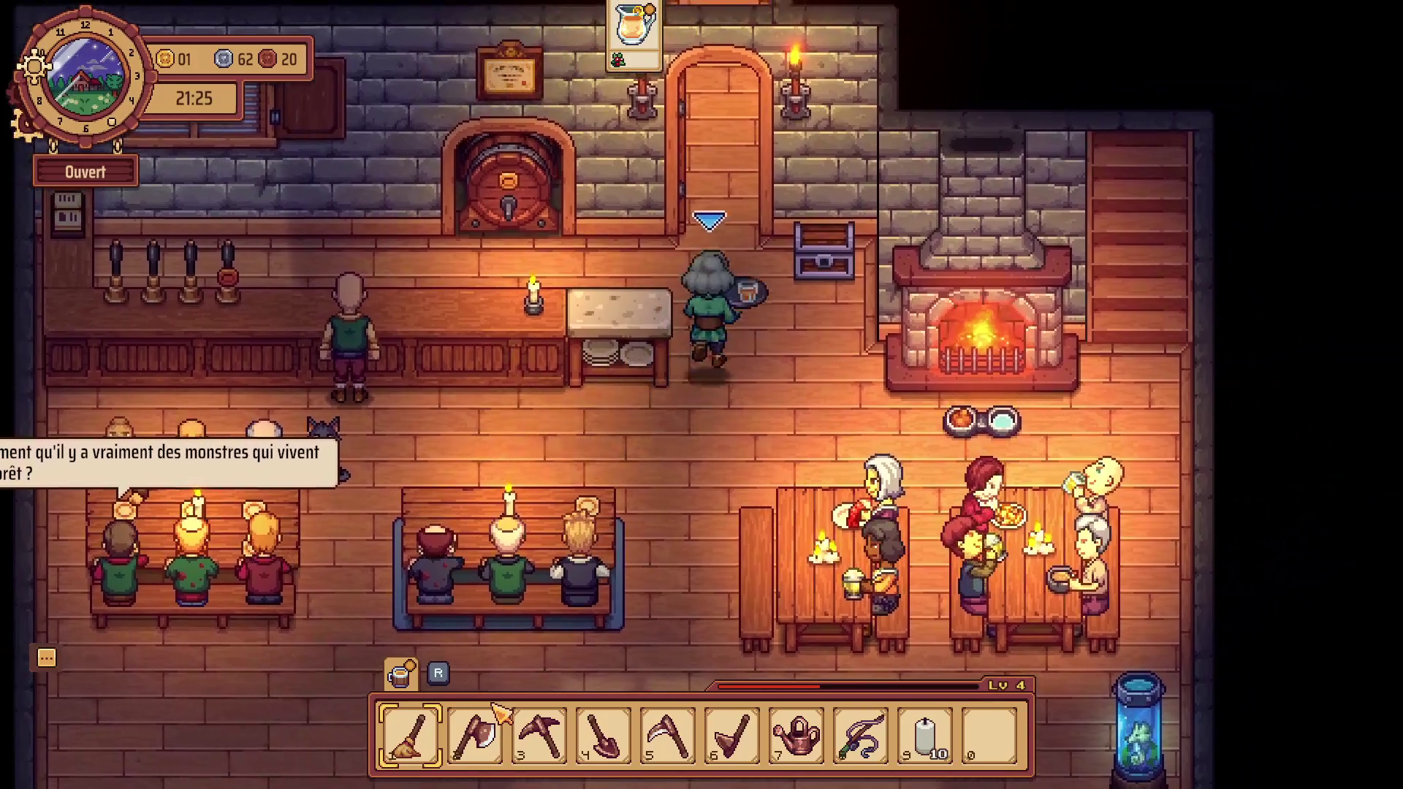
key("w")
key("a")
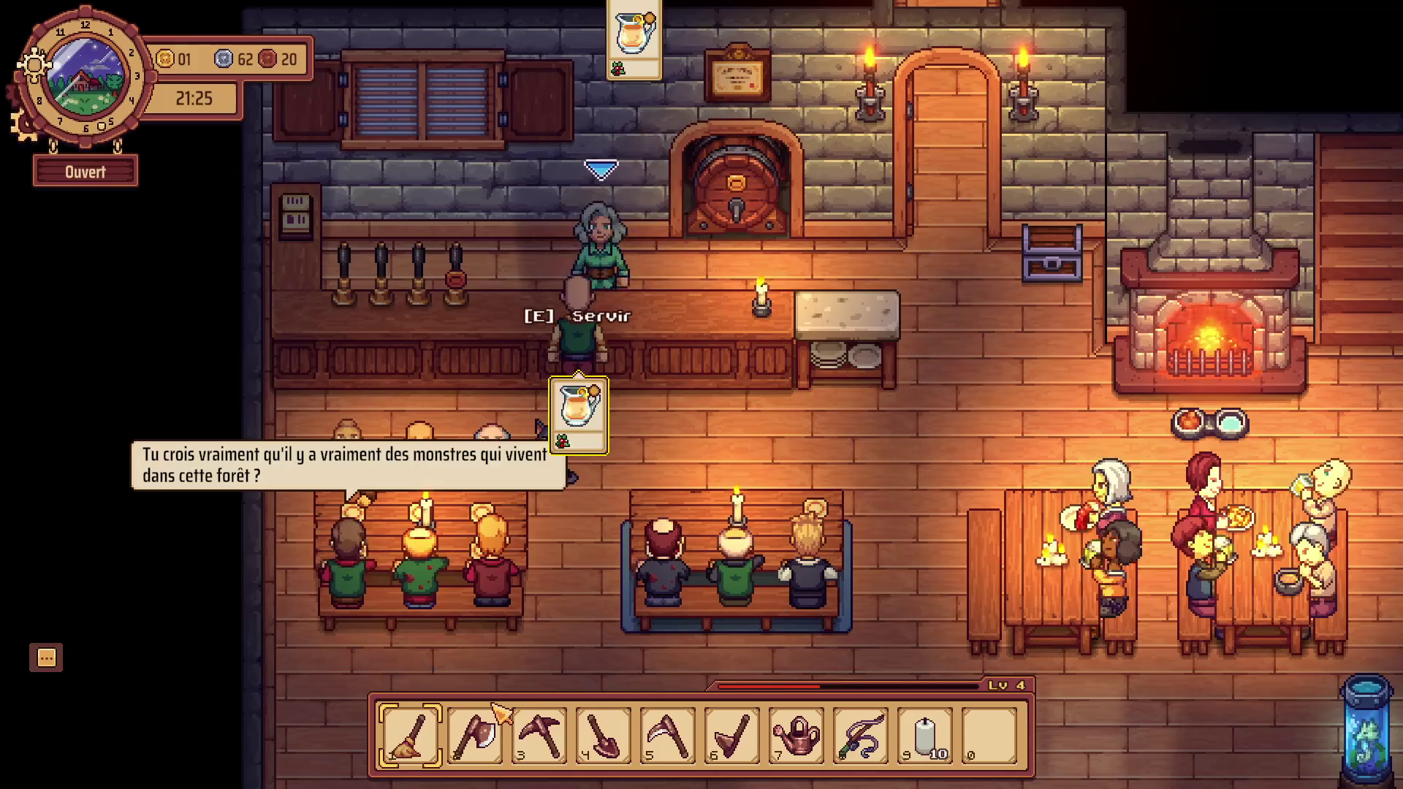
key("d")
key("s")
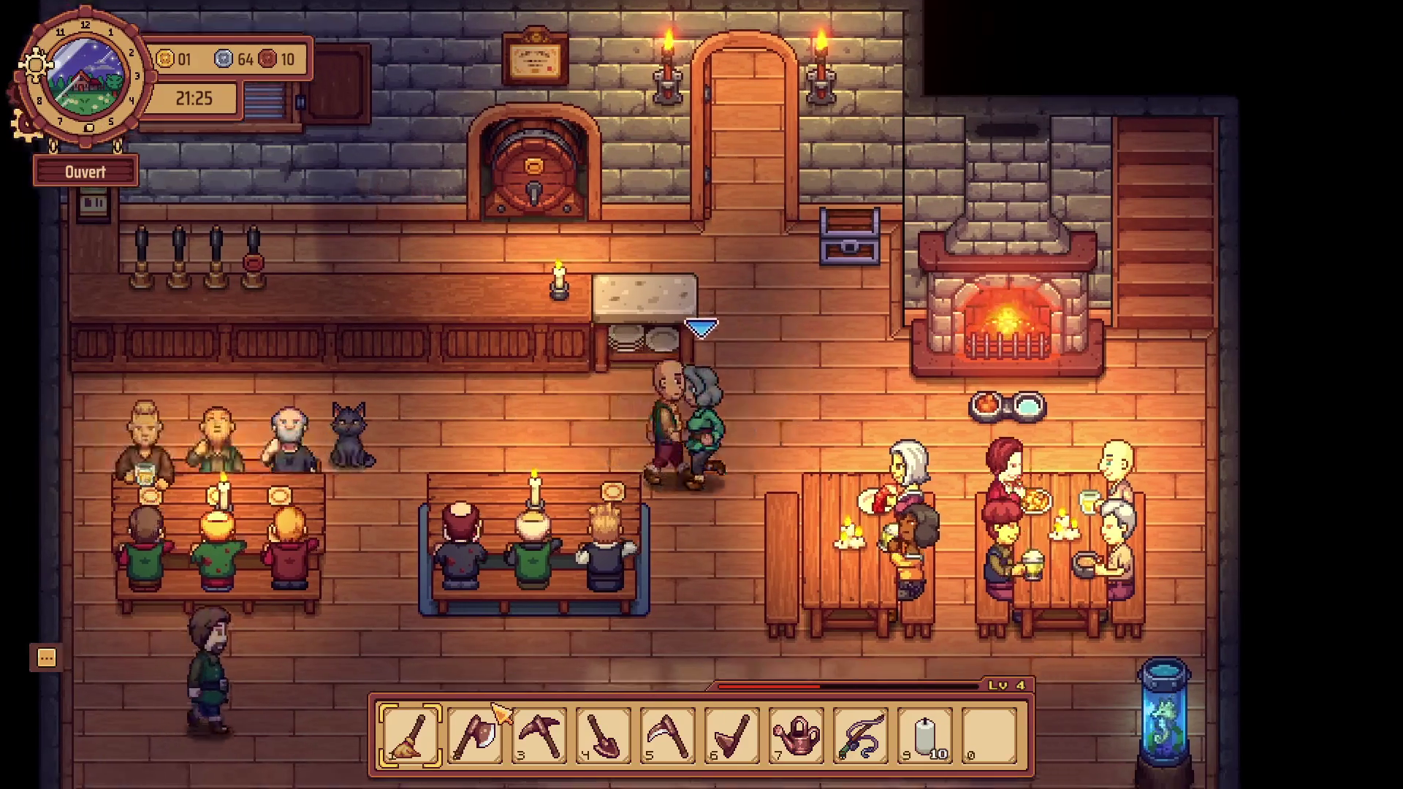
key("a")
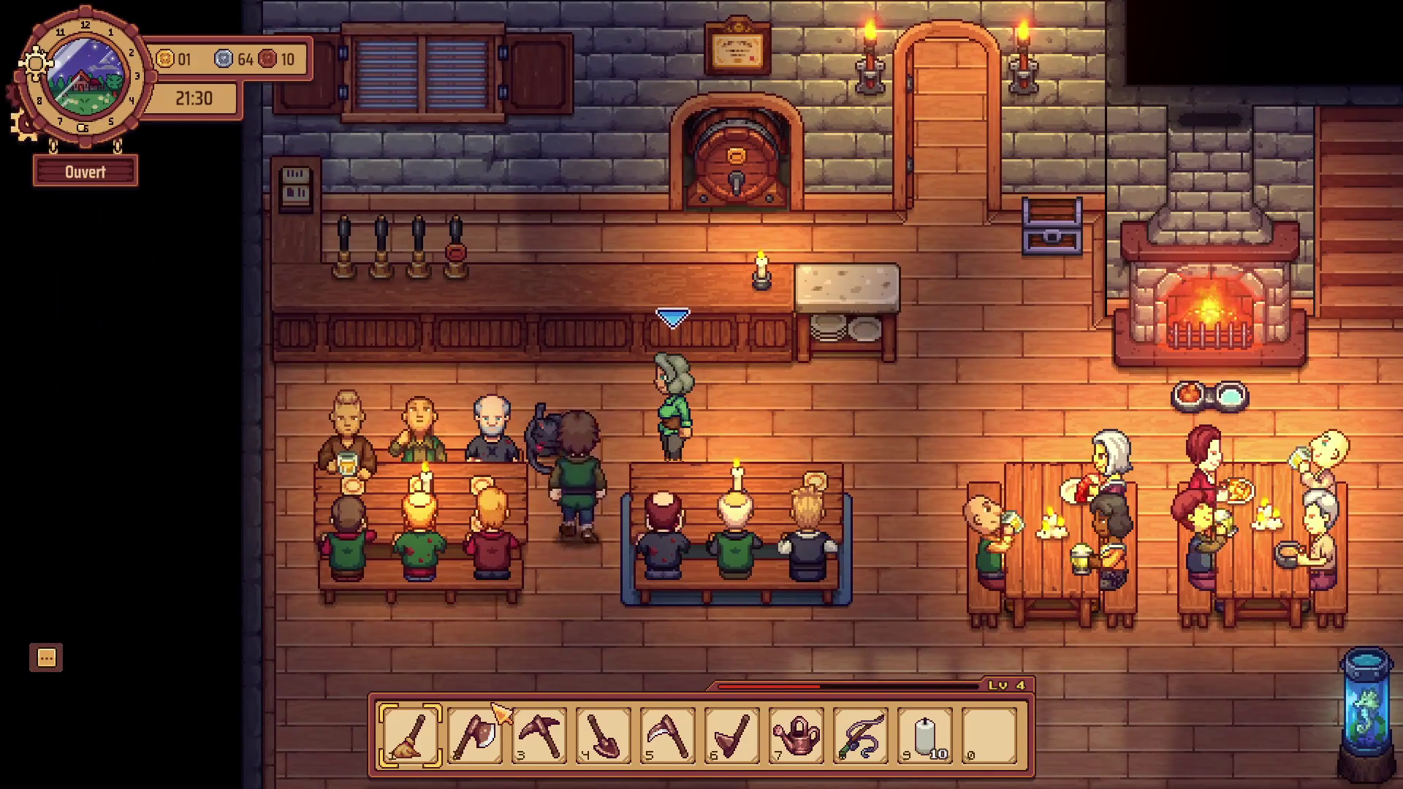
key("w")
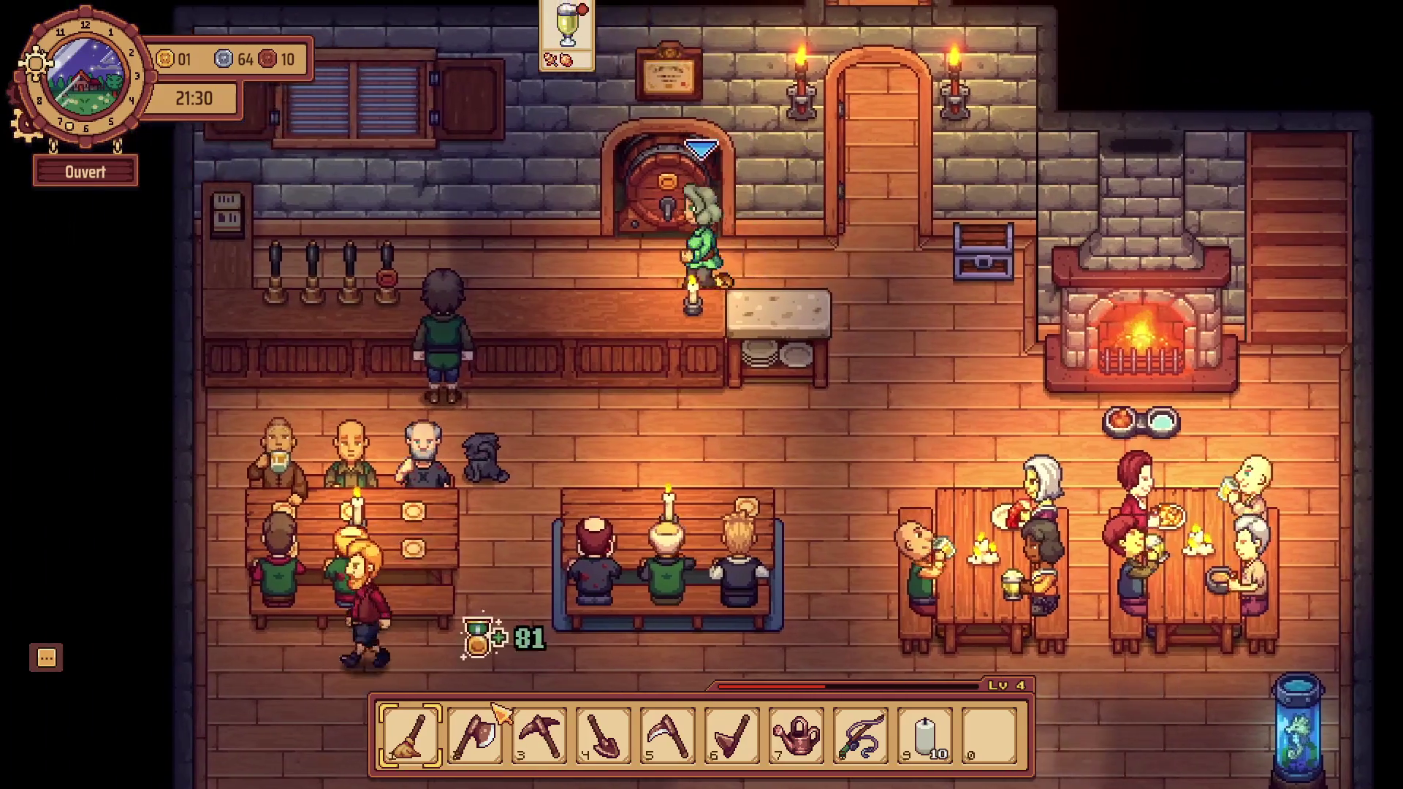
key("a")
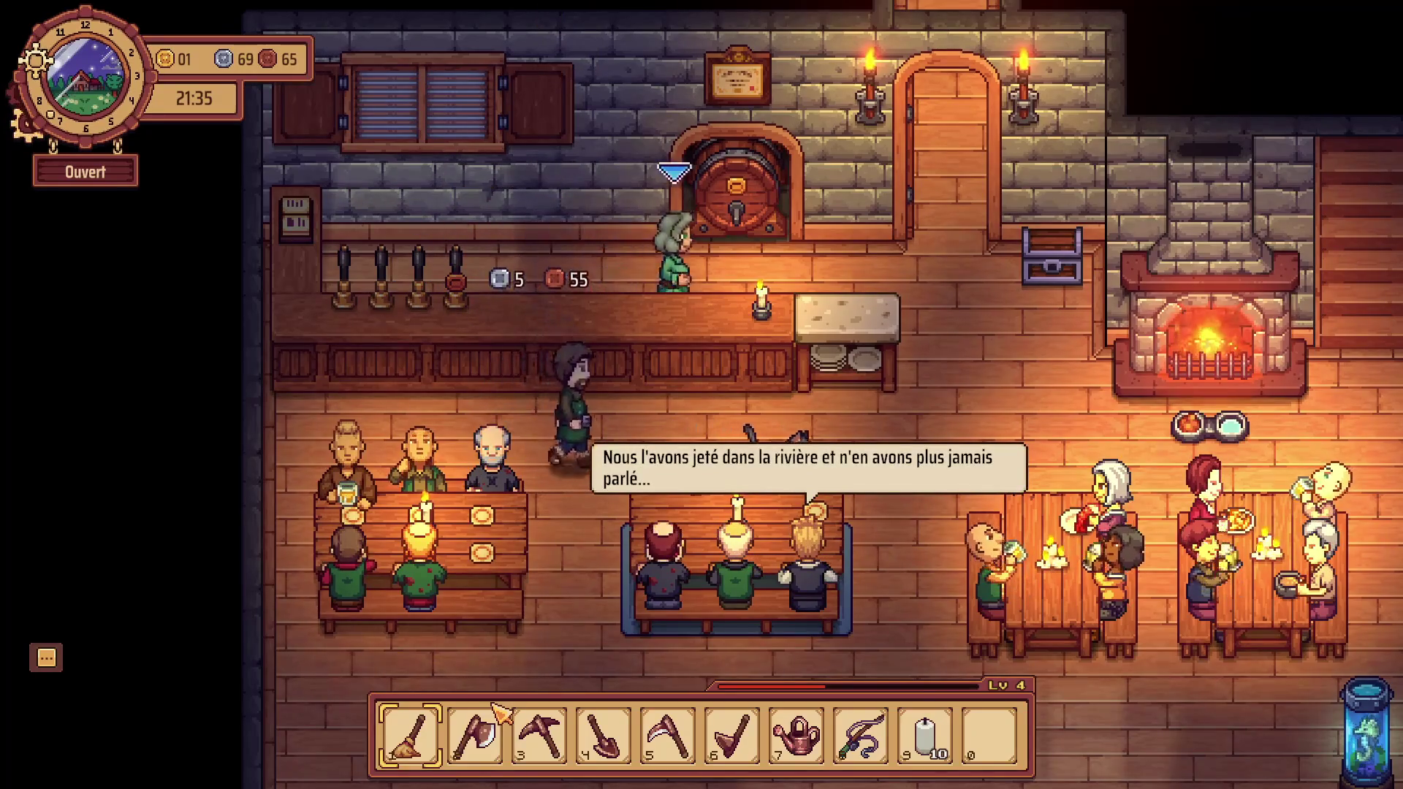
Walk along the bar to the beer keg and draw a mug of beer.
key("d")
key("s")
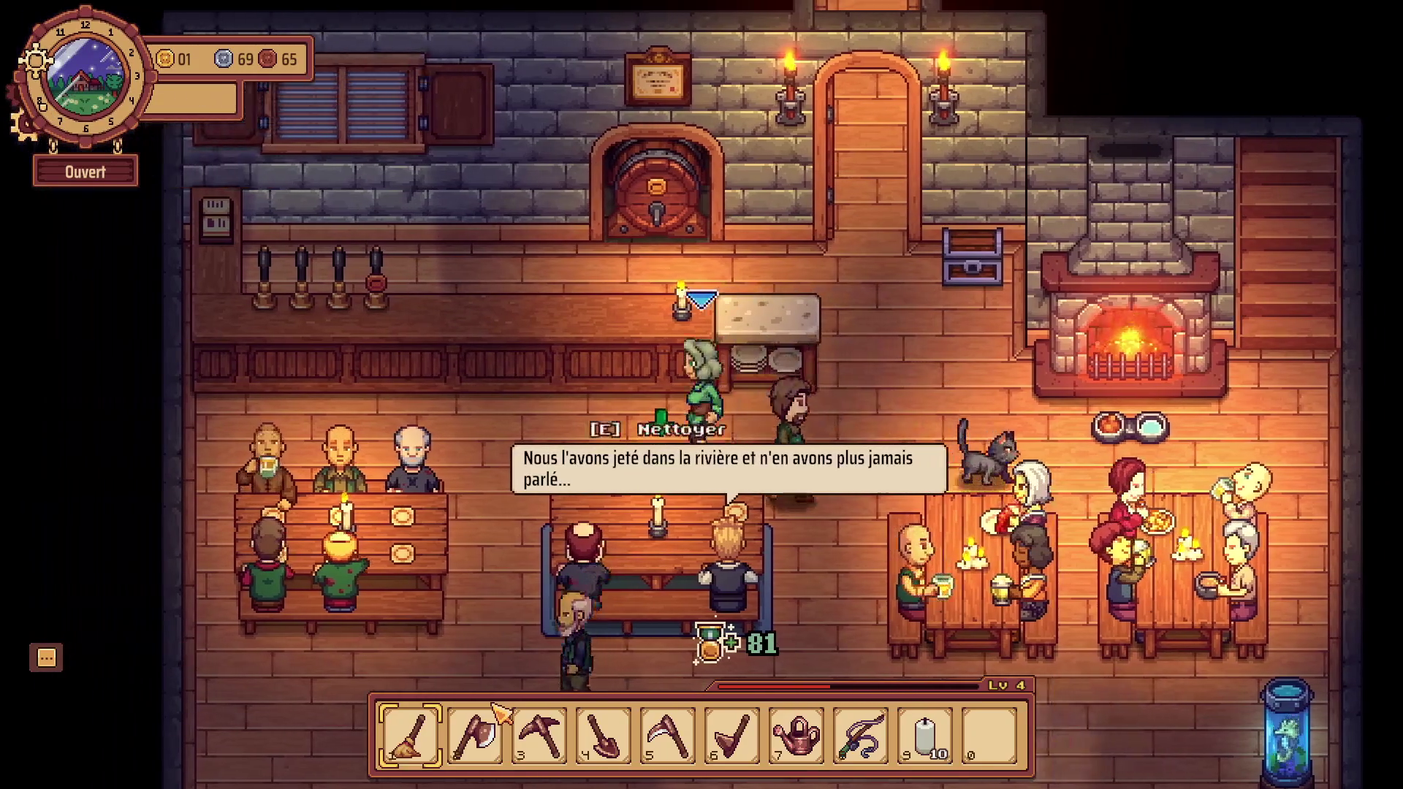
key("a")
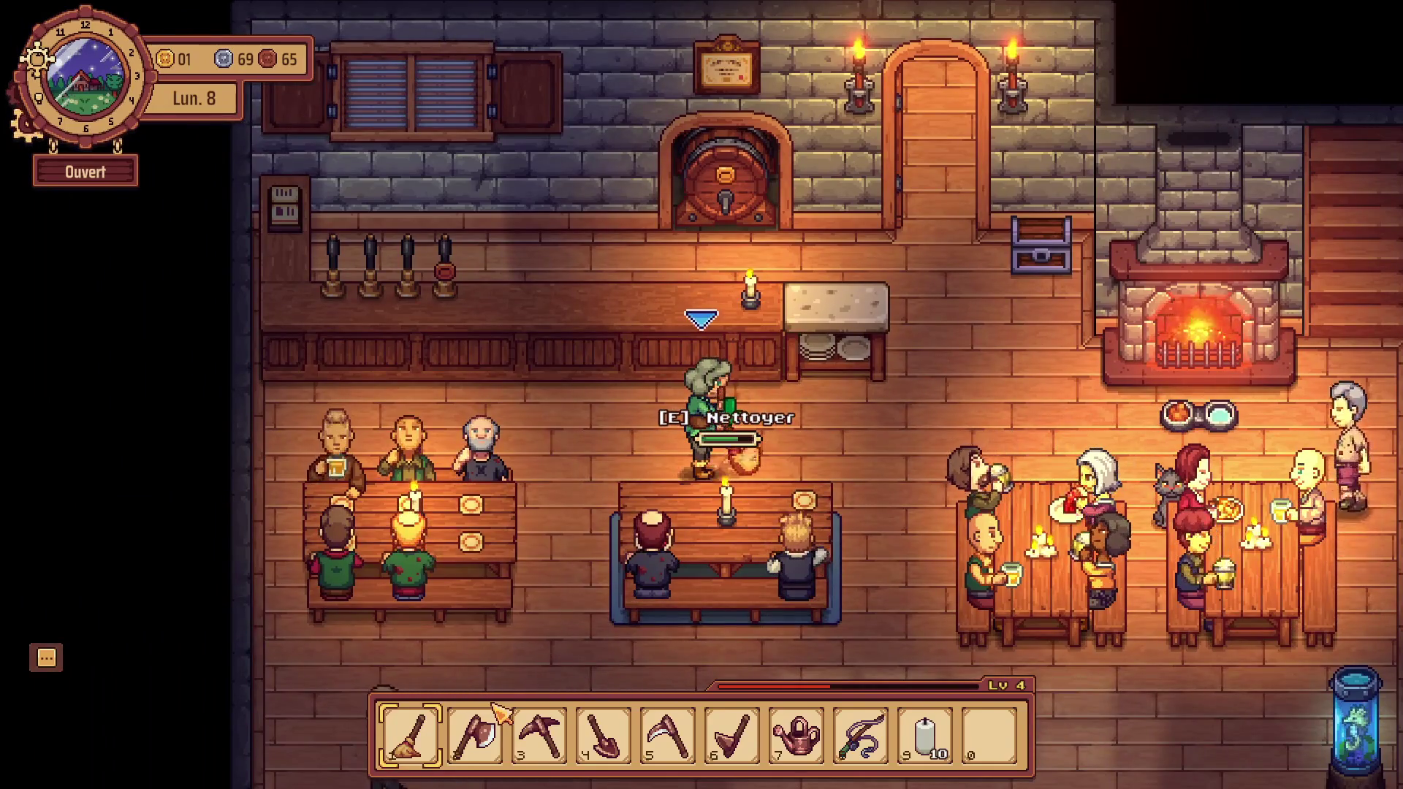
key("w")
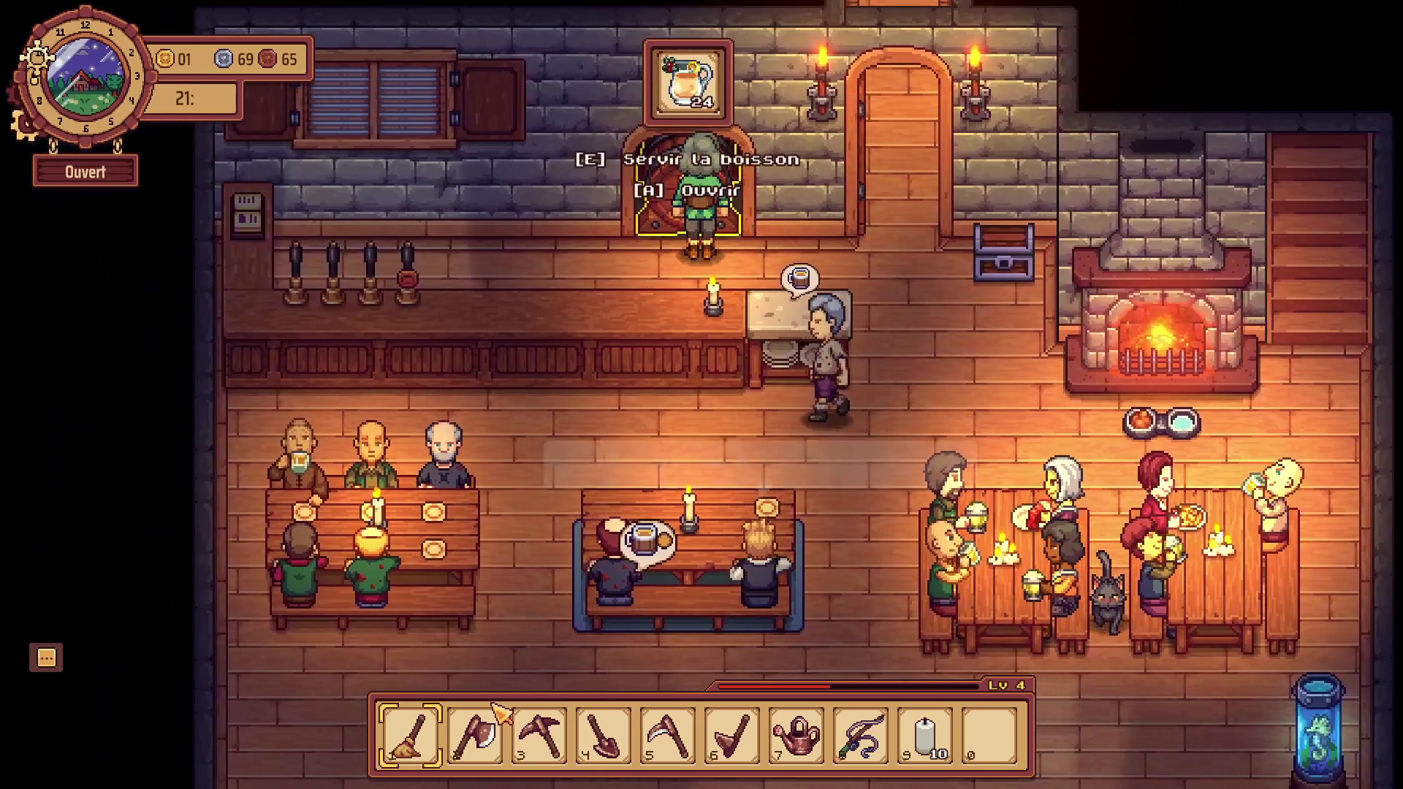
key("e")
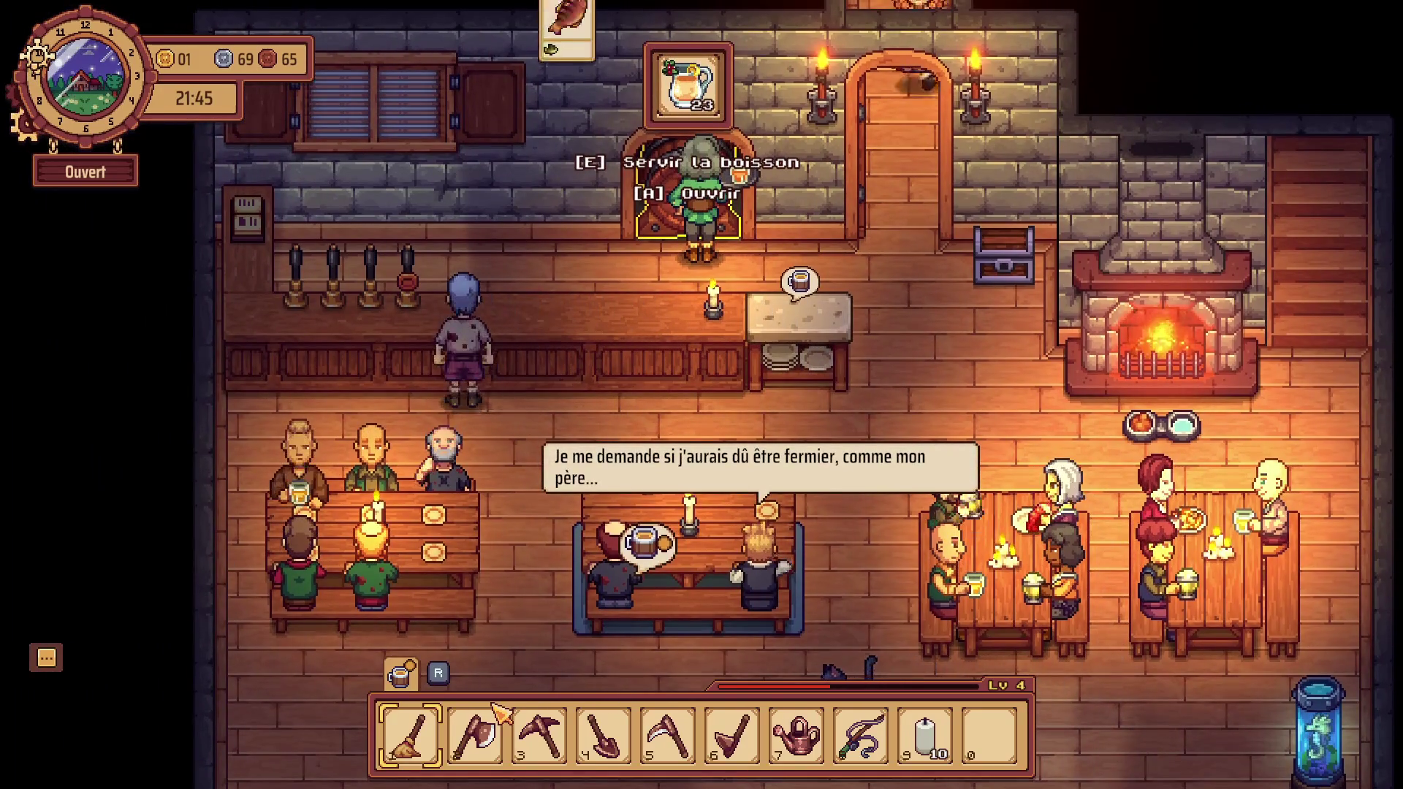
Carry the mug across the room and serve it at the centre table.
key("a")
key("d")
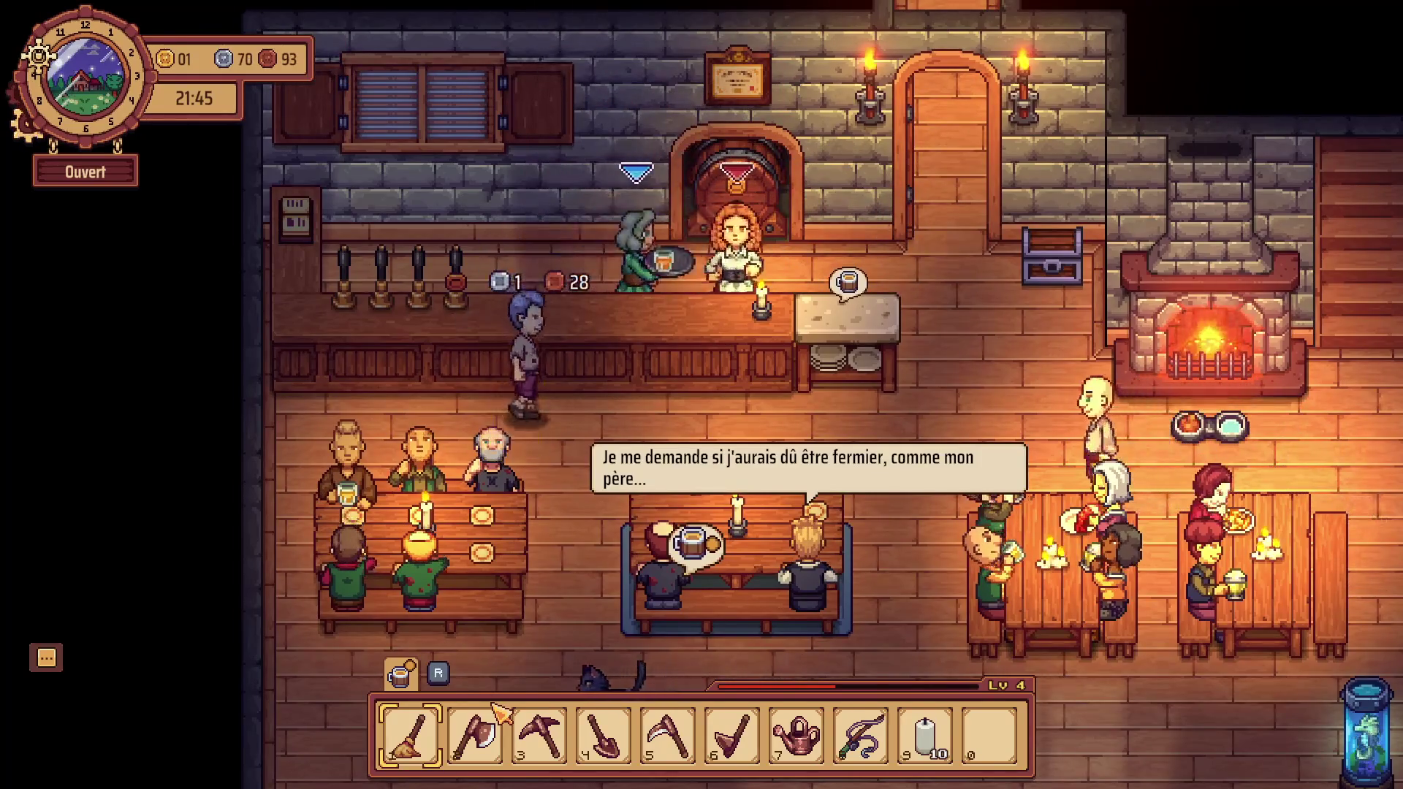
key("s")
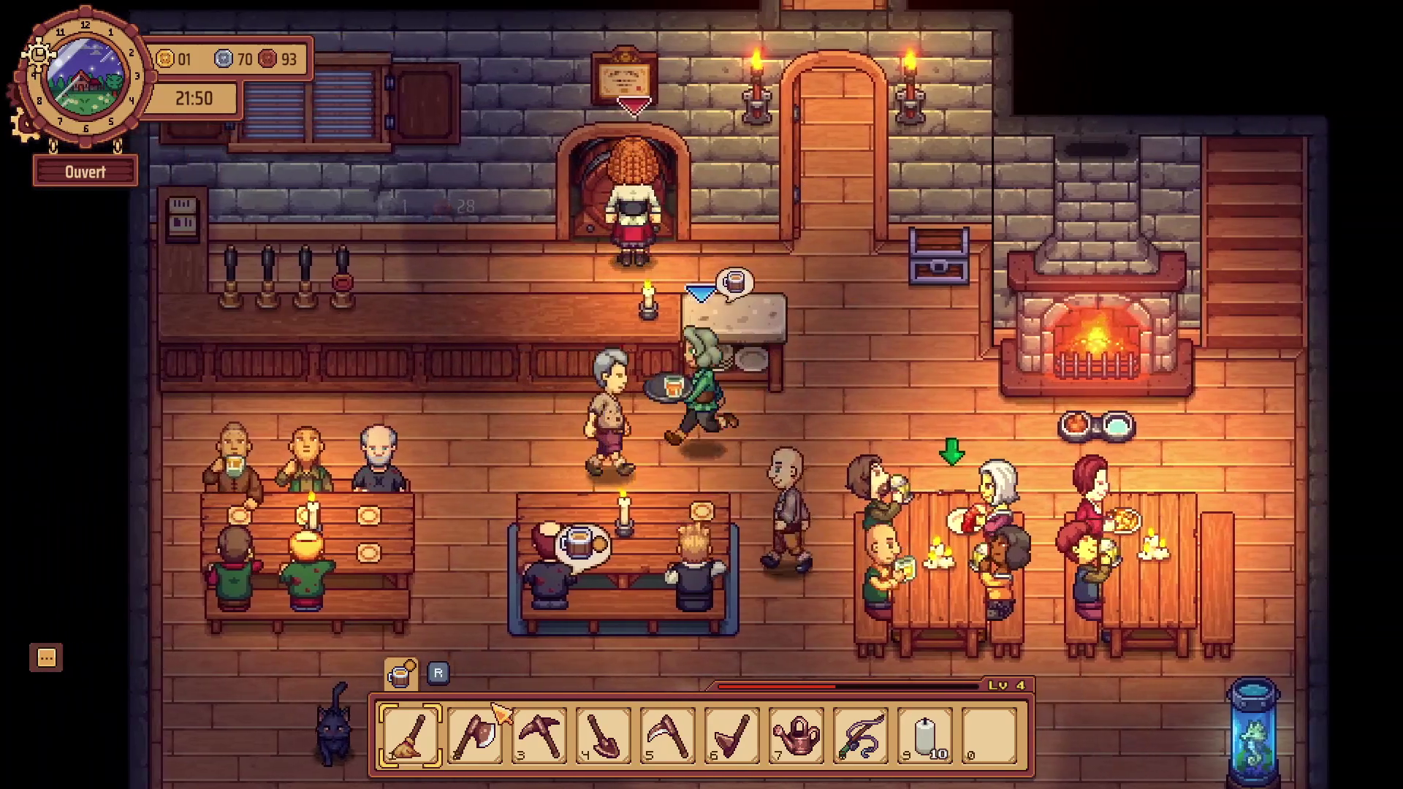
key("a")
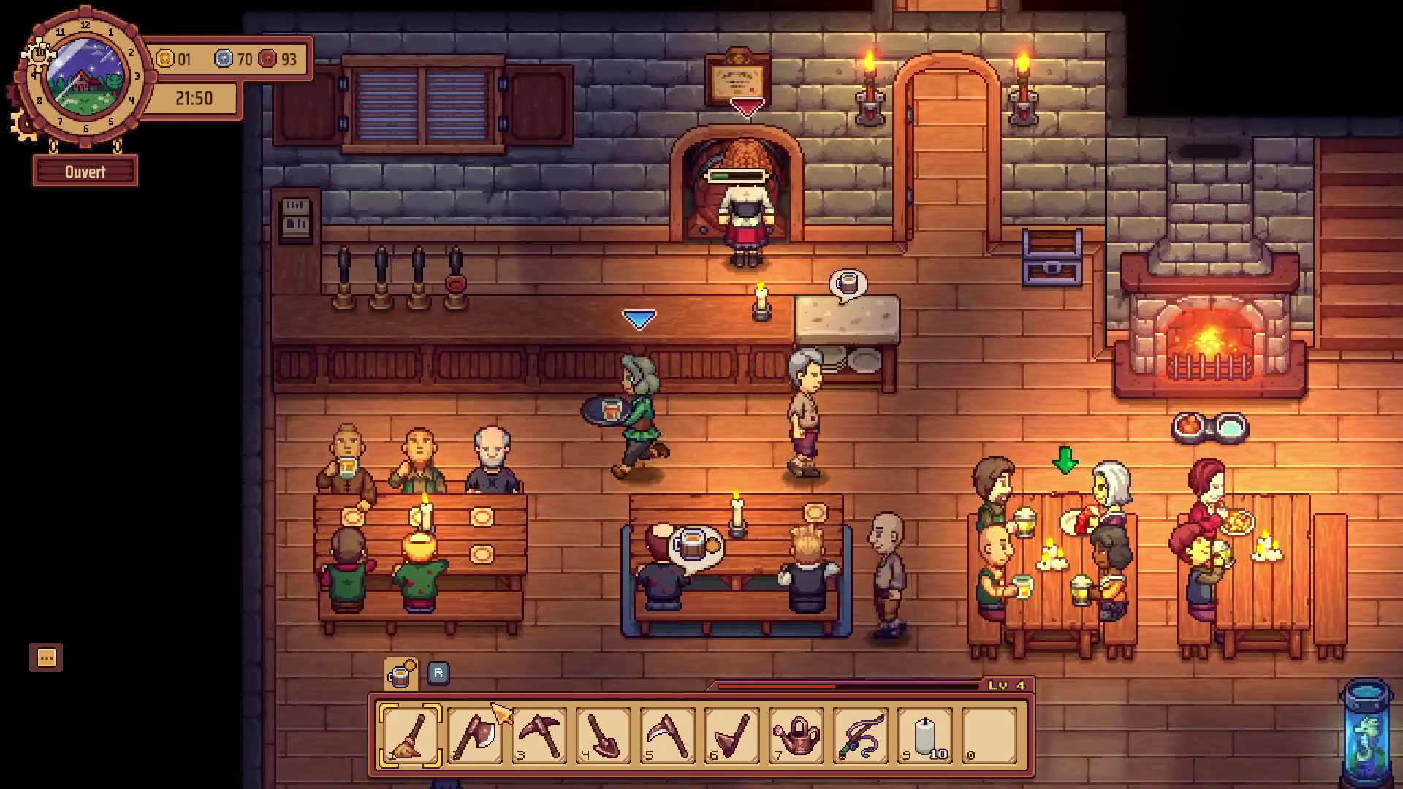
key("s")
key("e")
Clean the table beside the fireplace.
key("d")
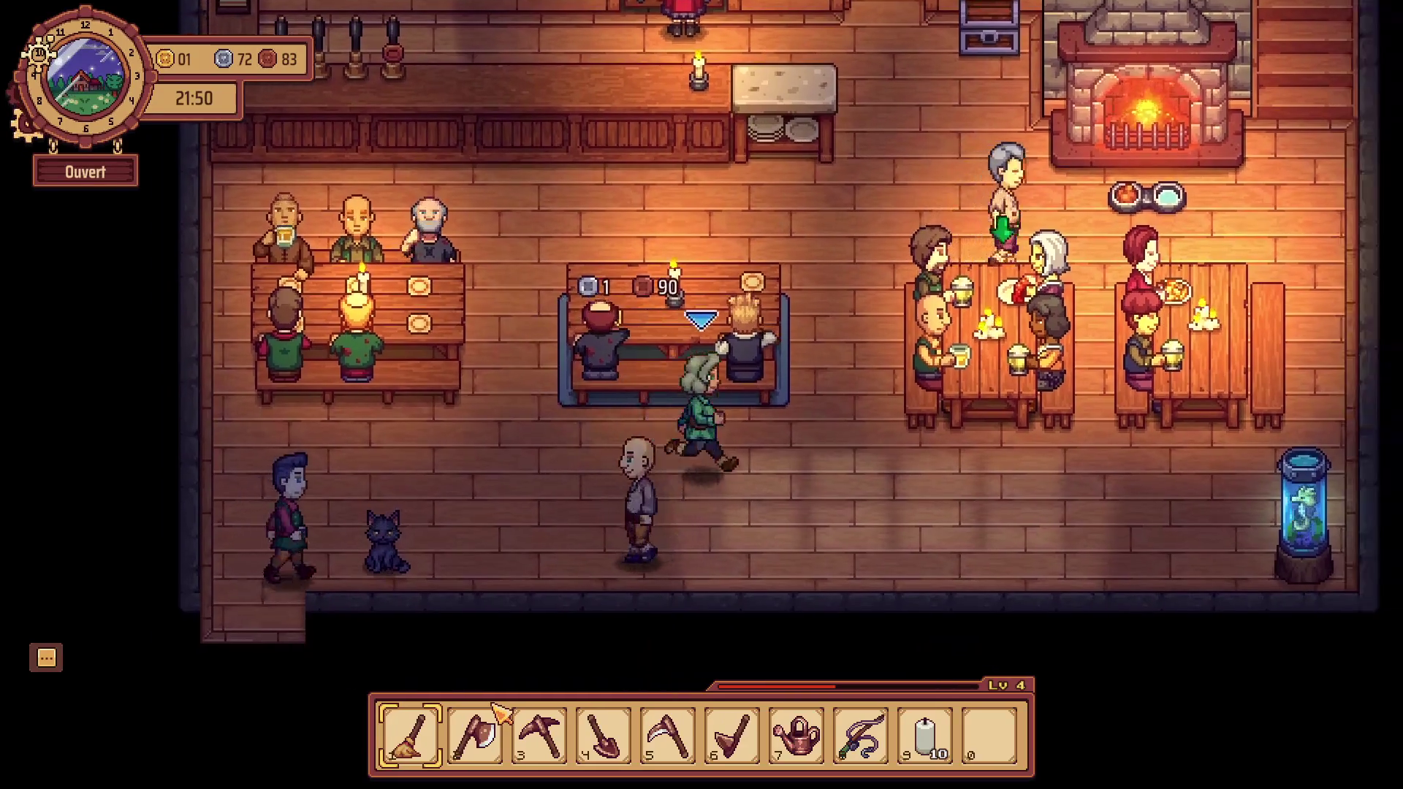
key("w")
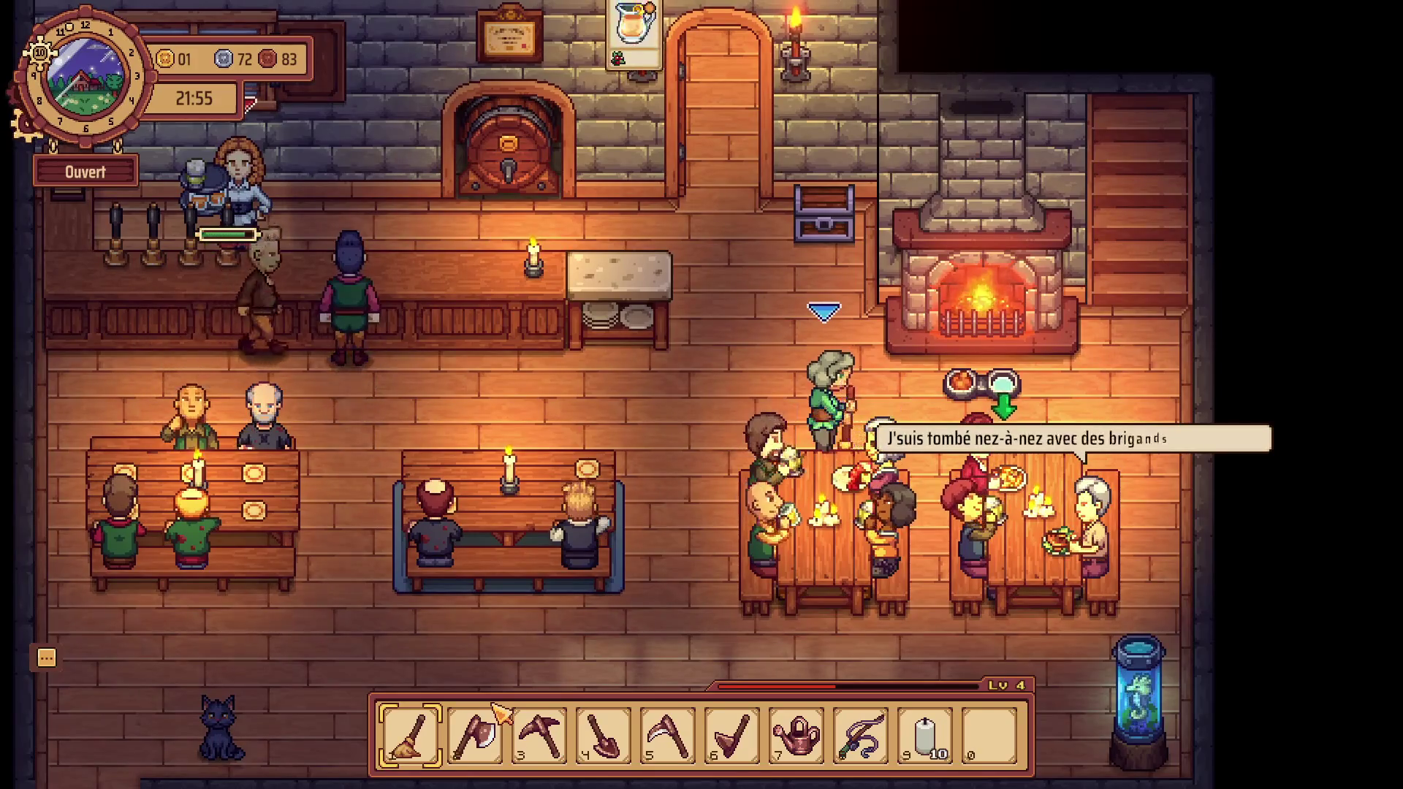
key("s")
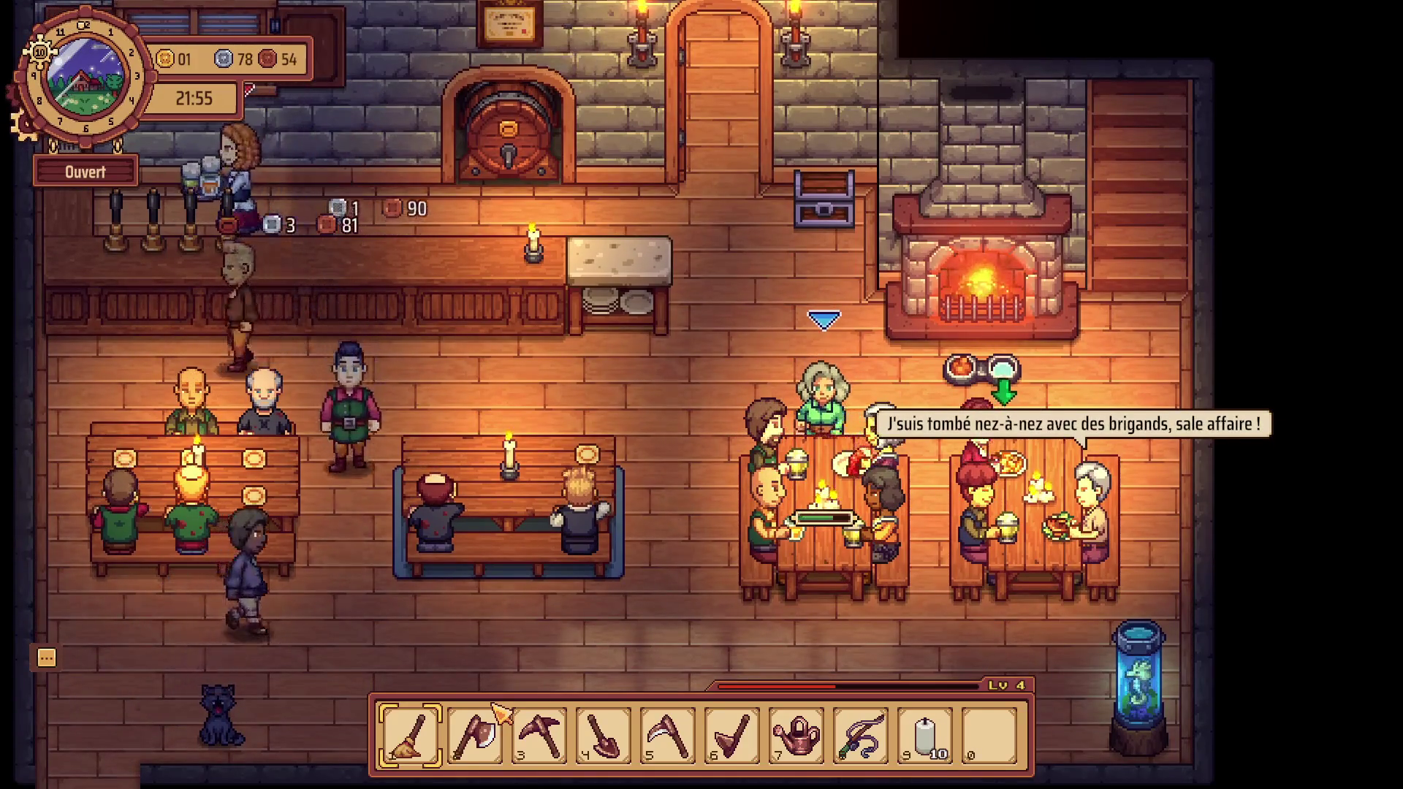
key("w")
key("d")
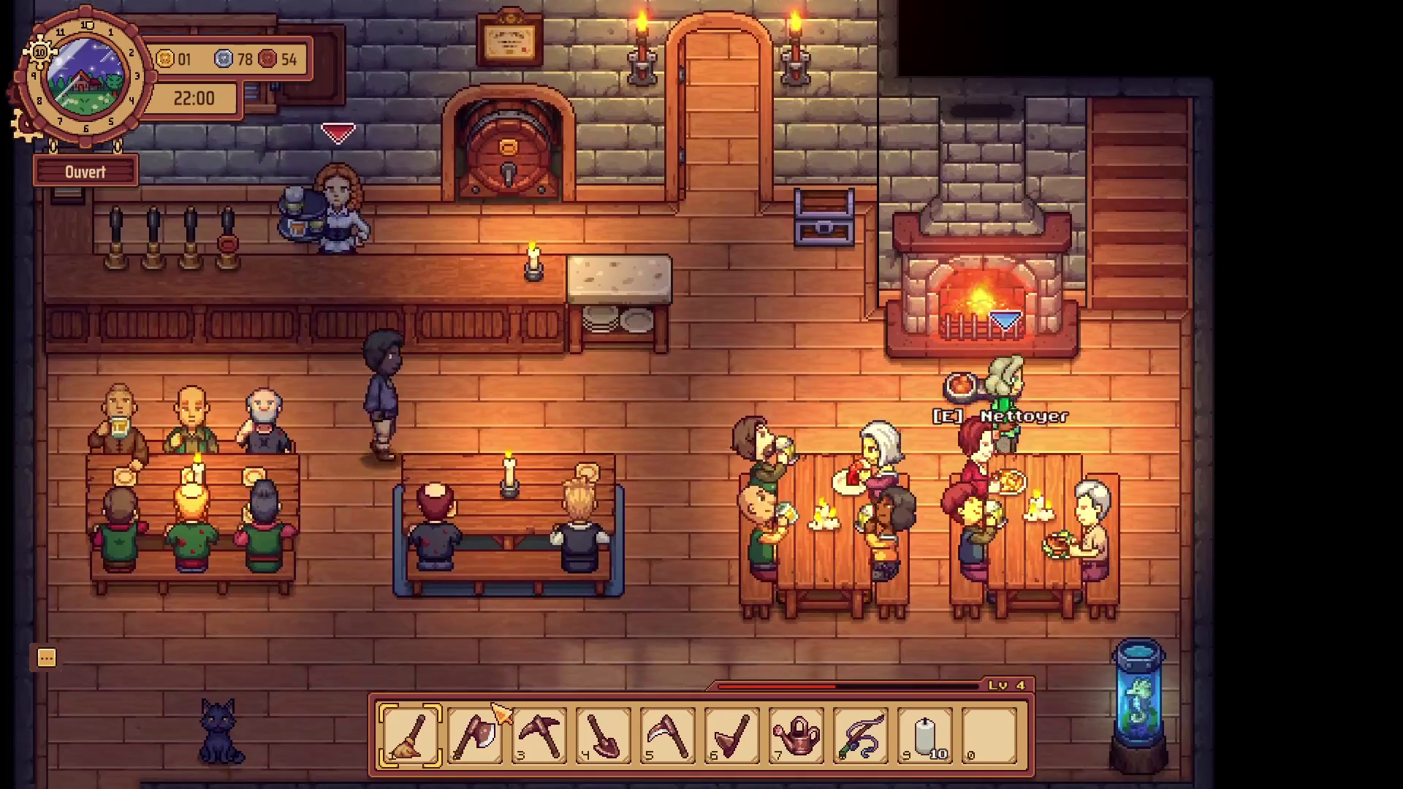
key("e")
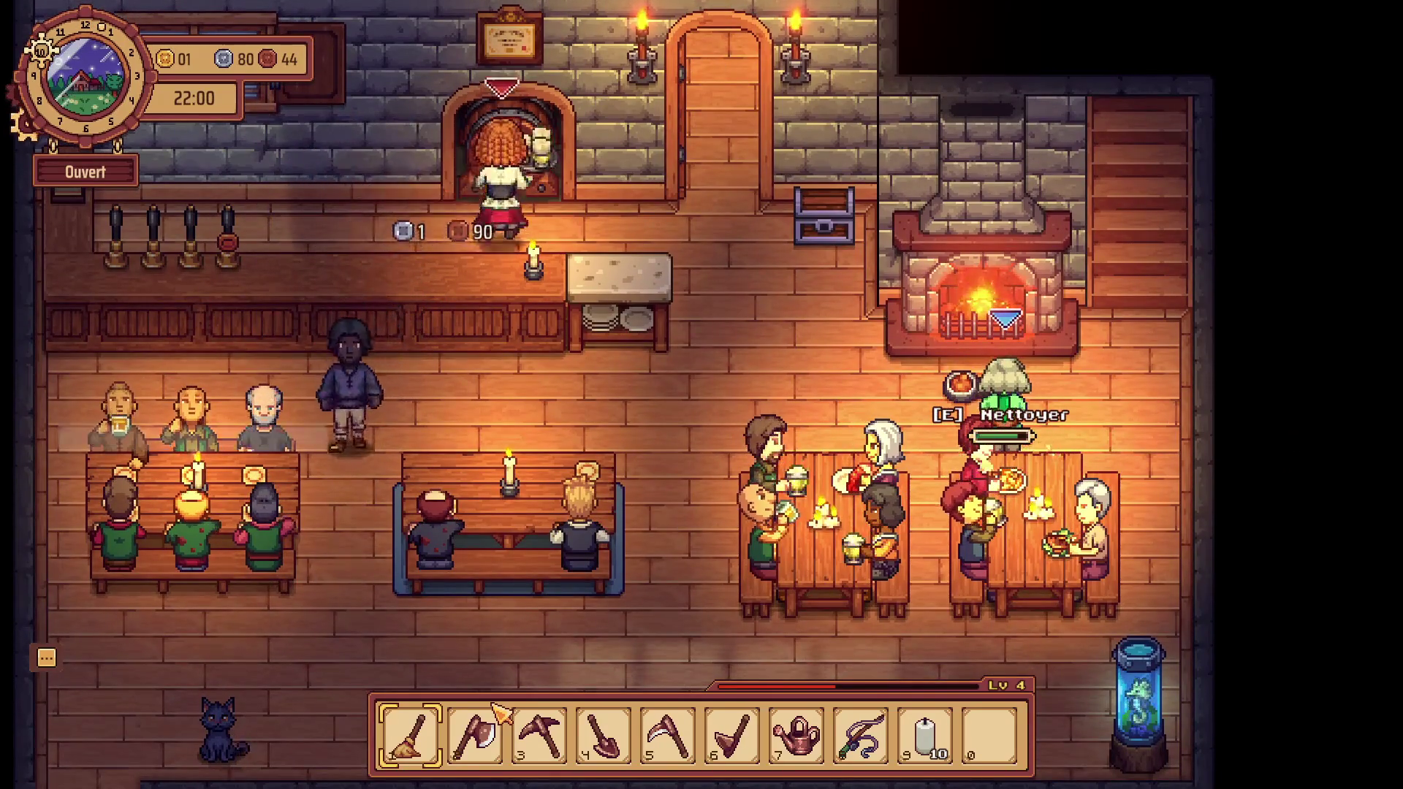
Walk back behind the bar past the stone counter to the beer keg.
key("w")
key("a")
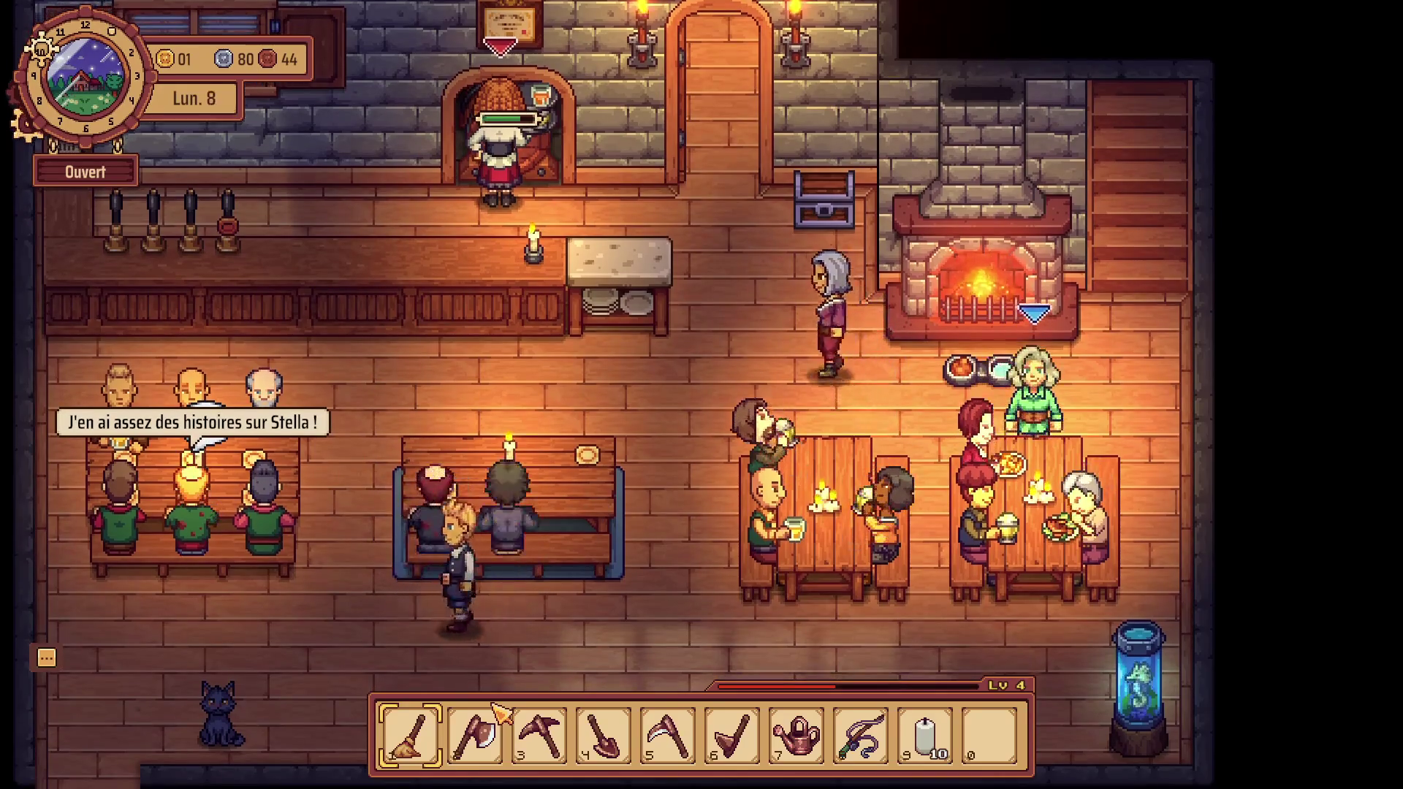
key("a")
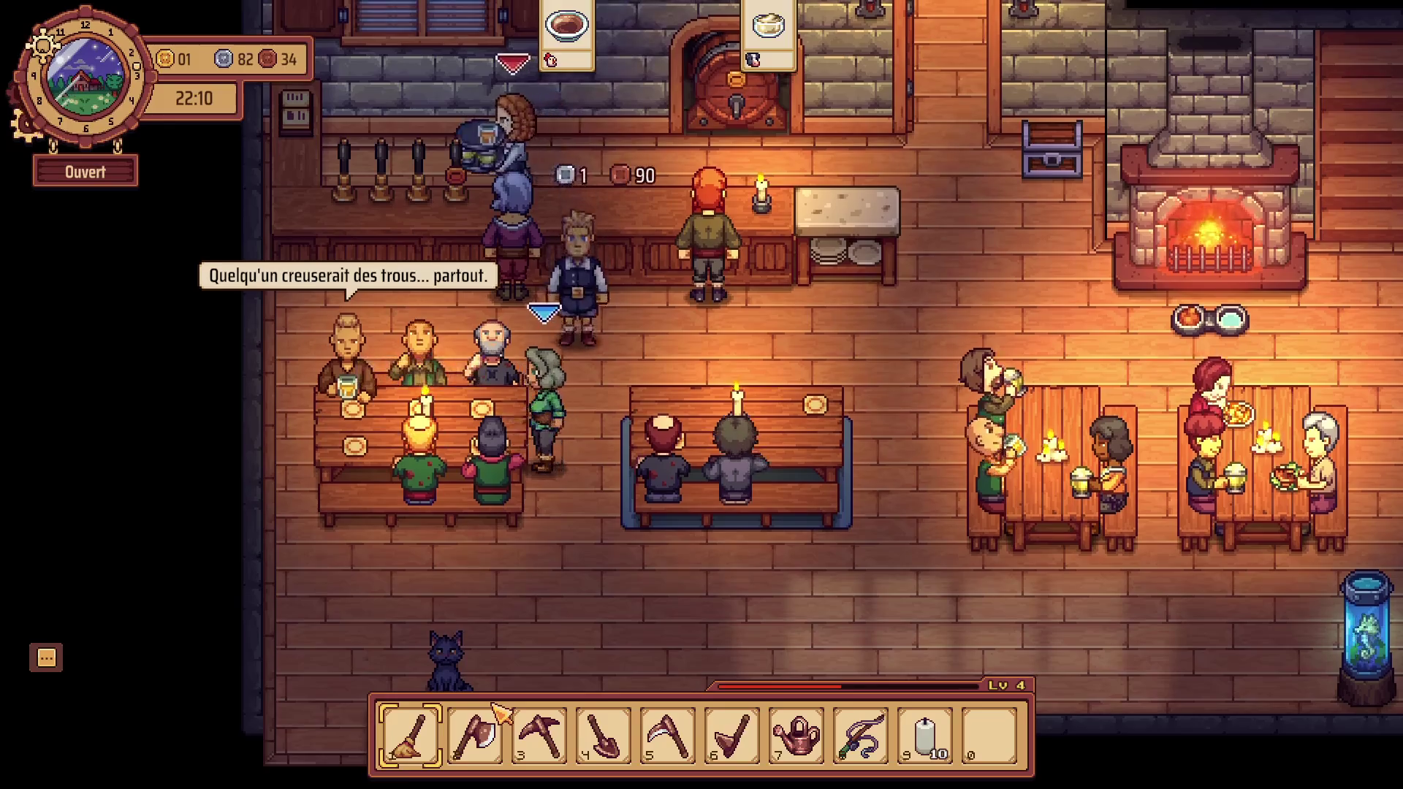
key("d")
key("w")
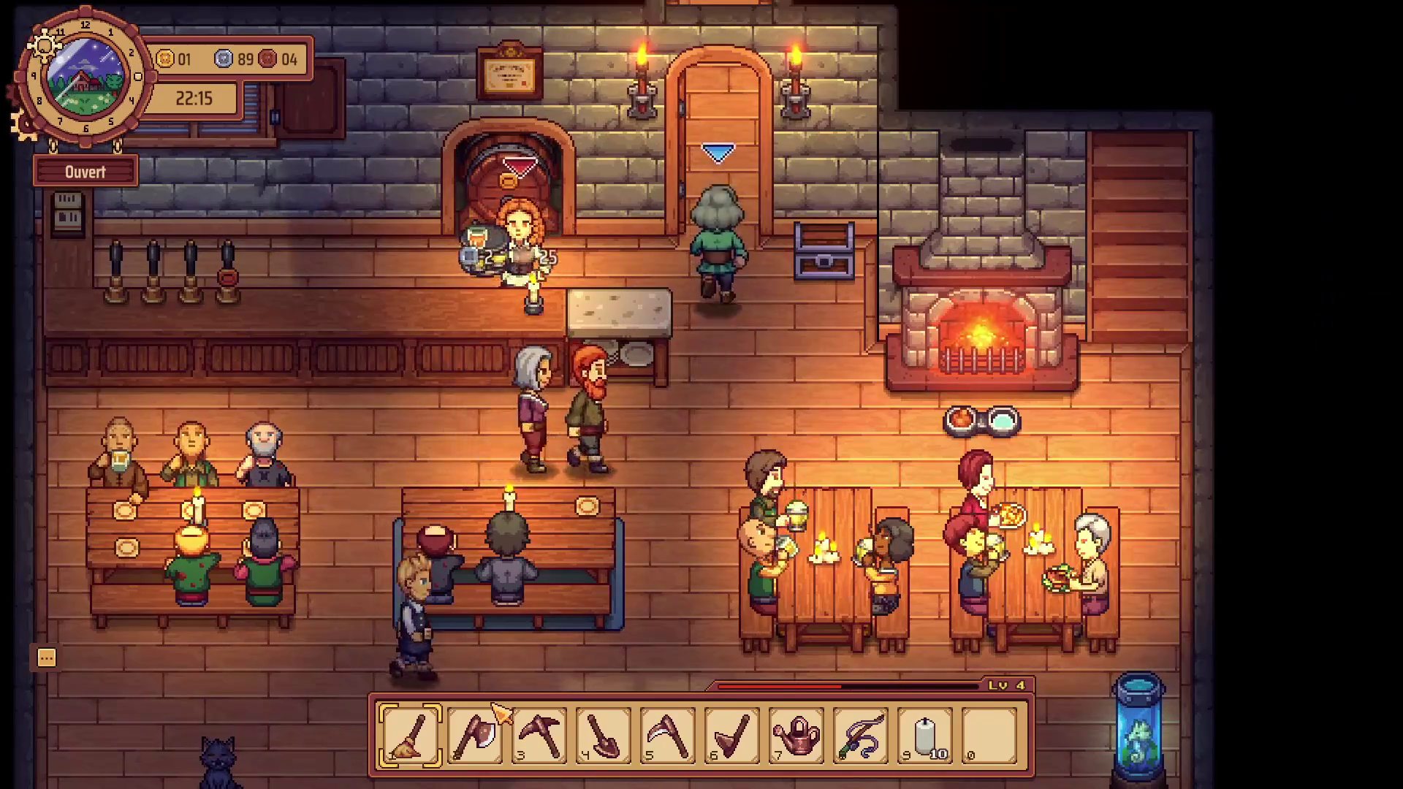
key("a")
key("a")
key("d")
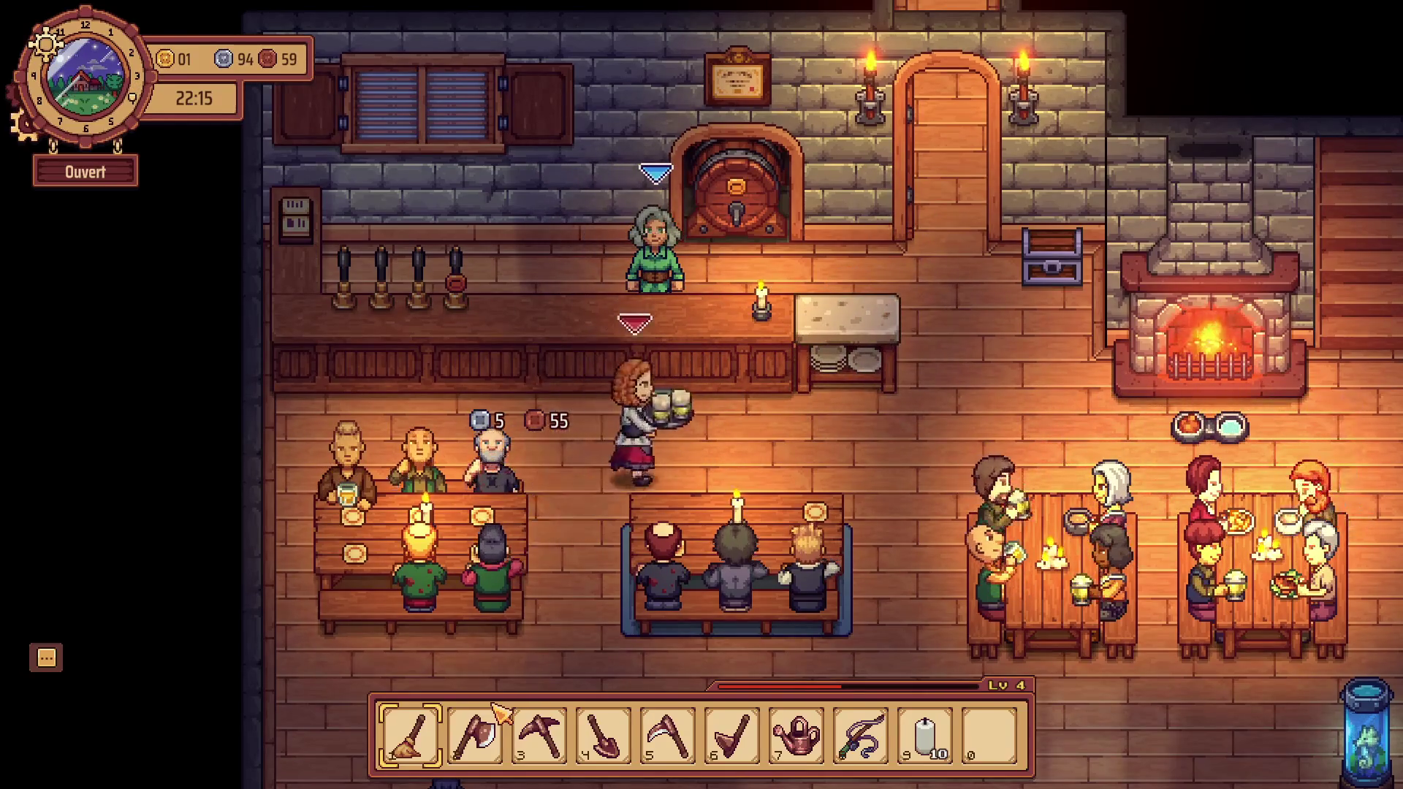
key("d")
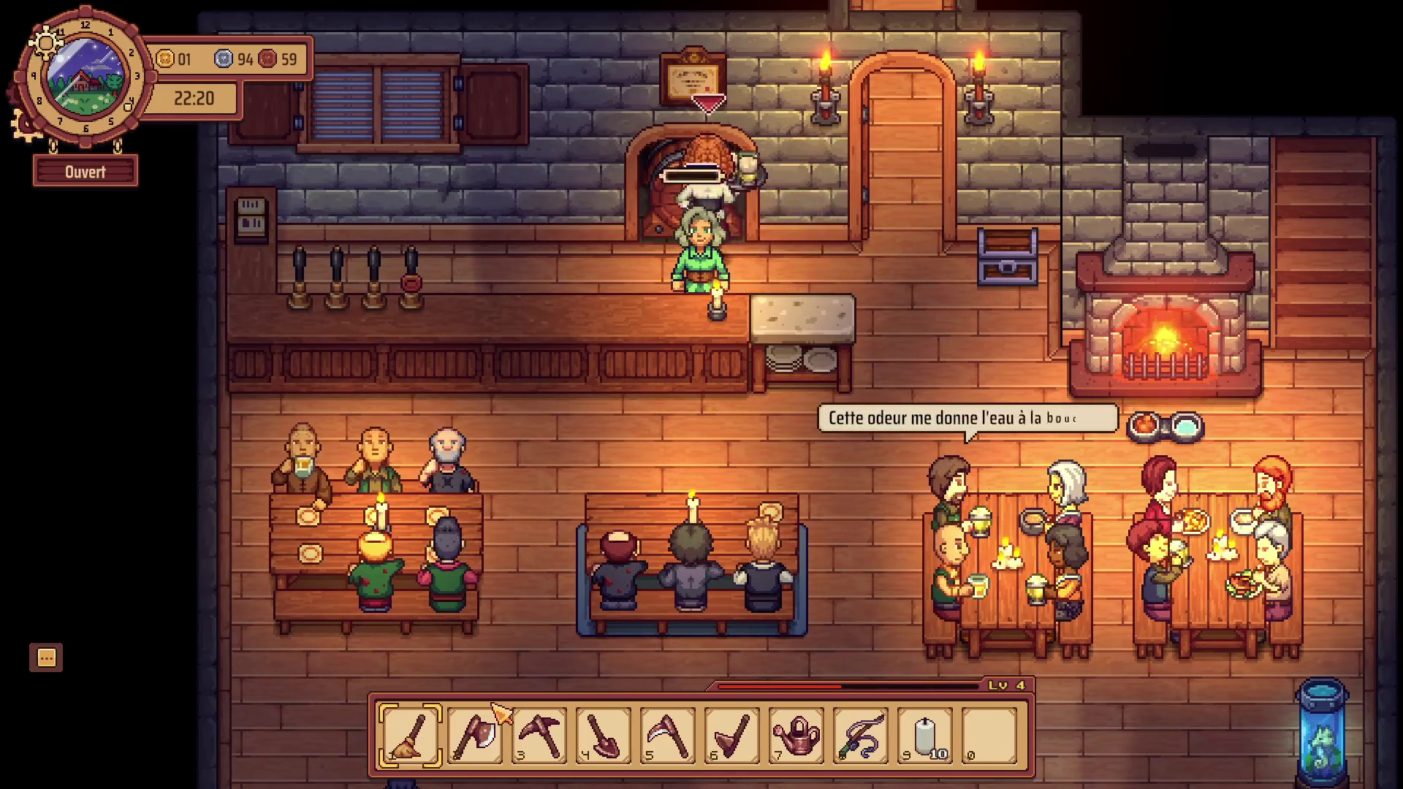
Go down to the fireplace dining tables and clean one of them.
key("d")
key("s")
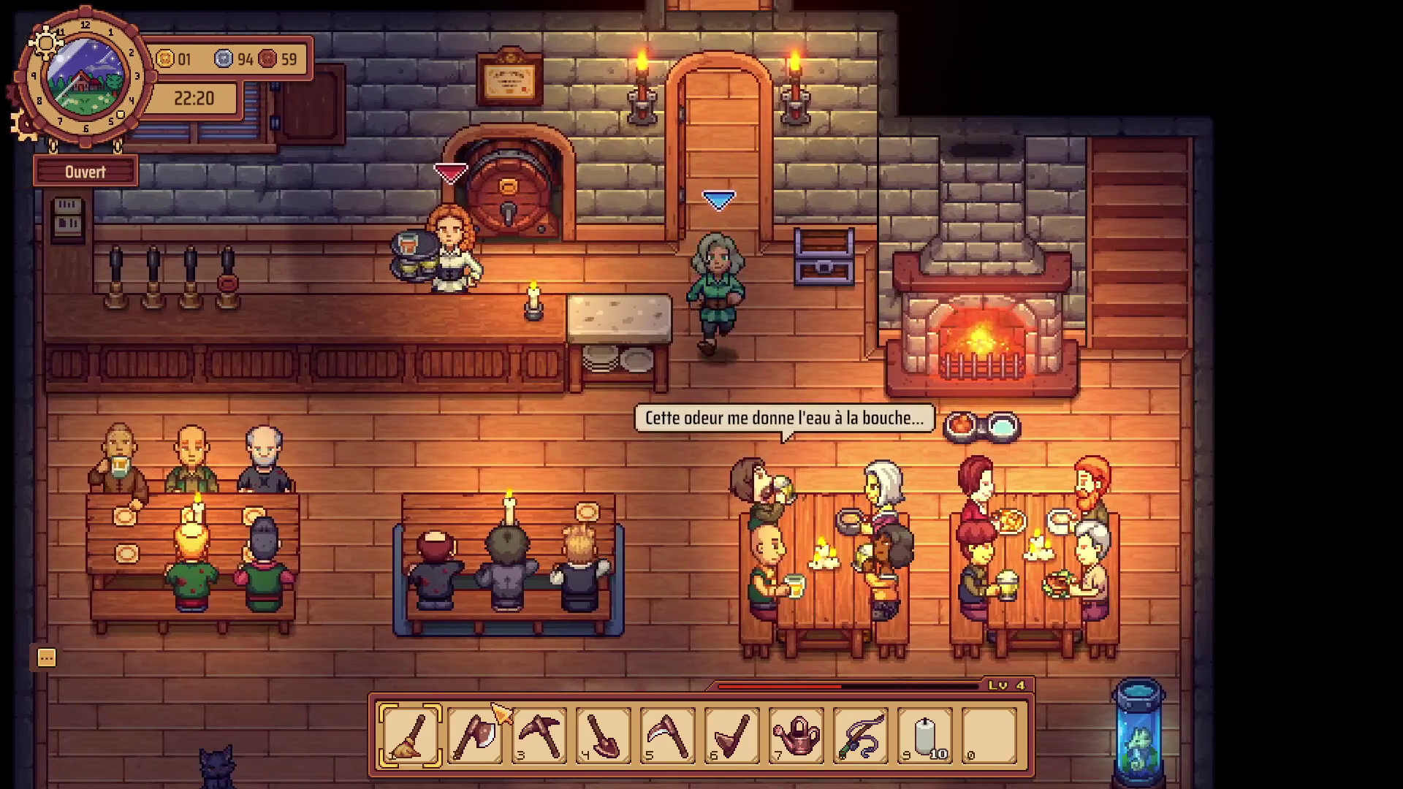
key("s")
key("d")
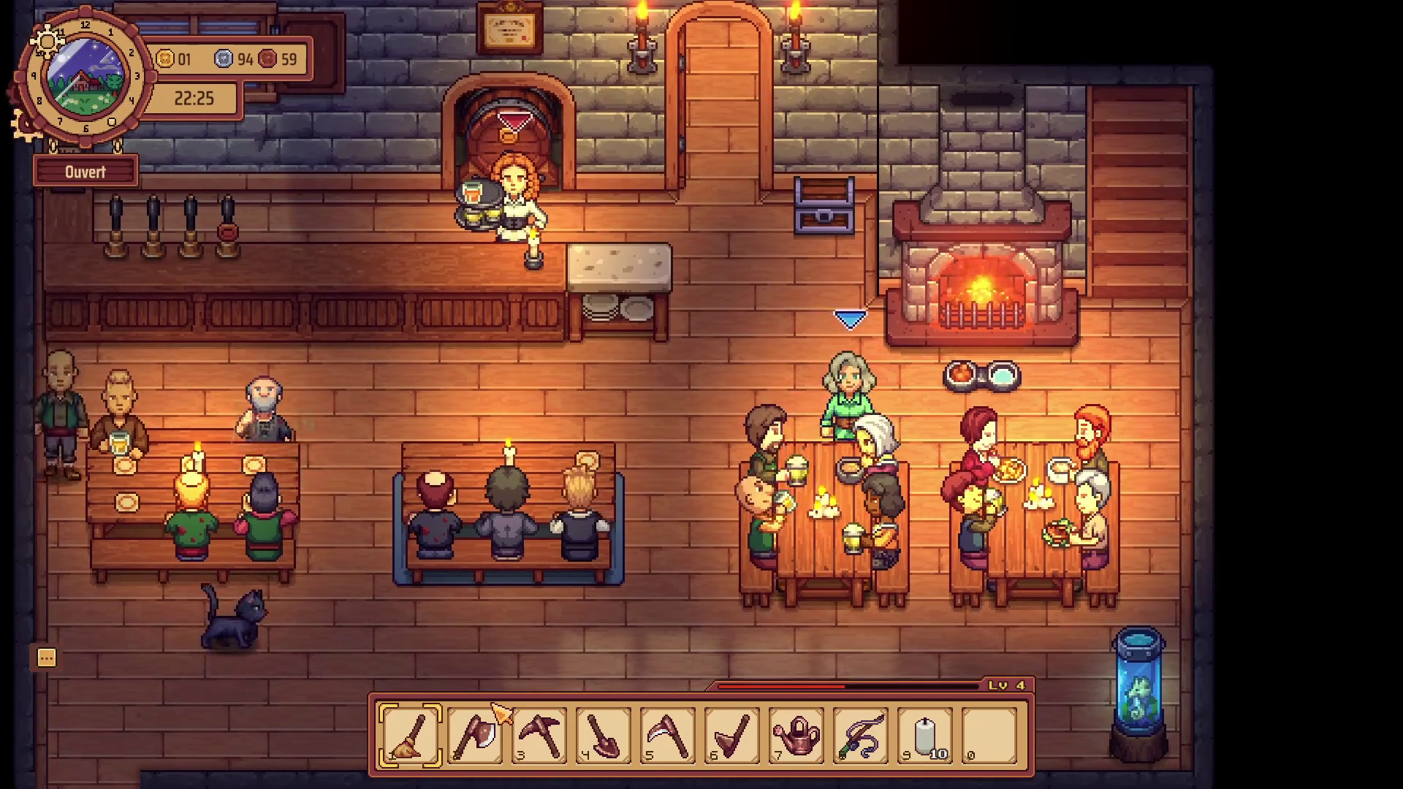
key("s")
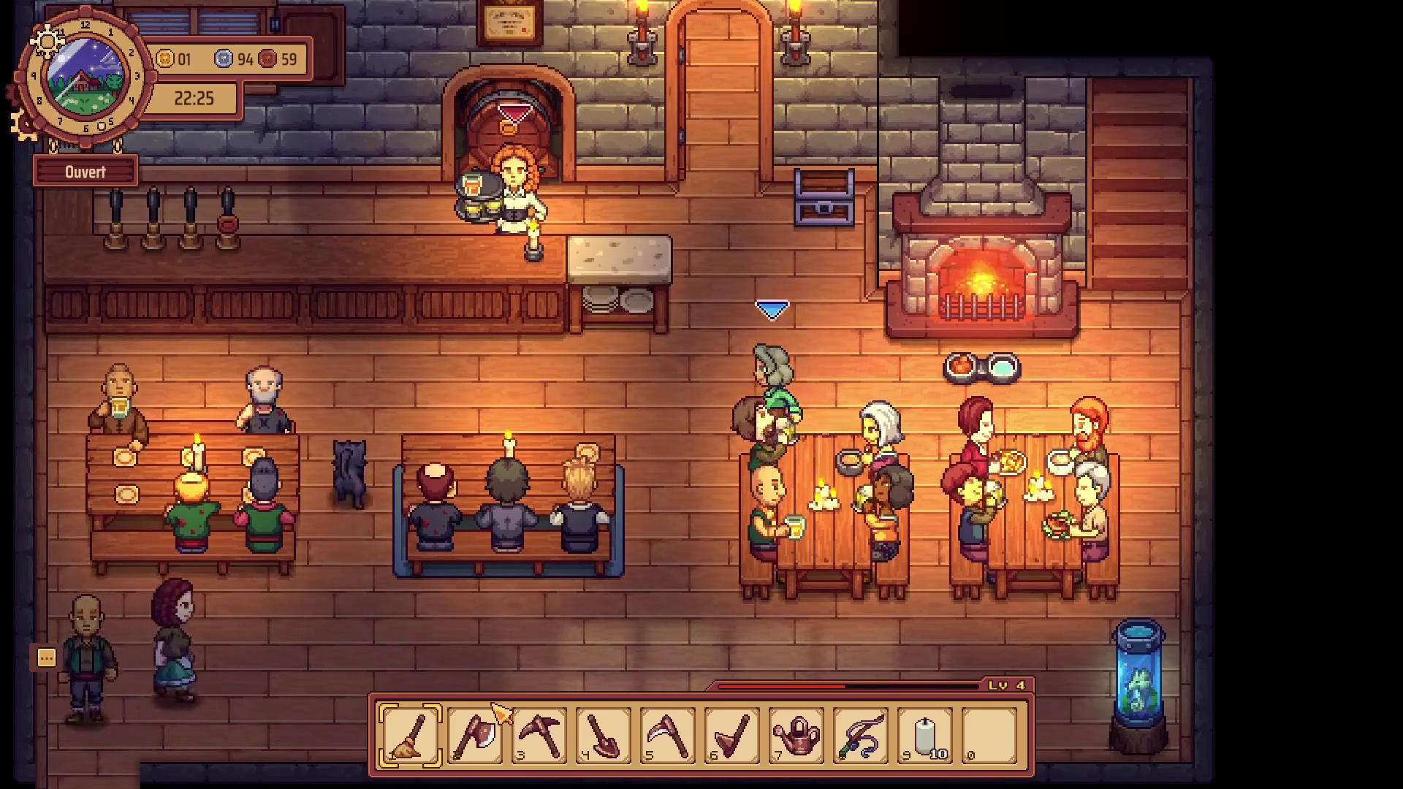
Leave the tavern through the bottom-left doorway to the street.
key("a")
key("s")
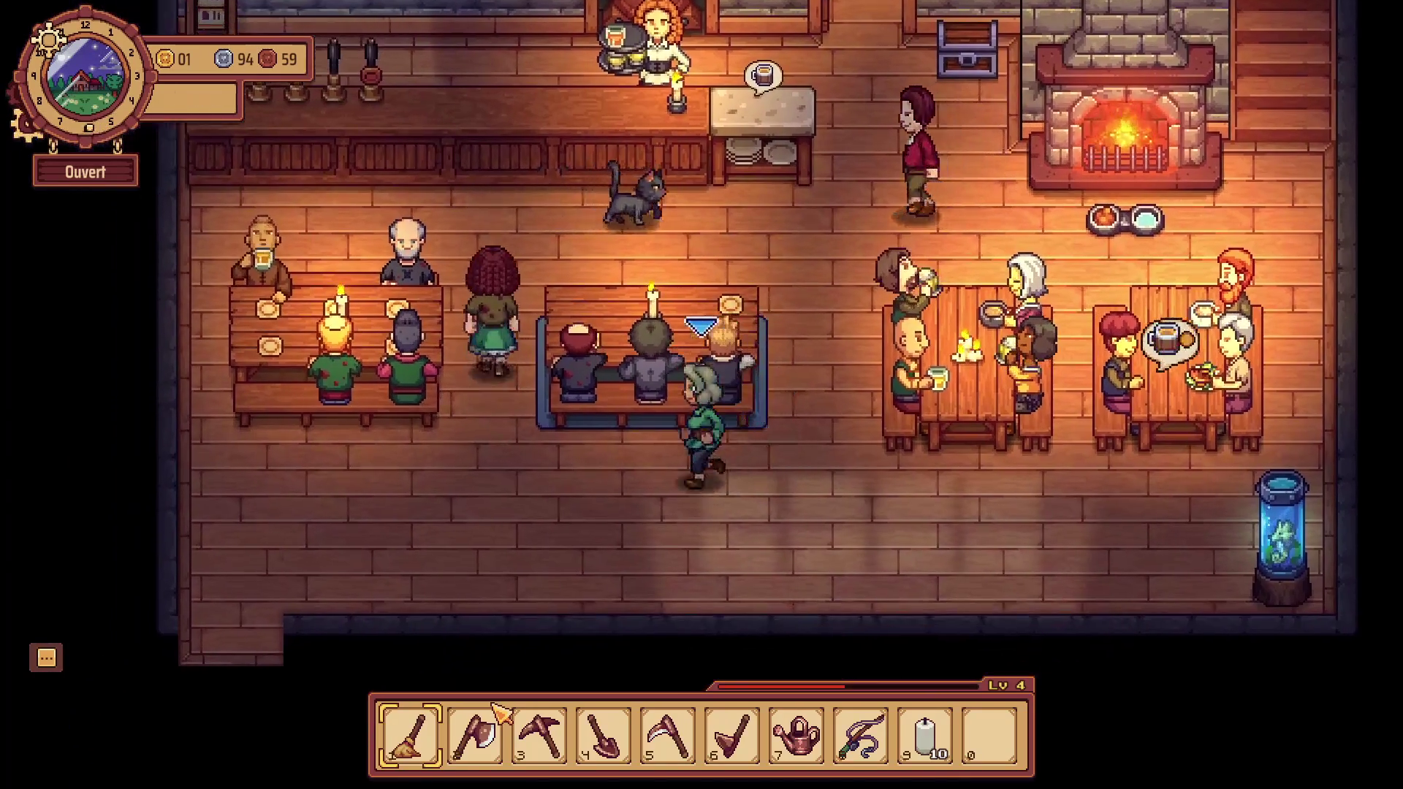
key("s")
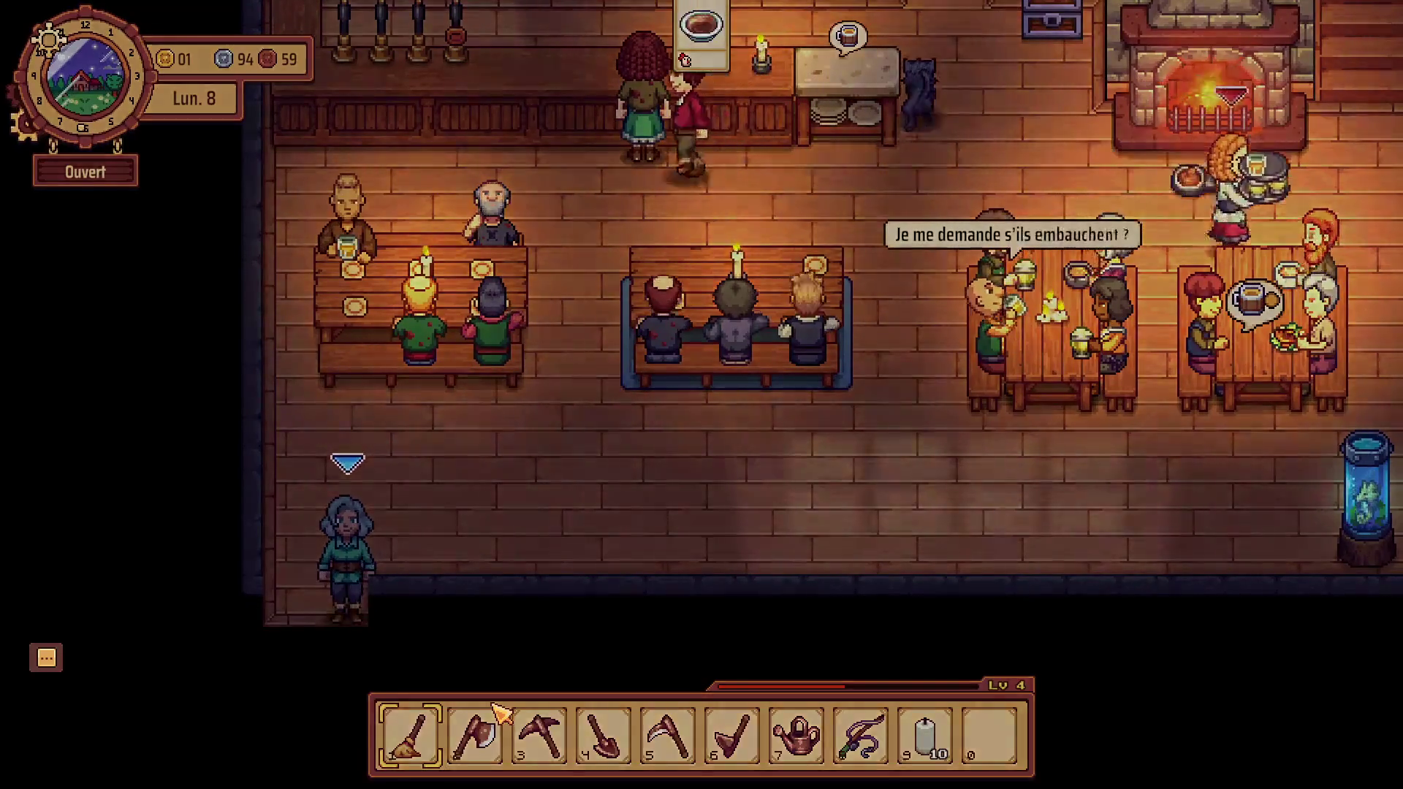